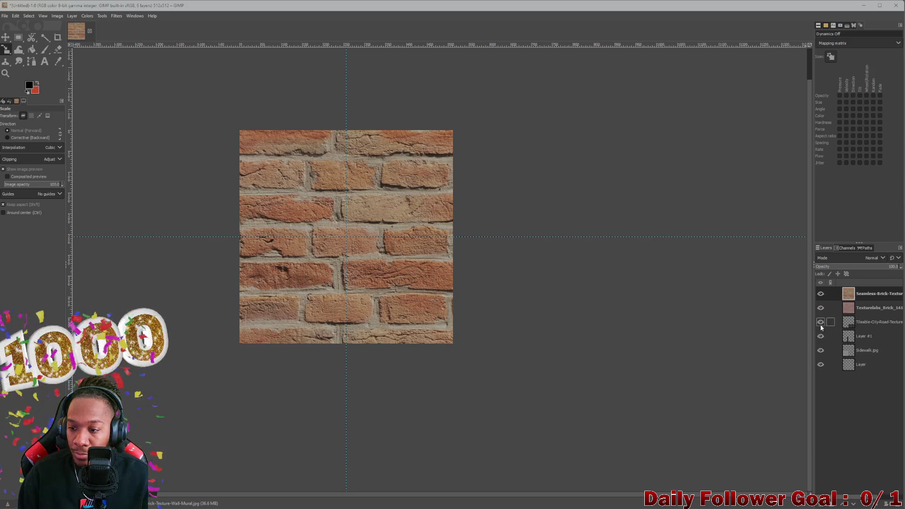
# - Hide the tan brick layer and start shrinking the red Texturelabs bricks toward the top area
pyautogui.click(820, 293)
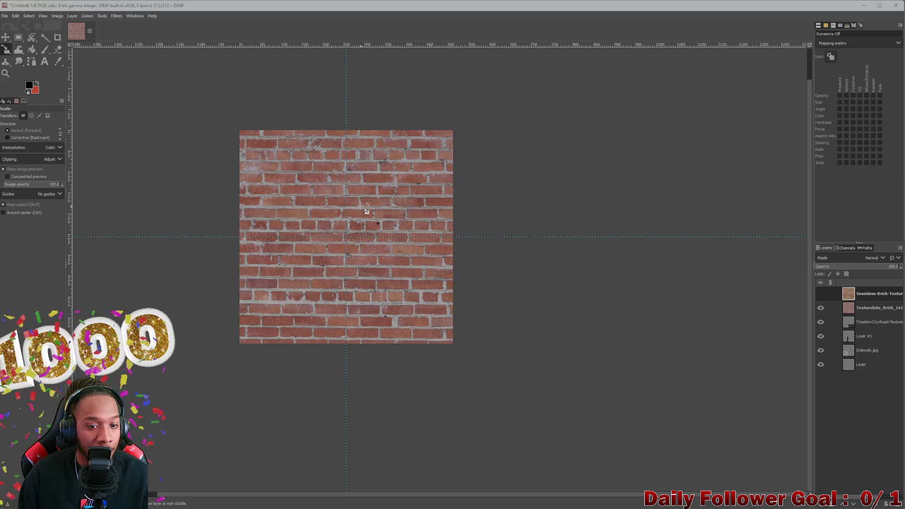
pyautogui.click(889, 308)
pyautogui.click(282, 175)
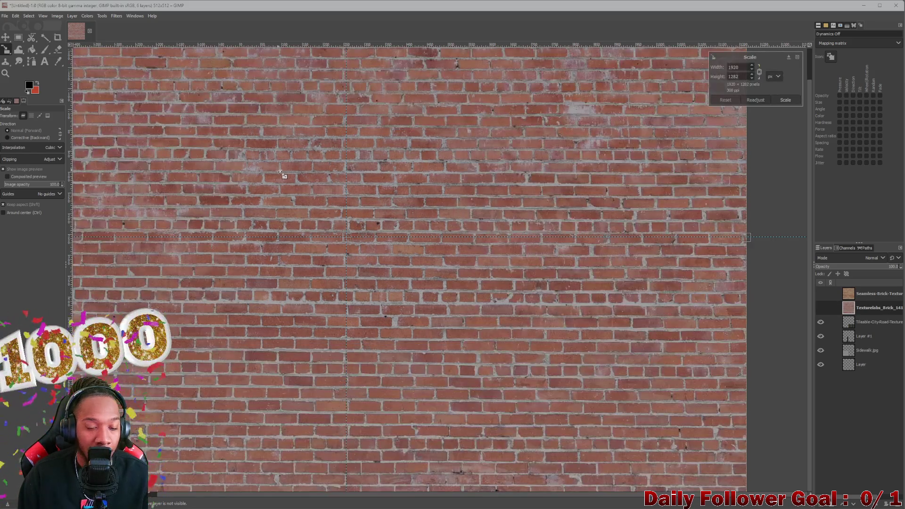
pyautogui.keyDown('ctrl'); pyautogui.scroll(-3, 297, 183); pyautogui.keyUp('ctrl')
pyautogui.keyDown('ctrl'); pyautogui.scroll(1, 275, 177); pyautogui.keyUp('ctrl')
pyautogui.keyDown('ctrl'); pyautogui.scroll(2, 204, 134); pyautogui.keyUp('ctrl')
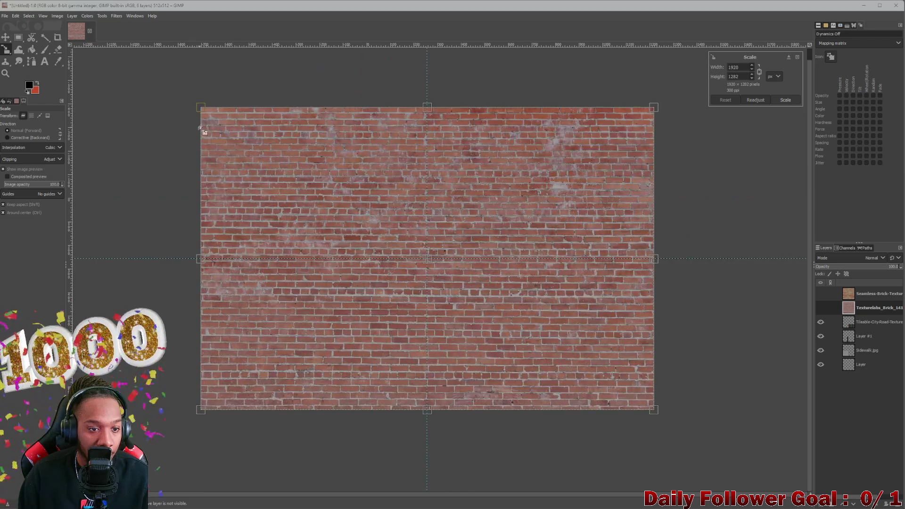
pyautogui.moveTo(200, 107); pyautogui.dragTo(456, 322)
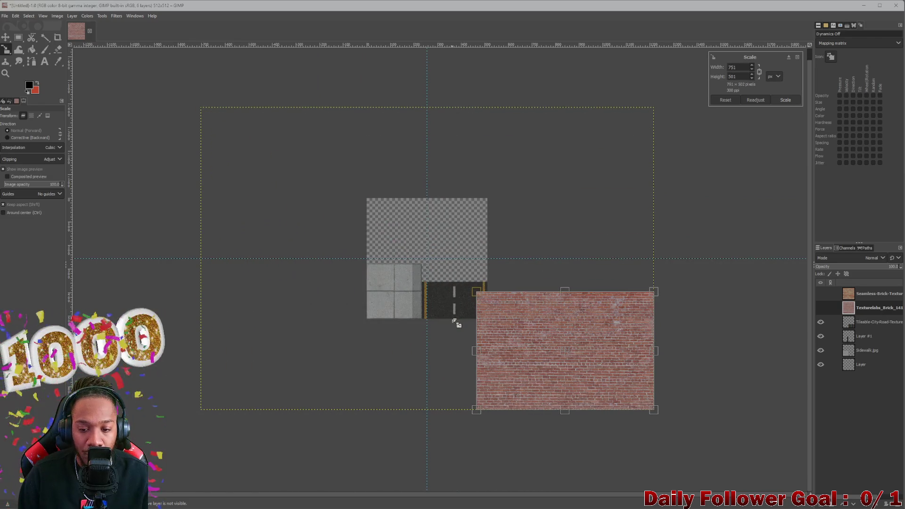
pyautogui.moveTo(456, 323); pyautogui.dragTo(489, 295)
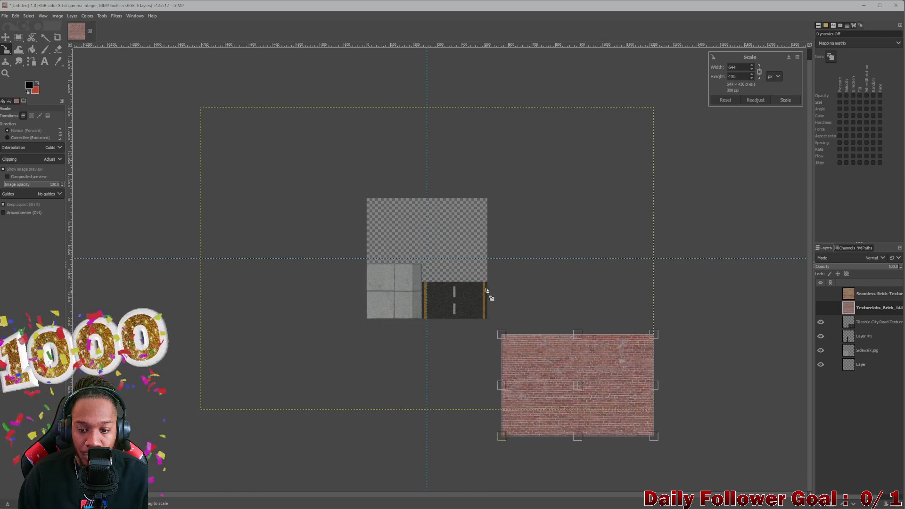
pyautogui.moveTo(578, 386); pyautogui.dragTo(445, 244)
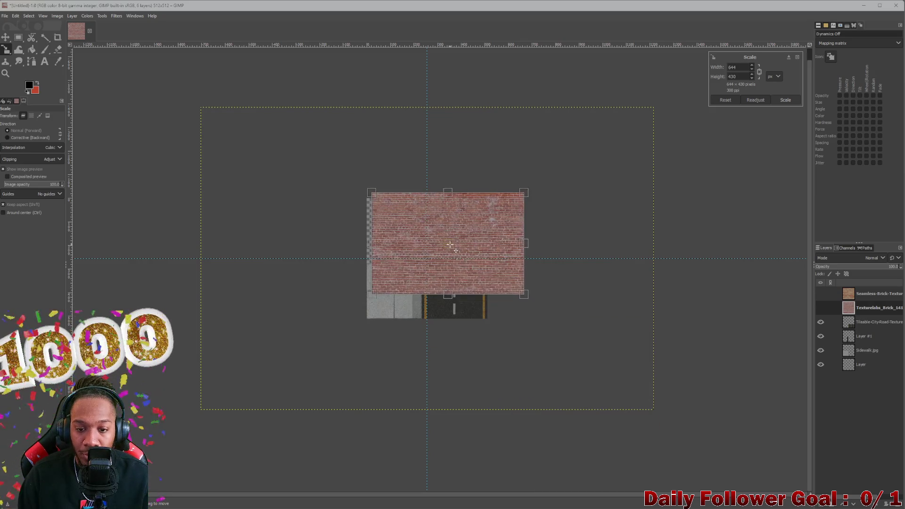
pyautogui.keyDown('ctrl'); pyautogui.scroll(3, 418, 260); pyautogui.keyUp('ctrl')
pyautogui.keyDown('ctrl'); pyautogui.scroll(-1, 352, 190); pyautogui.keyUp('ctrl')
pyautogui.scroll(1, 352, 190)
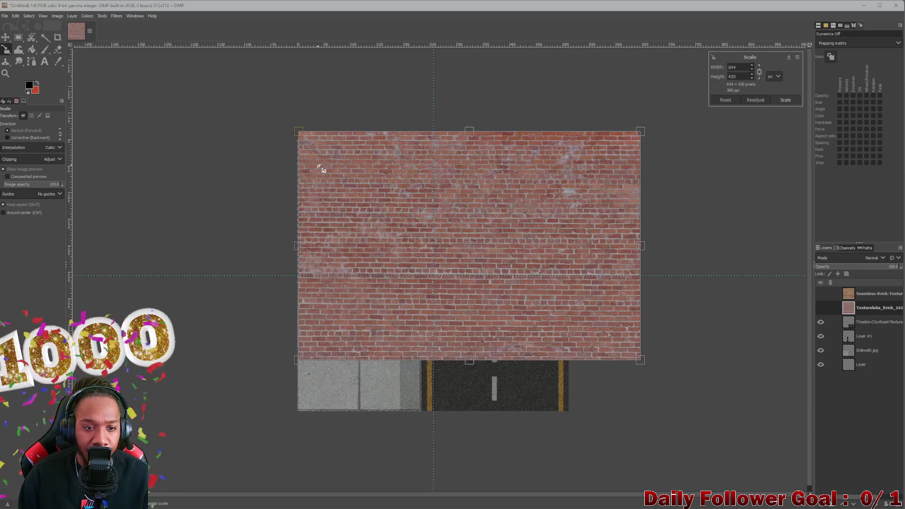
# - Scale the red bricks to about 275×184 directly above the road, then show the tan layer again
pyautogui.moveTo(303, 136); pyautogui.dragTo(495, 264)
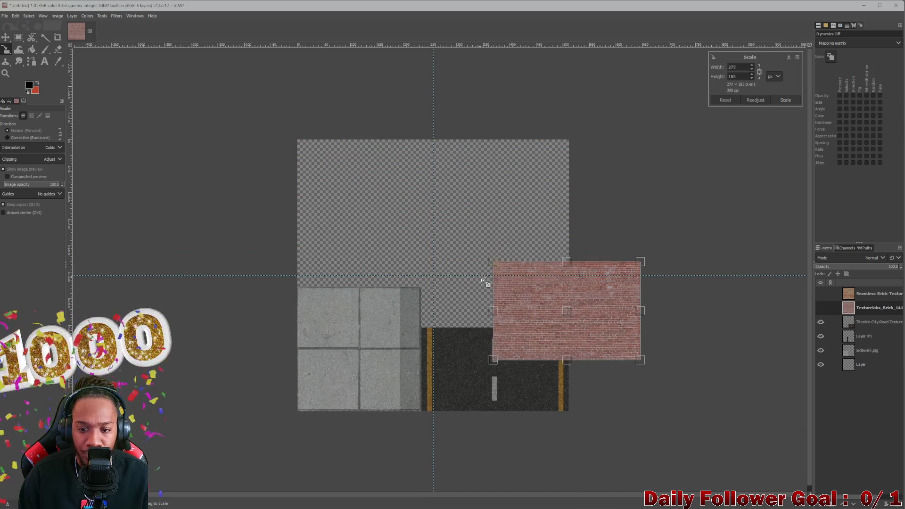
pyautogui.moveTo(577, 317); pyautogui.dragTo(495, 279)
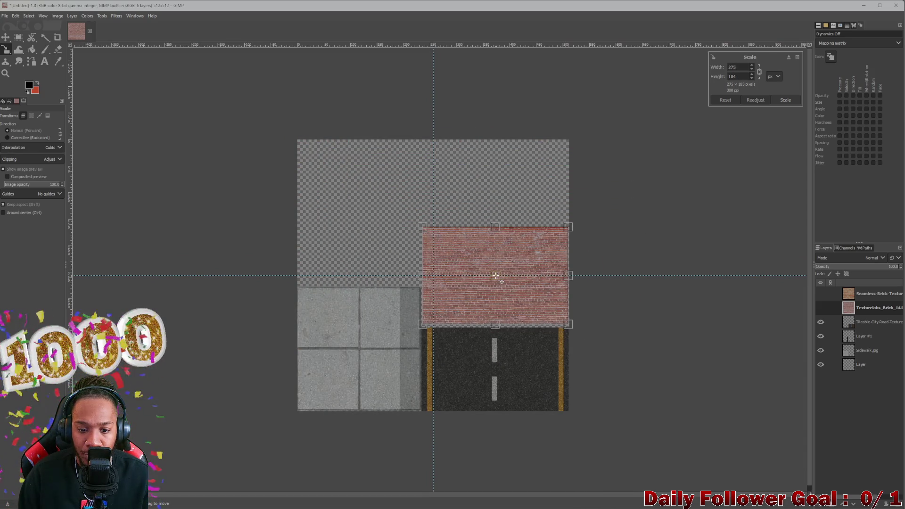
pyautogui.keyDown('ctrl'); pyautogui.scroll(4, 513, 305); pyautogui.keyUp('ctrl')
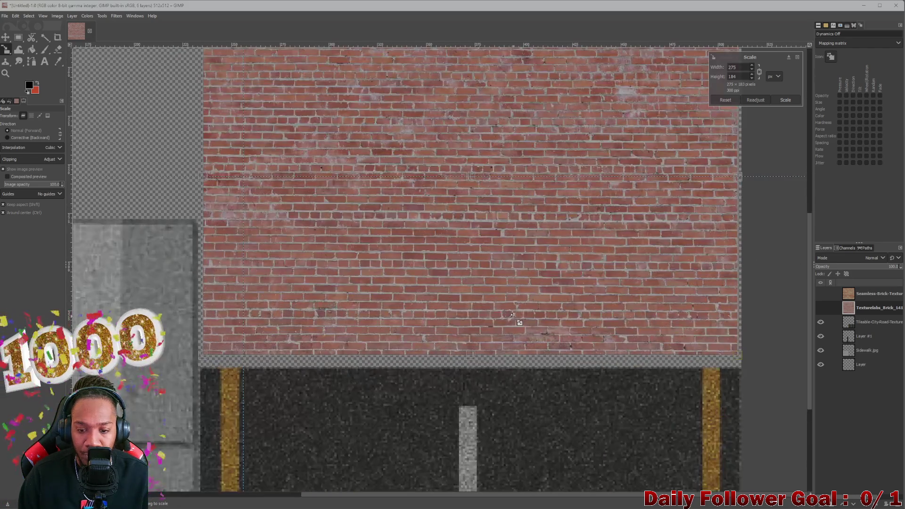
pyautogui.keyDown('ctrl'); pyautogui.scroll(-2, 470, 256); pyautogui.keyUp('ctrl')
pyautogui.keyDown('ctrl'); pyautogui.scroll(3, 421, 231); pyautogui.keyUp('ctrl')
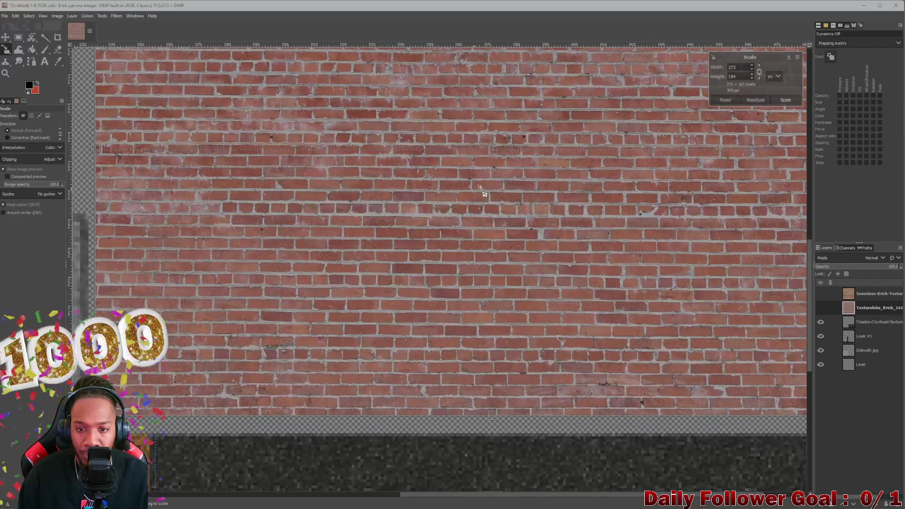
pyautogui.keyDown('ctrl'); pyautogui.scroll(-1, 479, 195); pyautogui.keyUp('ctrl')
pyautogui.keyDown('ctrl'); pyautogui.scroll(-2, 479, 198); pyautogui.keyUp('ctrl')
pyautogui.keyDown('ctrl'); pyautogui.scroll(-1, 479, 210); pyautogui.keyUp('ctrl')
pyautogui.keyDown('ctrl'); pyautogui.scroll(-1, 495, 211); pyautogui.keyUp('ctrl')
pyautogui.keyDown('ctrl'); pyautogui.scroll(1, 498, 210); pyautogui.keyUp('ctrl')
pyautogui.moveTo(498, 209); pyautogui.dragTo(419, 231, button='middle')
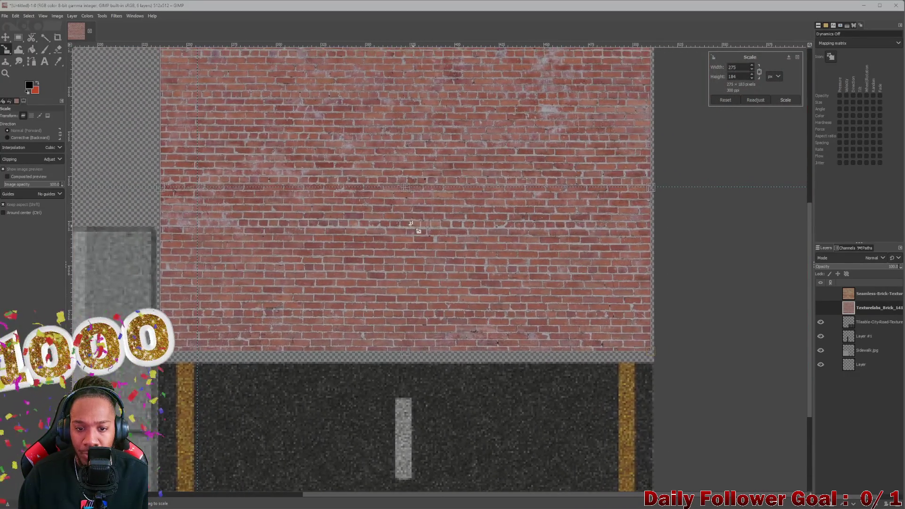
pyautogui.moveTo(413, 193); pyautogui.dragTo(413, 202)
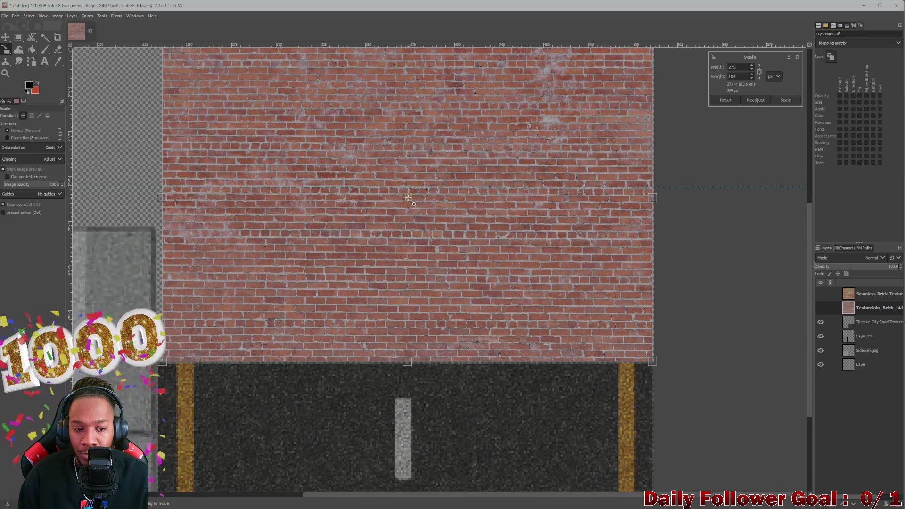
pyautogui.keyDown('ctrl'); pyautogui.scroll(-3, 258, 191); pyautogui.keyUp('ctrl')
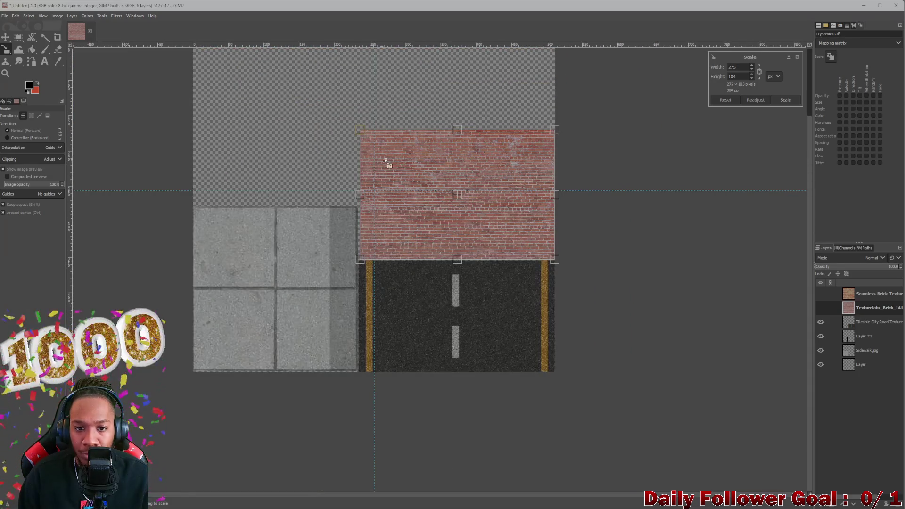
pyautogui.scroll(2, 420, 134)
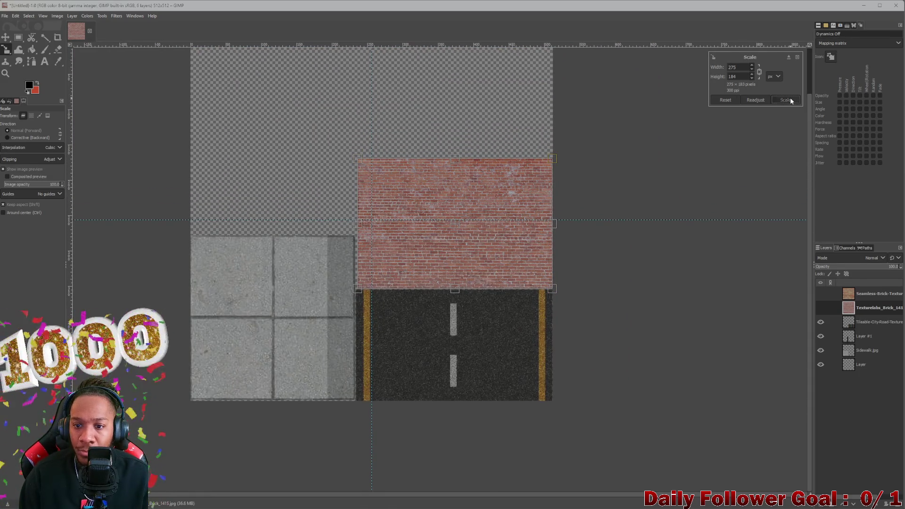
pyautogui.click(785, 99)
pyautogui.click(820, 293)
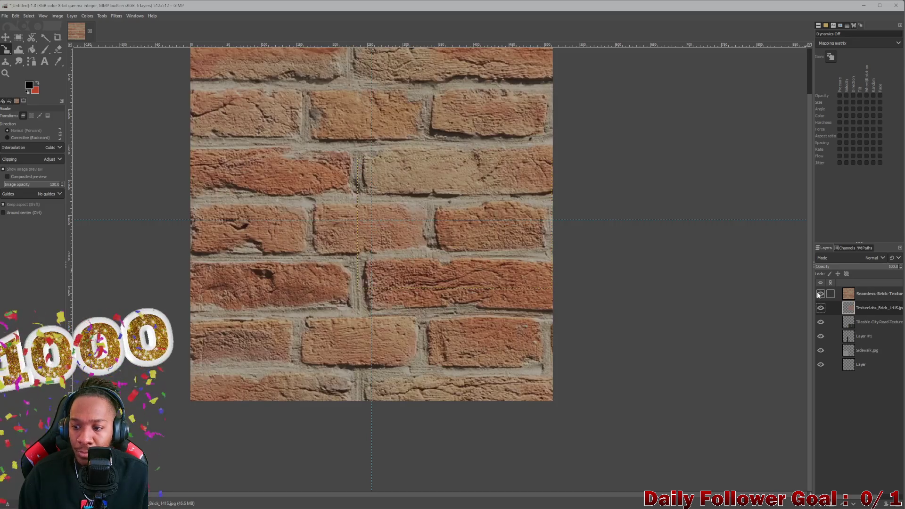
# - Shrink the tan brick layer and place it above the red brick area at the top
pyautogui.click(397, 196)
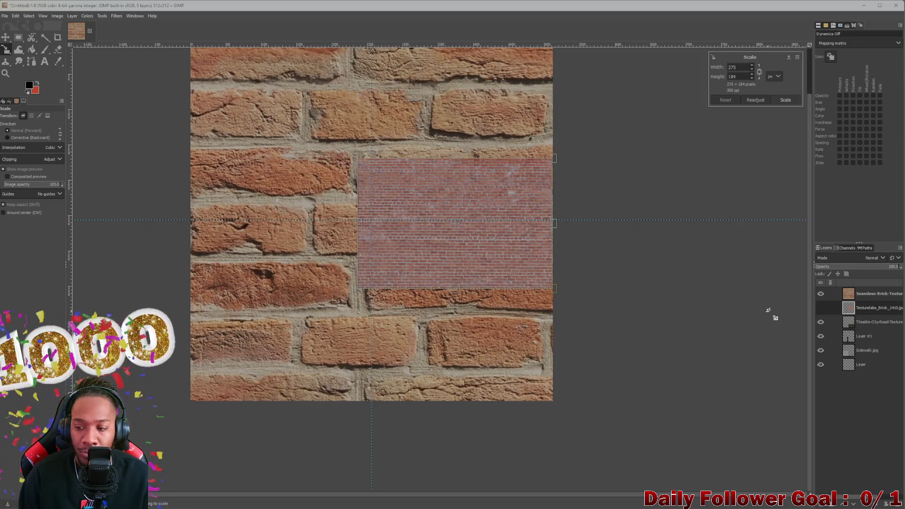
pyautogui.click(878, 294)
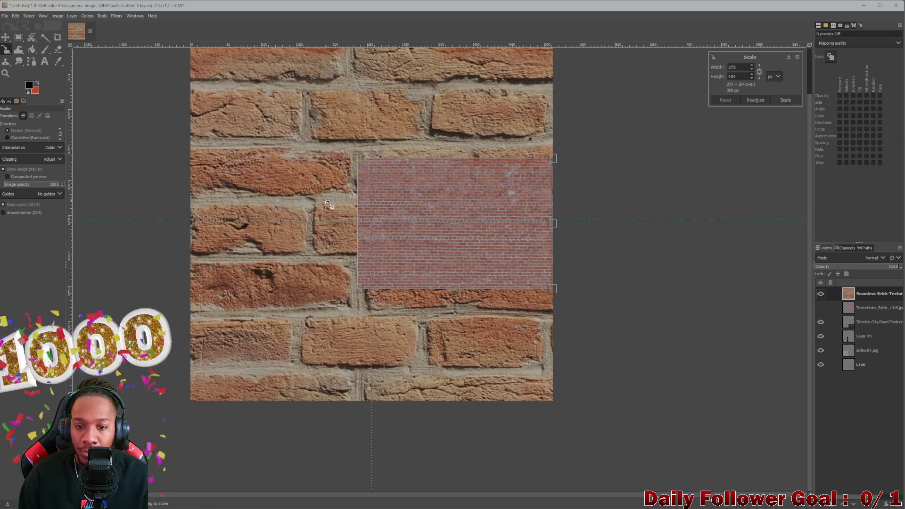
pyautogui.click(305, 193)
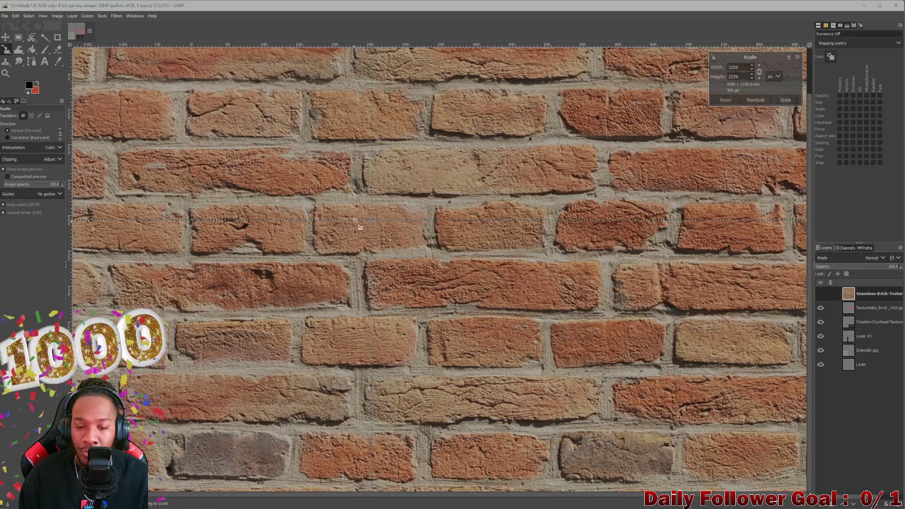
pyautogui.keyDown('ctrl'); pyautogui.scroll(-3, 359, 225); pyautogui.keyUp('ctrl')
pyautogui.moveTo(282, 68); pyautogui.dragTo(615, 305)
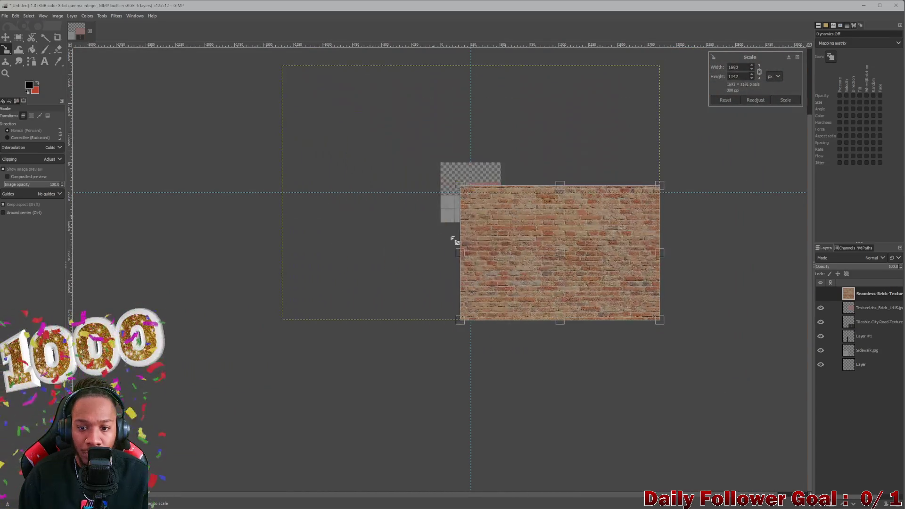
pyautogui.scroll(1, 612, 315)
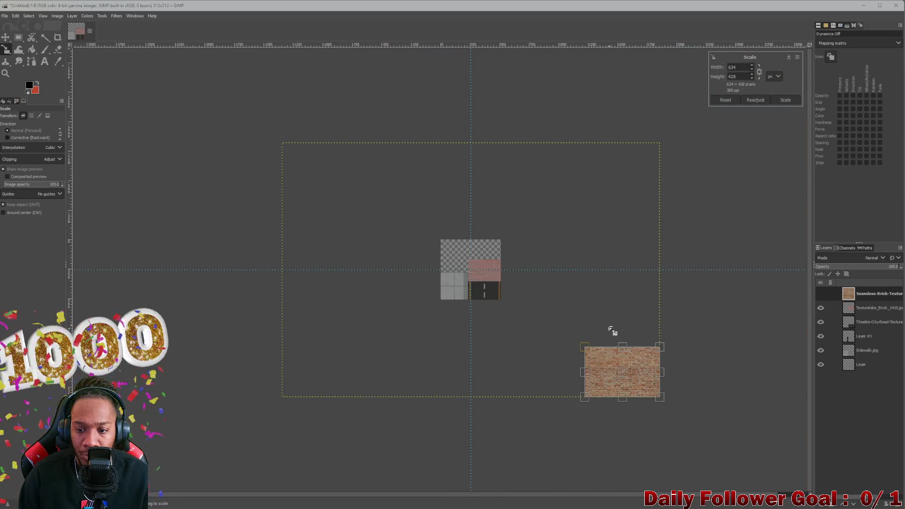
pyautogui.keyDown('ctrl'); pyautogui.scroll(1, 624, 374); pyautogui.keyUp('ctrl')
pyautogui.scroll(-1, 583, 288)
pyautogui.scroll(-2, 645, 386)
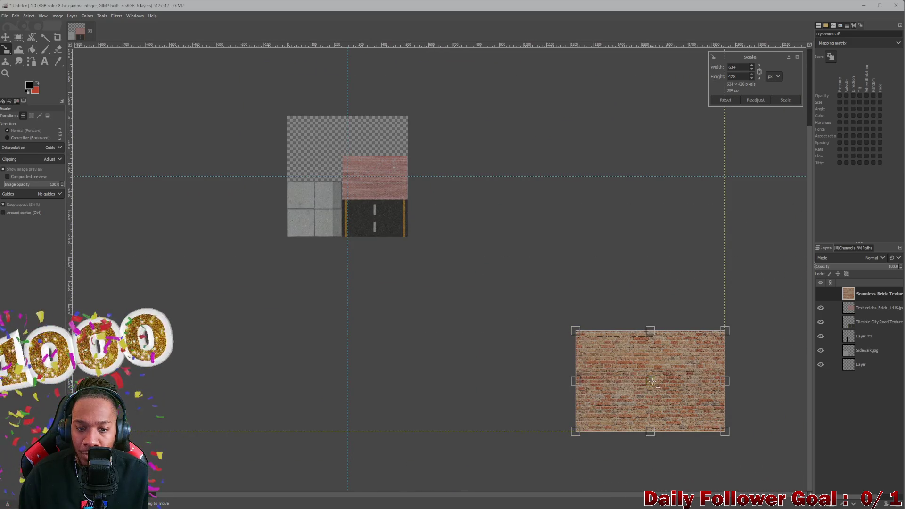
pyautogui.moveTo(652, 381); pyautogui.dragTo(332, 144)
pyautogui.keyDown('ctrl'); pyautogui.scroll(1, 331, 143); pyautogui.keyUp('ctrl')
pyautogui.keyDown('ctrl'); pyautogui.scroll(1, 377, 250); pyautogui.keyUp('ctrl')
pyautogui.keyDown('ctrl'); pyautogui.scroll(1, 376, 249); pyautogui.keyUp('ctrl')
pyautogui.keyDown('ctrl'); pyautogui.scroll(1, 377, 249); pyautogui.keyUp('ctrl')
pyautogui.keyDown('ctrl'); pyautogui.scroll(-1, 346, 188); pyautogui.keyUp('ctrl')
pyautogui.keyDown('ctrl'); pyautogui.scroll(-1, 346, 188); pyautogui.keyUp('ctrl')
pyautogui.keyDown('ctrl'); pyautogui.scroll(2, 364, 168); pyautogui.keyUp('ctrl')
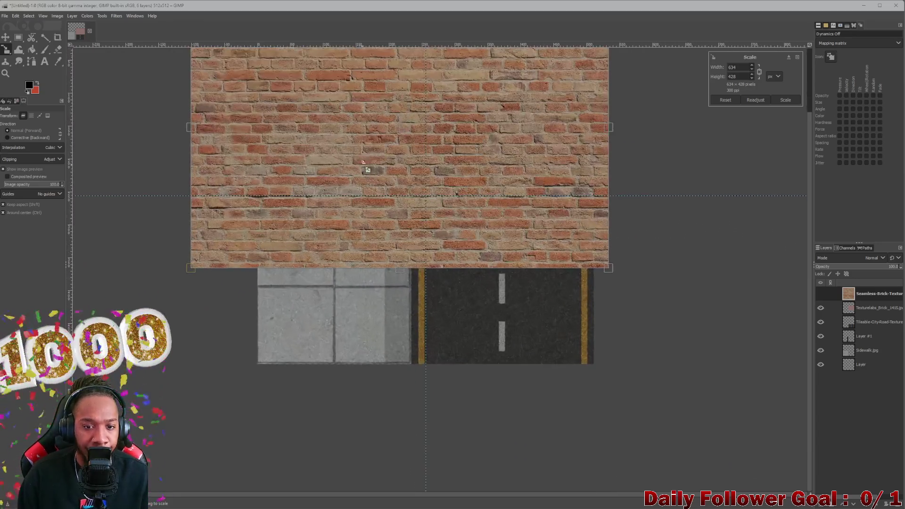
pyautogui.scroll(2, 363, 168)
pyautogui.scroll(3, 207, 141)
pyautogui.moveTo(229, 132)
pyautogui.mouseDown()
pyautogui.moveTo(328, 243)
pyautogui.moveTo(438, 336)
pyautogui.mouseUp()
pyautogui.moveTo(553, 353)
pyautogui.mouseDown()
pyautogui.moveTo(401, 272)
pyautogui.moveTo(378, 283)
pyautogui.moveTo(537, 223)
pyautogui.mouseUp()
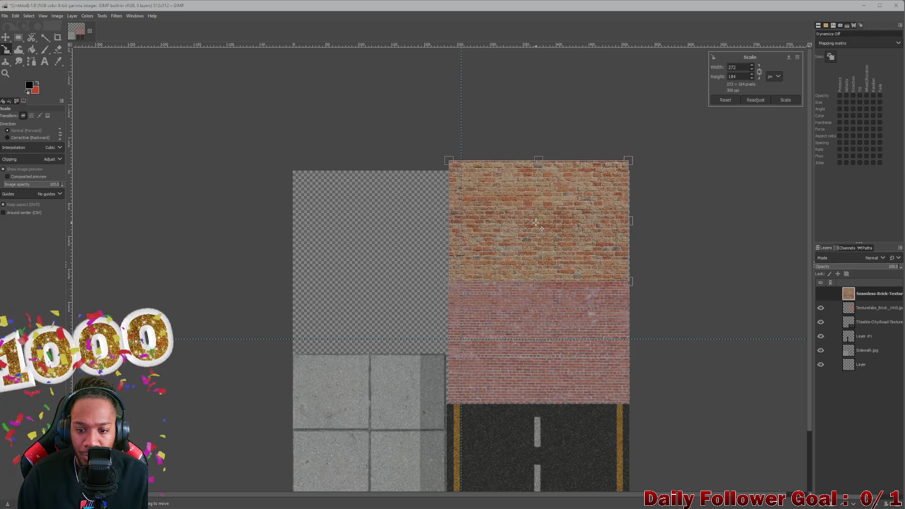
pyautogui.keyDown('ctrl'); pyautogui.scroll(2, 368, 209); pyautogui.keyUp('ctrl')
# - Fine-tune the tan bricks to about 251×168 in the top-right block and apply the scale
pyautogui.moveTo(509, 154); pyautogui.dragTo(376, 154, button='middle')
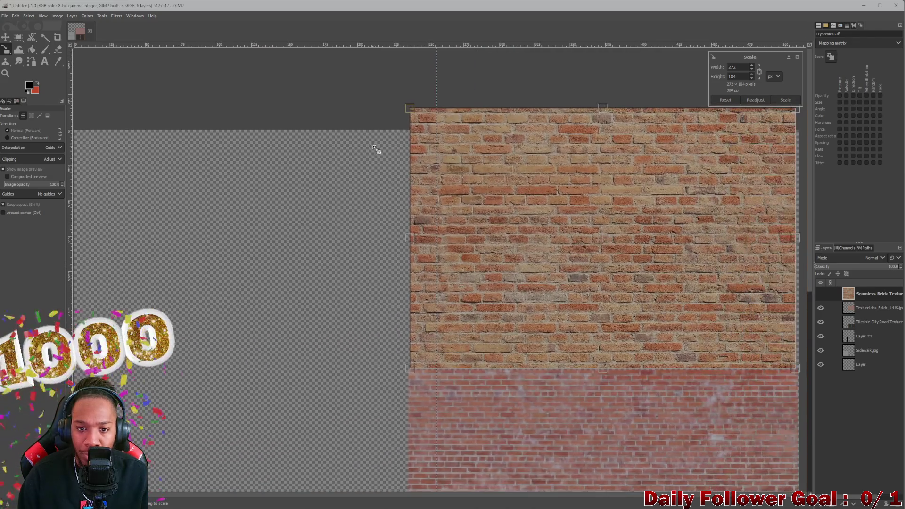
pyautogui.moveTo(408, 111); pyautogui.dragTo(441, 134)
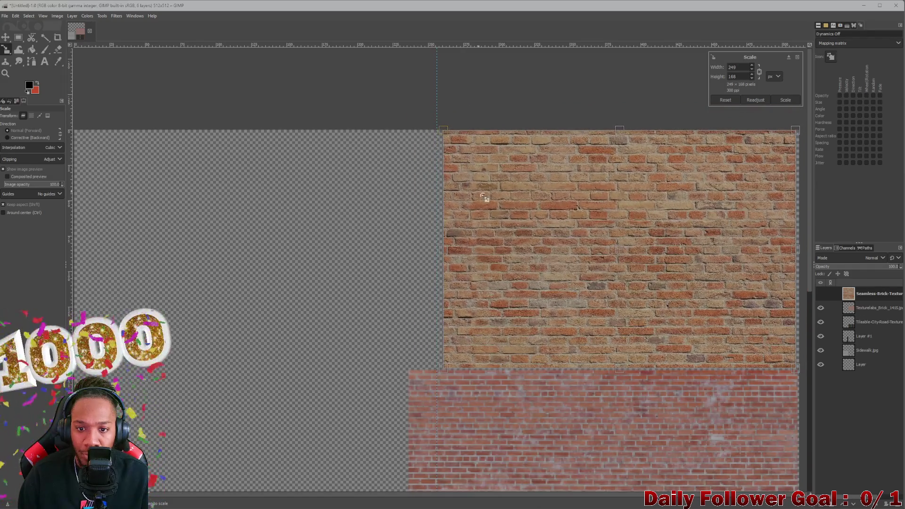
pyautogui.scroll(-5, 515, 210)
pyautogui.keyDown('ctrl'); pyautogui.scroll(-2, 515, 210); pyautogui.keyUp('ctrl')
pyautogui.keyDown('ctrl'); pyautogui.scroll(2, 520, 131); pyautogui.keyUp('ctrl')
pyautogui.keyDown('ctrl'); pyautogui.scroll(1, 520, 132); pyautogui.keyUp('ctrl')
pyautogui.keyDown('ctrl'); pyautogui.scroll(1, 520, 132); pyautogui.keyUp('ctrl')
pyautogui.keyDown('ctrl'); pyautogui.scroll(-2, 520, 131); pyautogui.keyUp('ctrl')
pyautogui.keyDown('ctrl'); pyautogui.scroll(2, 544, 140); pyautogui.keyUp('ctrl')
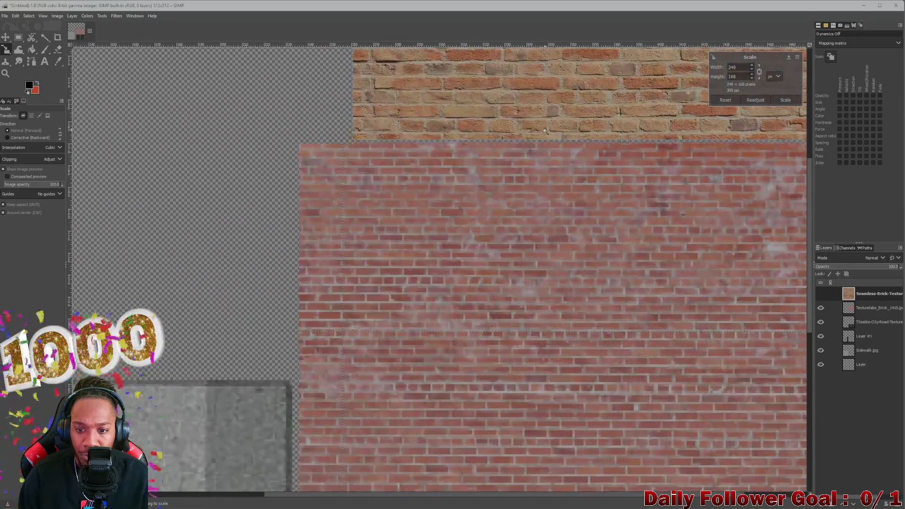
pyautogui.moveTo(593, 204); pyautogui.dragTo(465, 107, button='middle')
pyautogui.keyDown('ctrl'); pyautogui.scroll(-2, 523, 157); pyautogui.keyUp('ctrl')
pyautogui.keyDown('ctrl'); pyautogui.scroll(1, 523, 158); pyautogui.keyUp('ctrl')
pyautogui.moveTo(523, 157); pyautogui.dragTo(439, 348, button='middle')
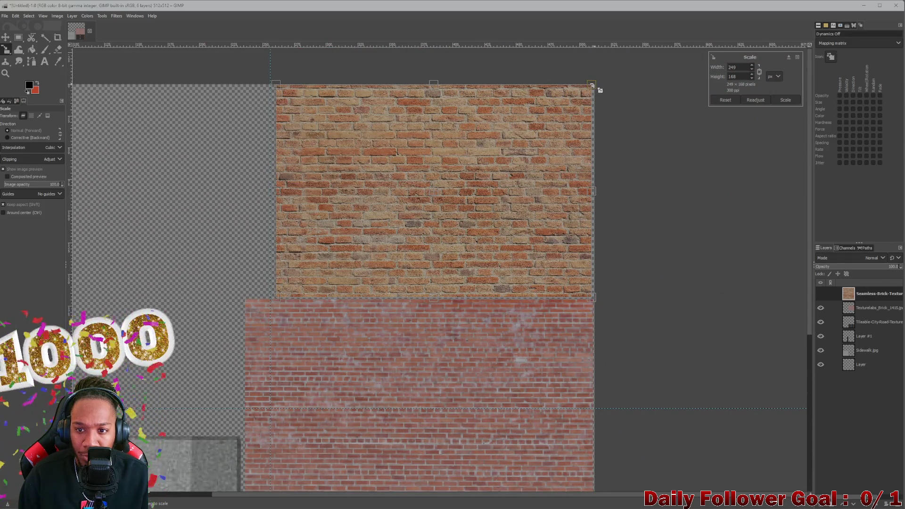
pyautogui.moveTo(600, 90); pyautogui.dragTo(600, 89)
pyautogui.moveTo(518, 188); pyautogui.dragTo(442, 203)
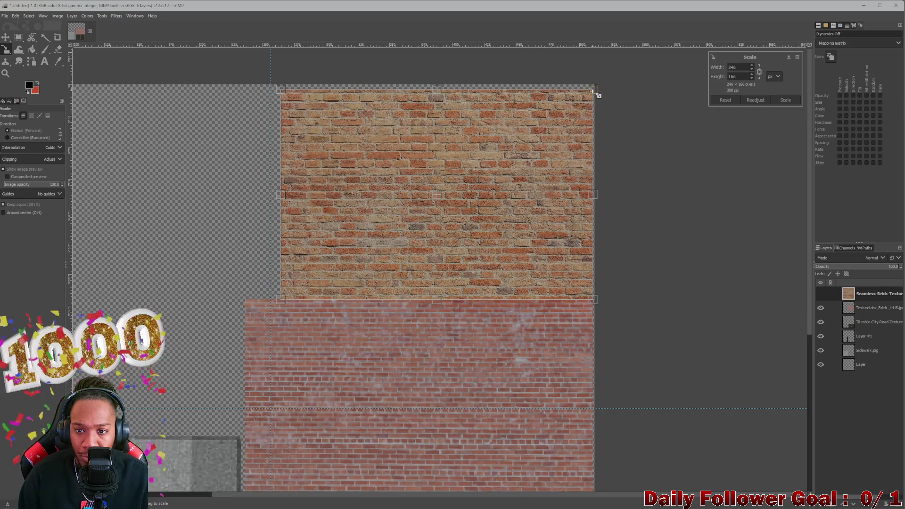
pyautogui.moveTo(598, 94); pyautogui.dragTo(599, 89)
pyautogui.moveTo(439, 201); pyautogui.dragTo(438, 198)
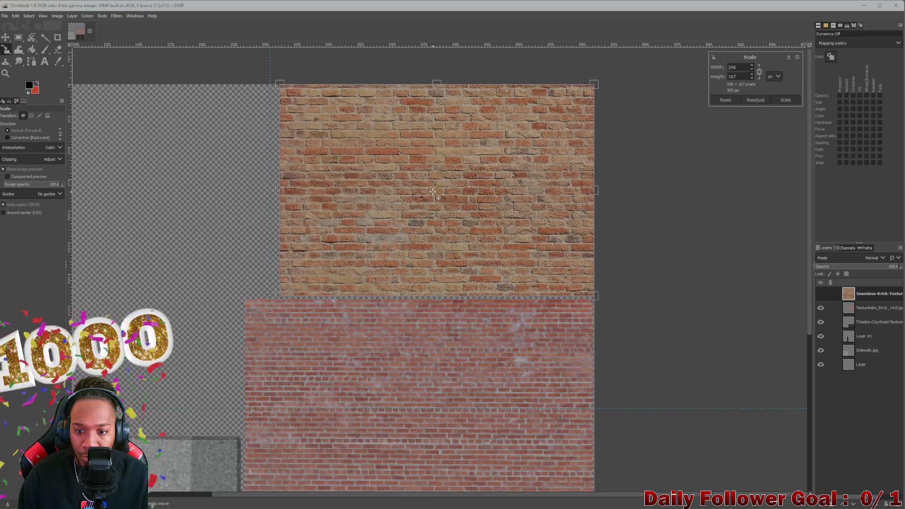
pyautogui.moveTo(292, 302); pyautogui.dragTo(278, 302)
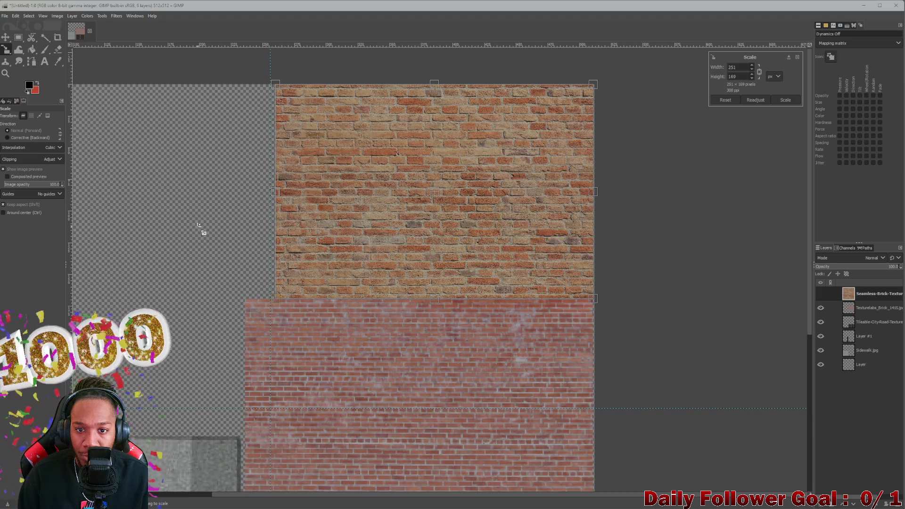
pyautogui.click(784, 100)
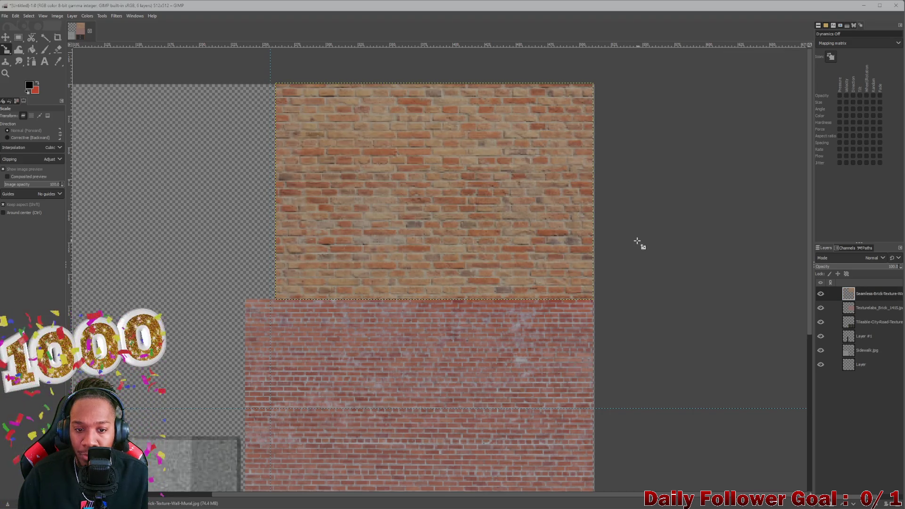
pyautogui.keyDown('ctrl'); pyautogui.scroll(-2, 638, 242); pyautogui.keyUp('ctrl')
pyautogui.keyDown('ctrl'); pyautogui.scroll(-1, 612, 257); pyautogui.keyUp('ctrl')
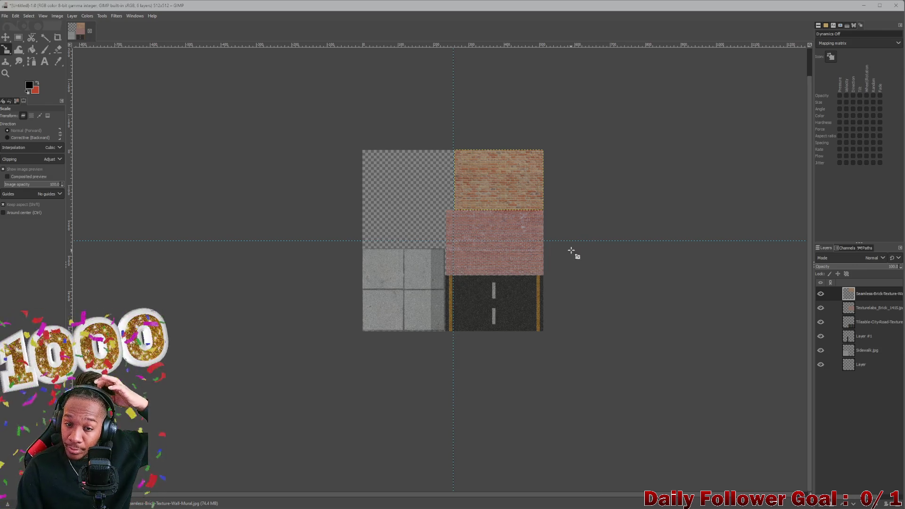
pyautogui.scroll(1, 571, 252)
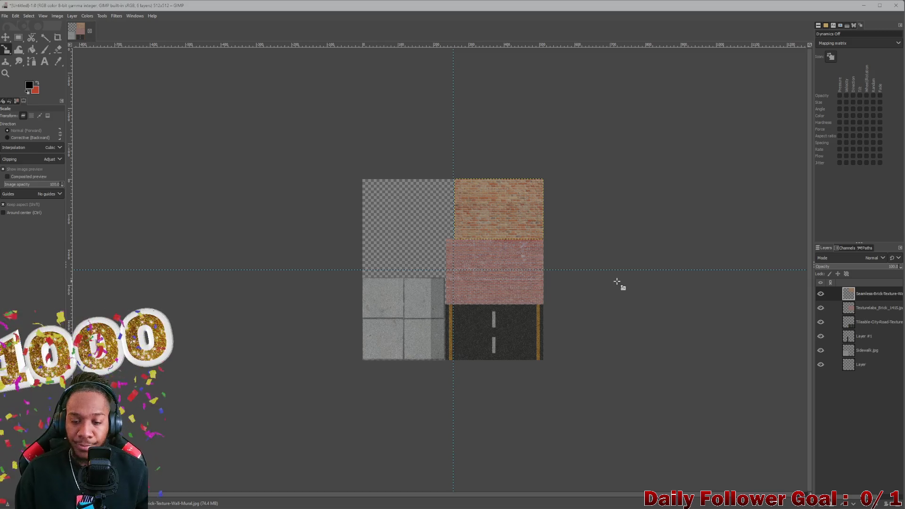
# - Rescale the orange bricks to about 251×171 so they meet the pink bricks, then commit
pyautogui.click(650, 308)
pyautogui.moveTo(725, 130); pyautogui.dragTo(690, 150)
pyautogui.click(6, 37)
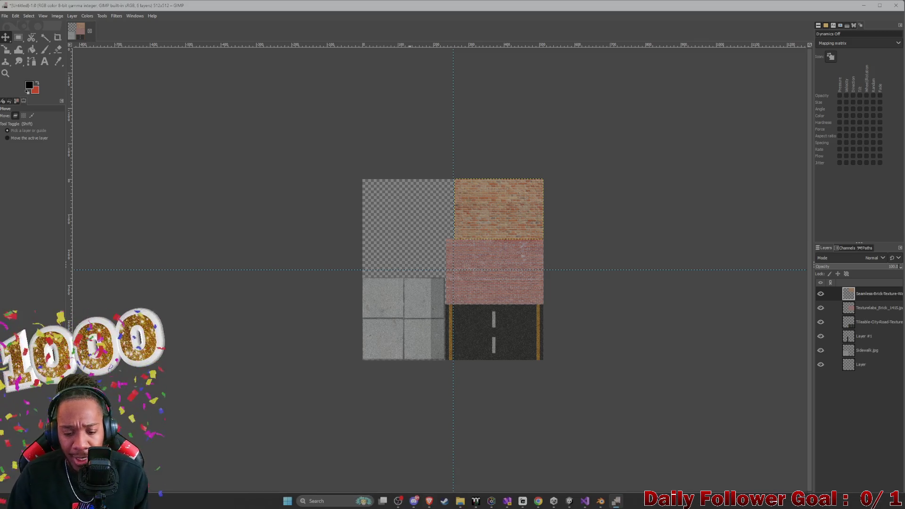
pyautogui.moveTo(600, 501)
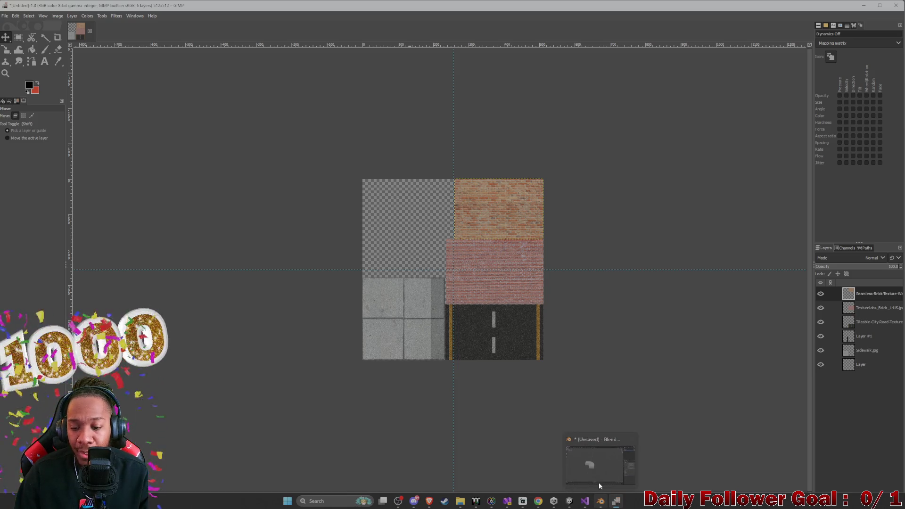
# - Bring up the Unity editor maximised and open the CombatScene level from the Project search
pyautogui.click(598, 466)
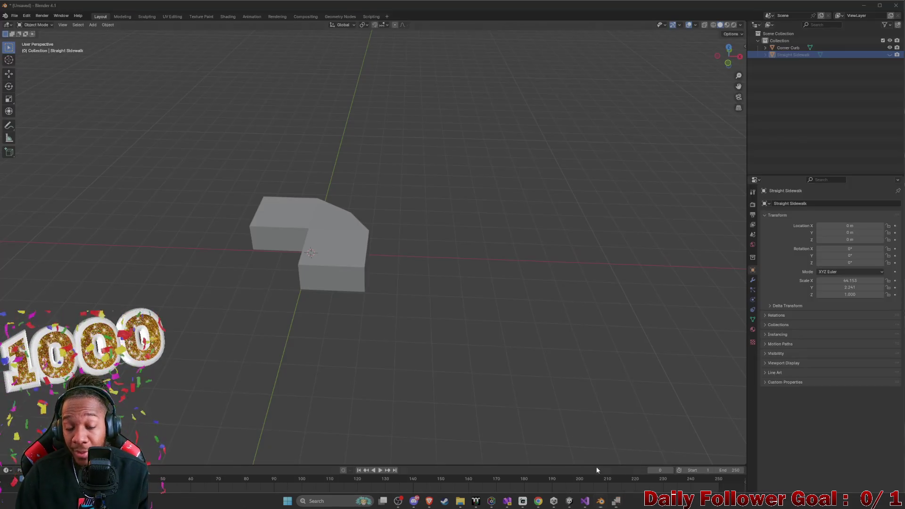
pyautogui.click(566, 501)
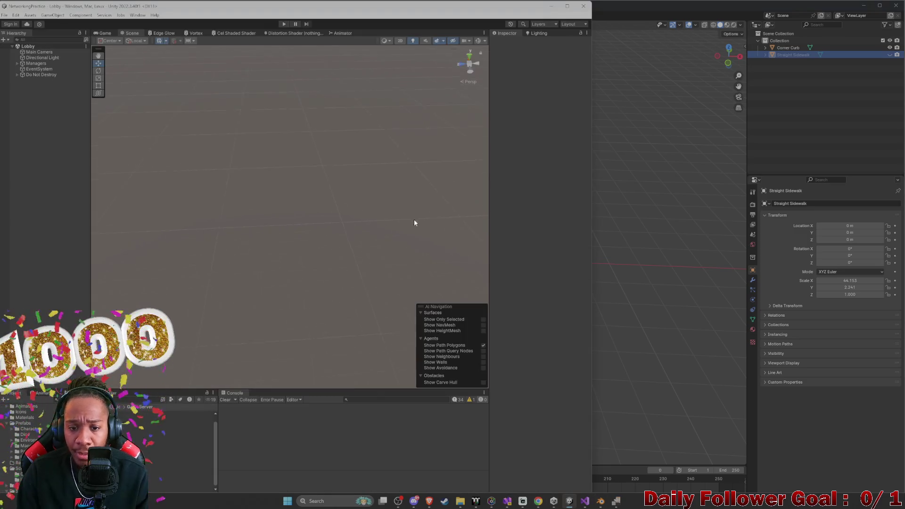
pyautogui.moveTo(495, 7); pyautogui.dragTo(588, 23)
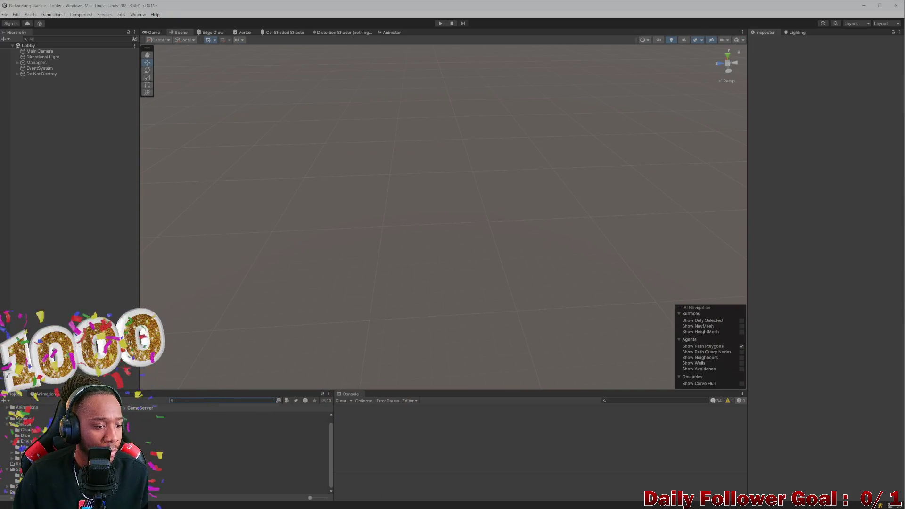
pyautogui.click(207, 401)
pyautogui.write('combat')
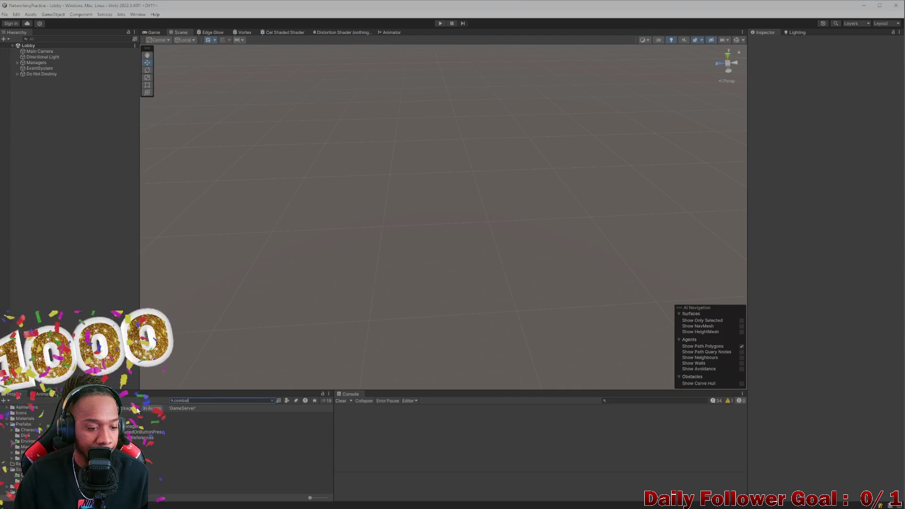
pyautogui.doubleClick(141, 420)
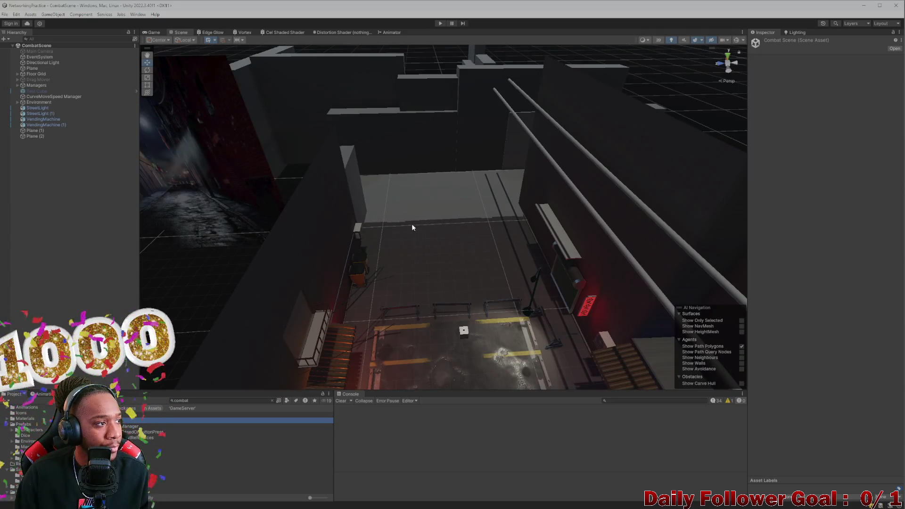
# - Fly the Scene view around the street environment and parking lot, then return to GIMP
pyautogui.moveTo(416, 223)
pyautogui.mouseDown(button='right')
pyautogui.moveTo(402, 128)
pyautogui.moveTo(392, 214)
pyautogui.moveTo(256, 307)
pyautogui.moveTo(282, 239)
pyautogui.moveTo(471, 237)
pyautogui.moveTo(504, 335)
pyautogui.moveTo(473, 315)
pyautogui.moveTo(466, 327)
pyautogui.mouseUp(button='right')
pyautogui.moveTo(306, 262)
pyautogui.mouseDown(button='right')
pyautogui.moveTo(382, 280)
pyautogui.moveTo(471, 281)
pyautogui.moveTo(463, 253)
pyautogui.mouseUp(button='right')
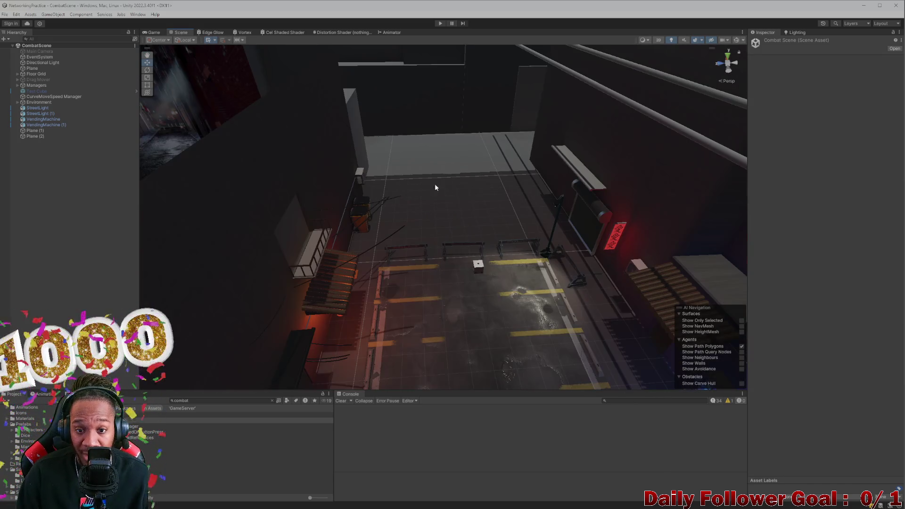
pyautogui.scroll(3, 430, 143)
pyautogui.moveTo(430, 143); pyautogui.dragTo(426, 202, button='right')
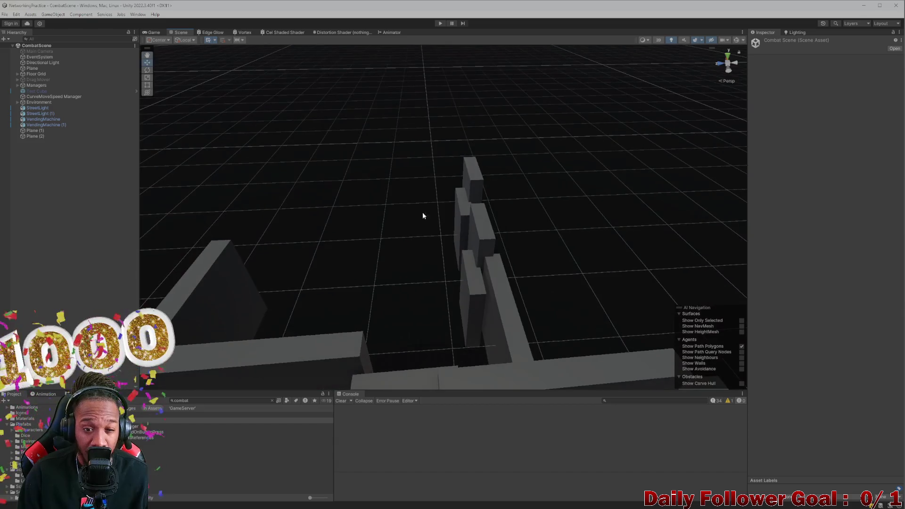
pyautogui.moveTo(392, 304); pyautogui.dragTo(394, 248, button='middle')
pyautogui.scroll(3, 395, 247)
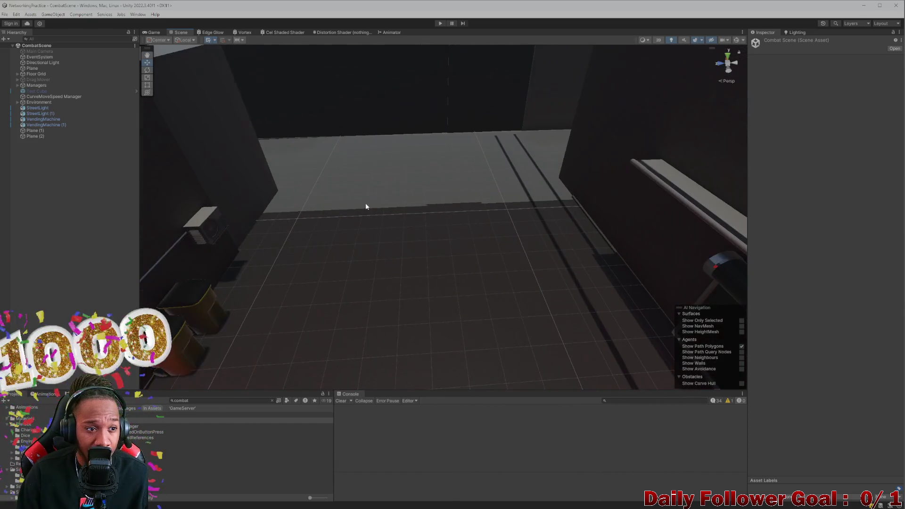
pyautogui.scroll(2, 347, 186)
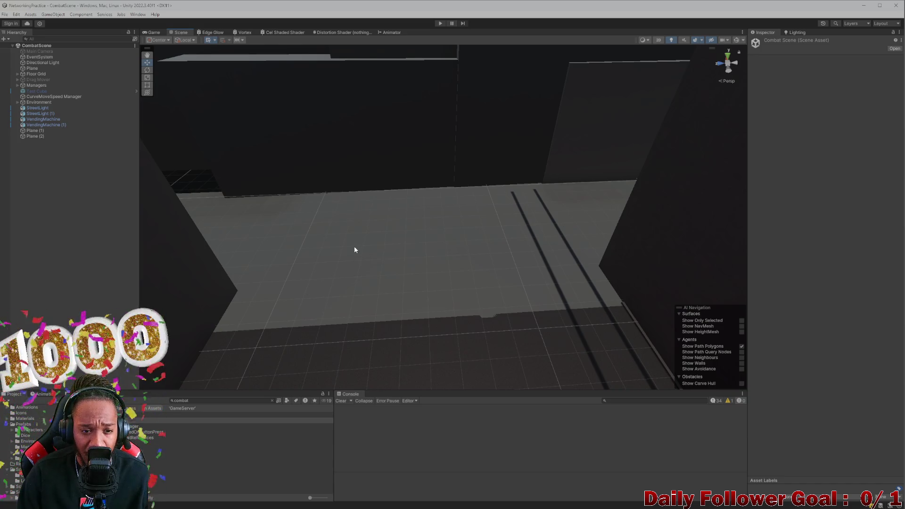
pyautogui.moveTo(330, 270); pyautogui.dragTo(418, 295, button='right')
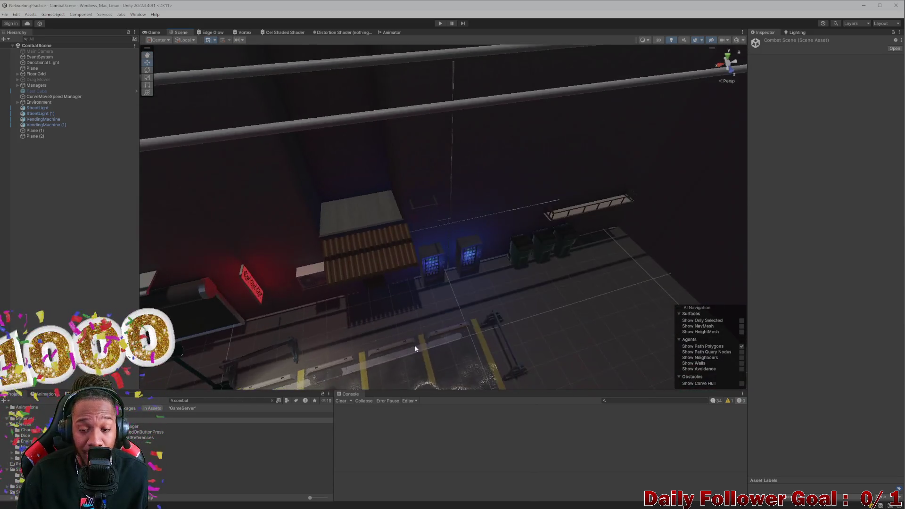
pyautogui.moveTo(417, 295)
pyautogui.mouseDown(button='right')
pyautogui.moveTo(503, 235)
pyautogui.moveTo(436, 262)
pyautogui.moveTo(508, 262)
pyautogui.mouseUp(button='right')
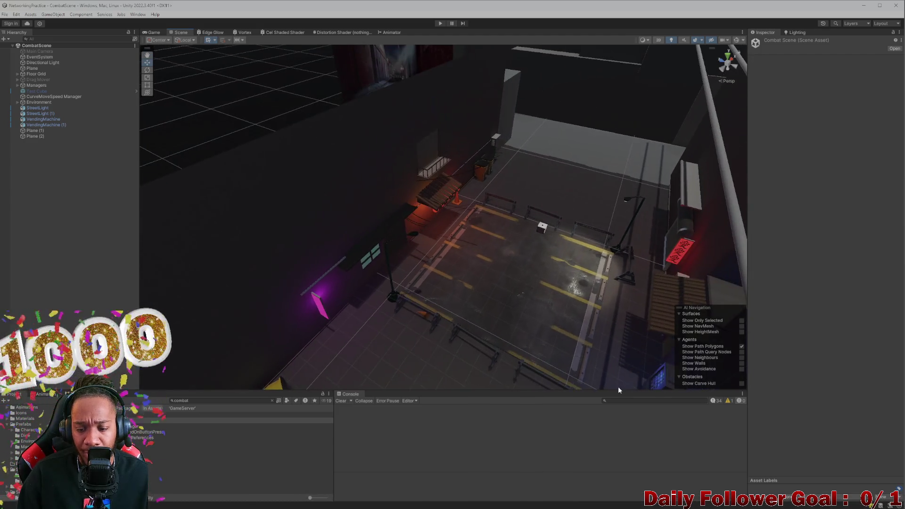
pyautogui.click(616, 501)
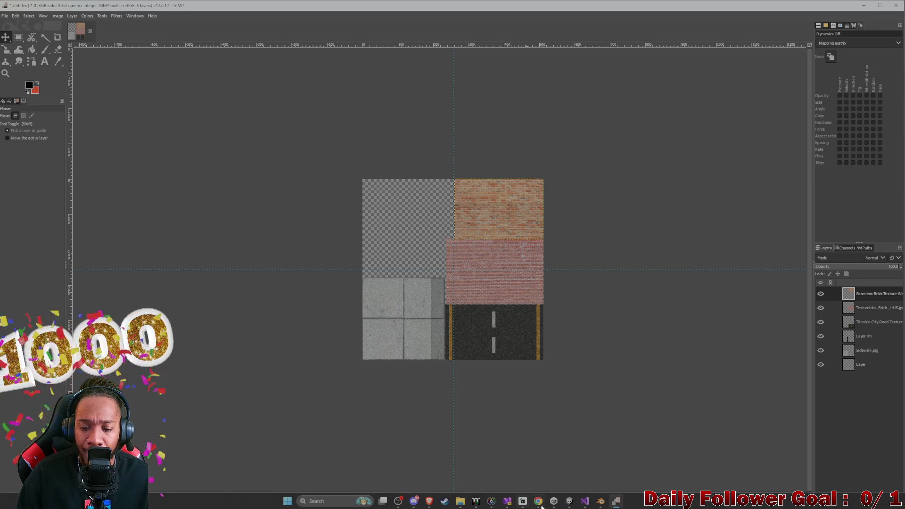
pyautogui.moveTo(413, 501)
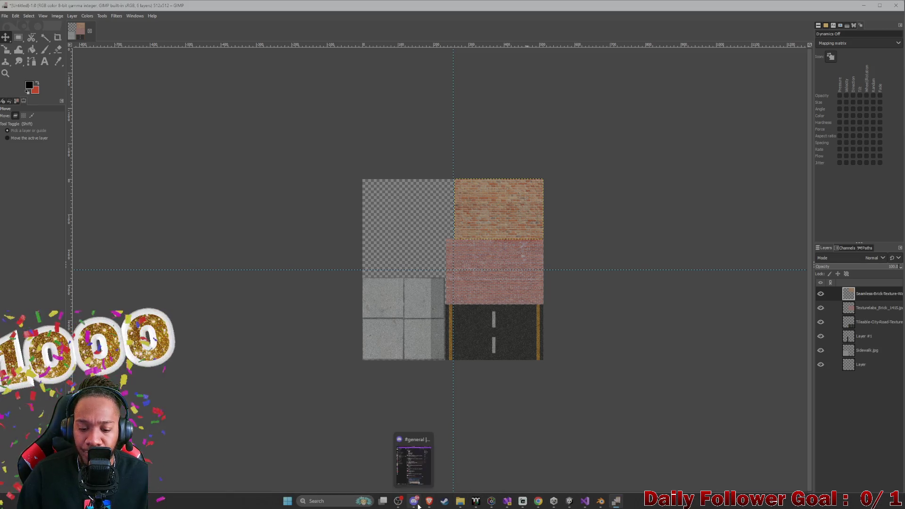
# - Bring back the brick texture Google Images search and close the downloads list
pyautogui.click(488, 460)
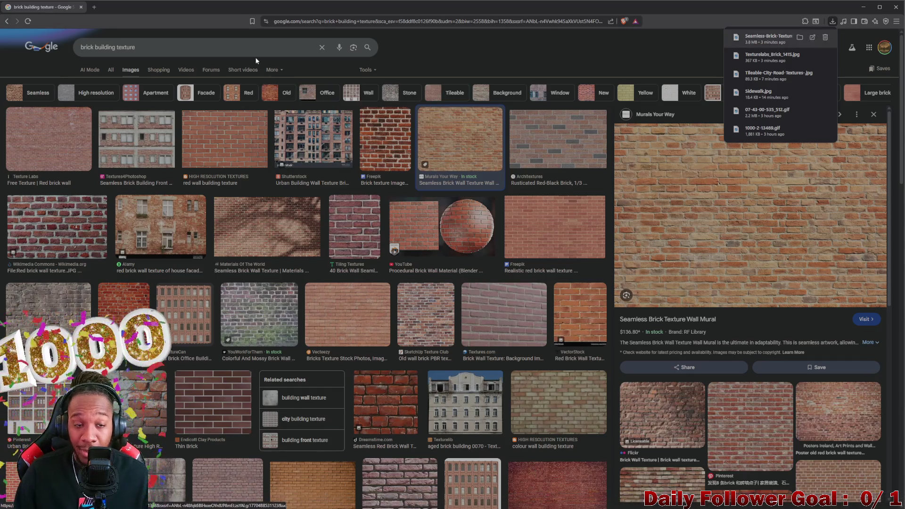
pyautogui.click(218, 50)
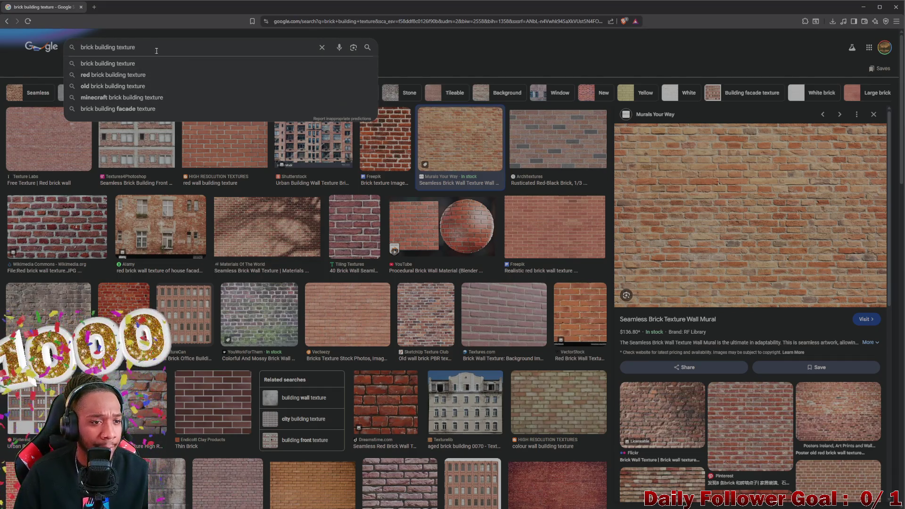
# - Search Google Images for 'cross walk texture' and preview the Crosswalk Road Zebra Crossing result
pyautogui.hotkey('ctrl', 'a')
pyautogui.press('BackSpace')
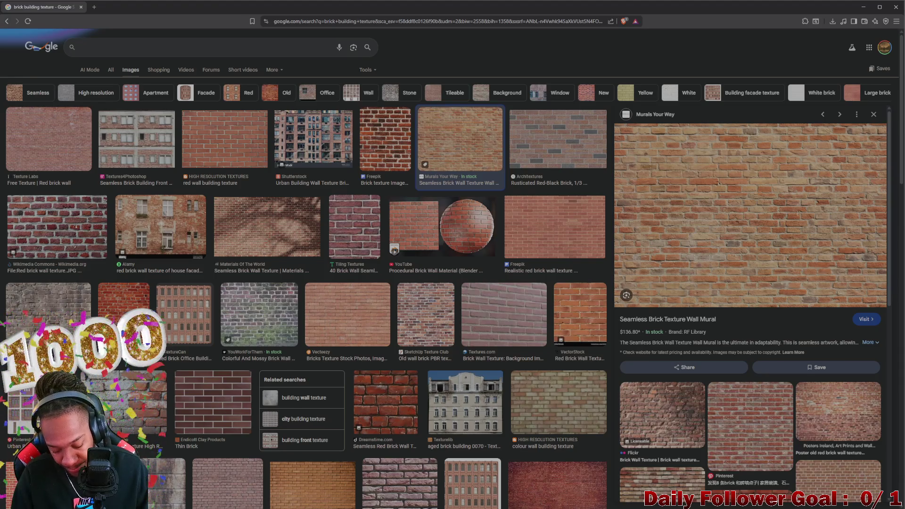
pyautogui.write('ross walk textur')
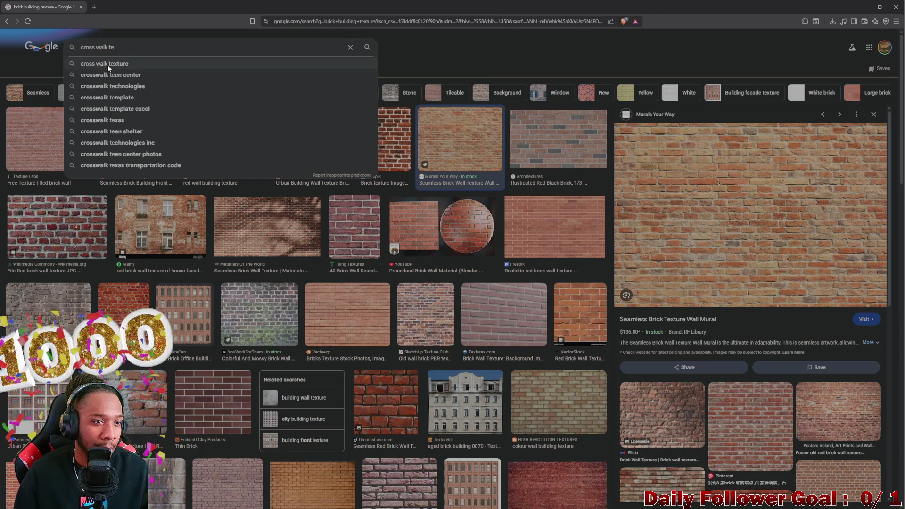
pyautogui.write('e')
pyautogui.press('Return')
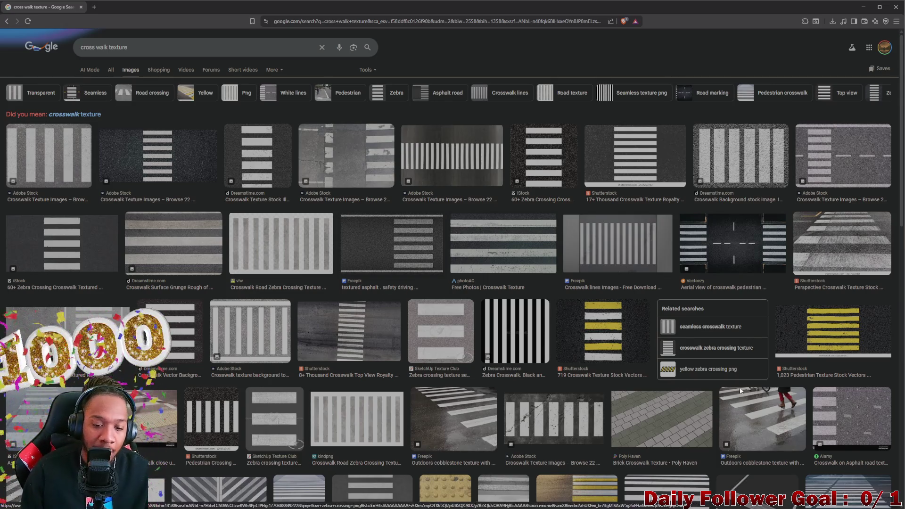
pyautogui.scroll(-2, 351, 375)
pyautogui.scroll(-2, 351, 374)
pyautogui.scroll(-3, 361, 371)
pyautogui.scroll(-2, 375, 368)
pyautogui.scroll(-1, 380, 366)
pyautogui.scroll(-1, 524, 339)
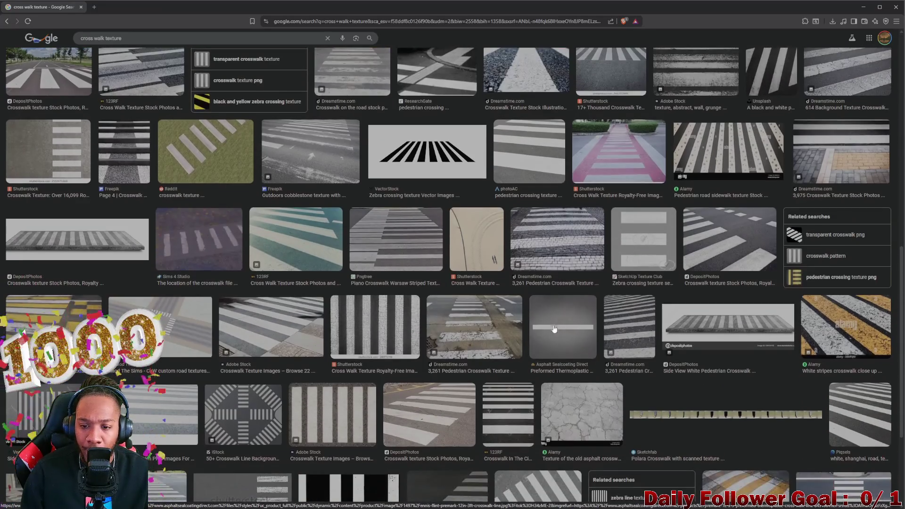
pyautogui.scroll(-1, 525, 327)
pyautogui.scroll(-1, 524, 321)
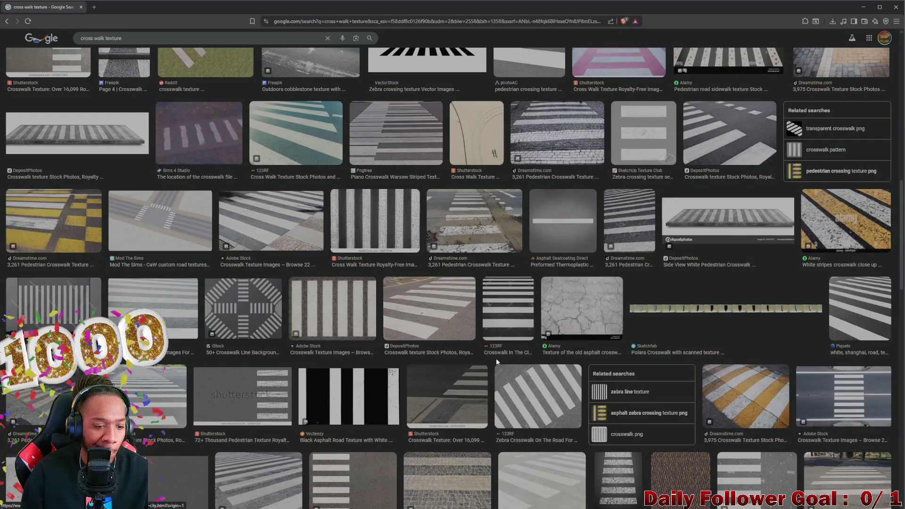
pyautogui.scroll(-3, 438, 332)
pyautogui.scroll(-1, 387, 345)
pyautogui.scroll(-1, 606, 314)
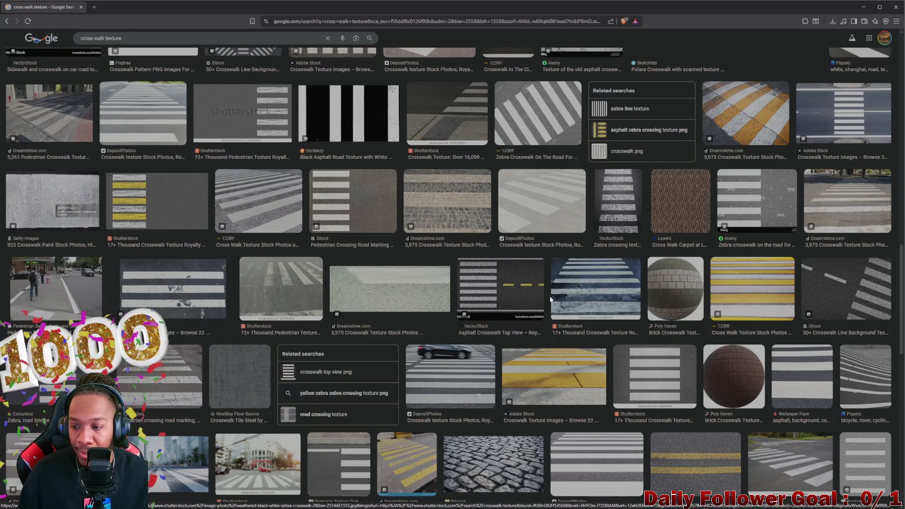
pyautogui.scroll(-2, 551, 298)
pyautogui.scroll(-5, 591, 289)
pyautogui.scroll(-2, 591, 289)
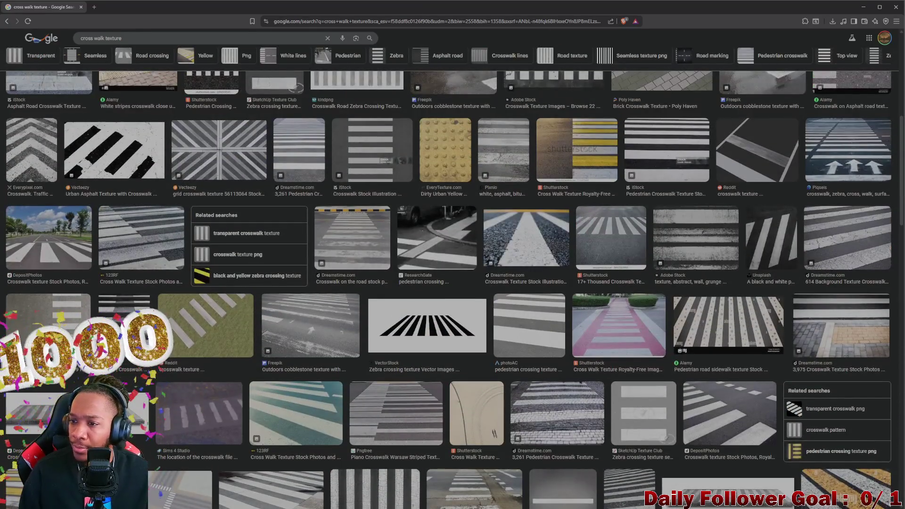
pyautogui.scroll(5, 573, 210)
pyautogui.scroll(1, 574, 211)
pyautogui.scroll(4, 573, 210)
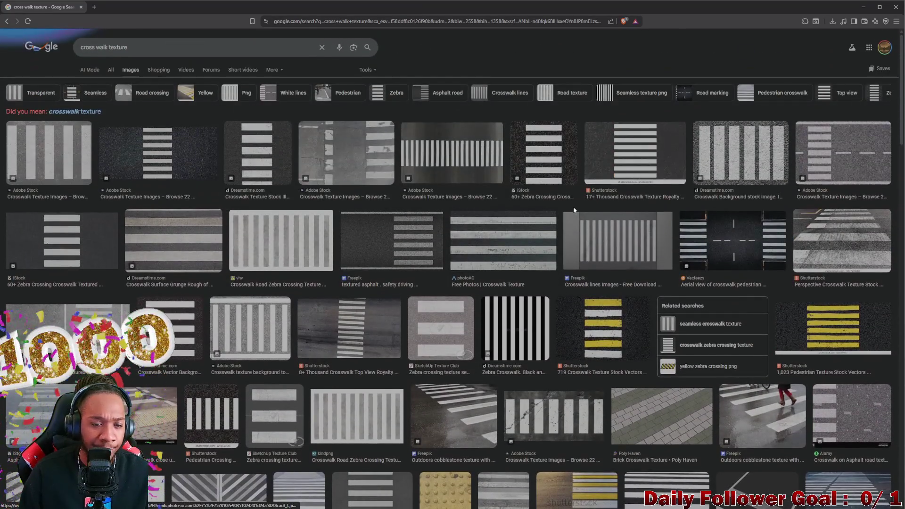
pyautogui.click(287, 250)
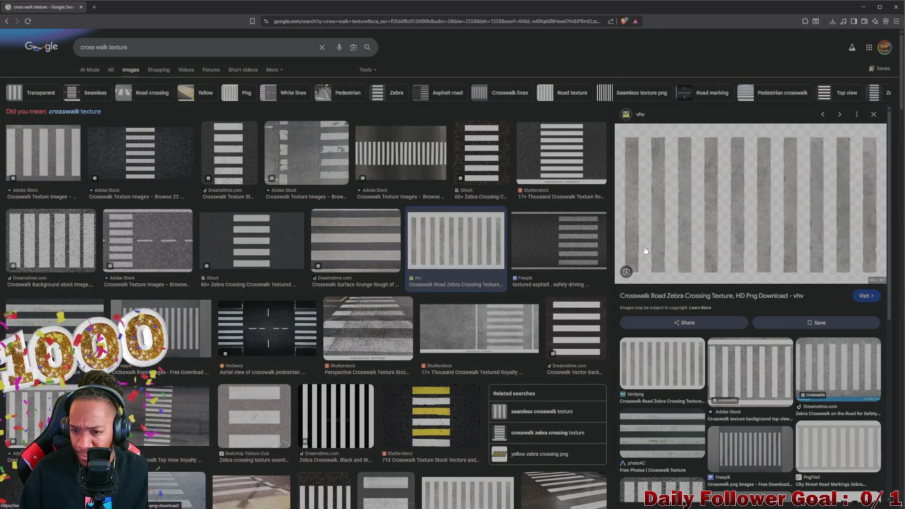
# - Preview the Adobe Stock and Dreamstime crosswalk images, then minimise the browser to reveal GIMP
pyautogui.click(738, 365)
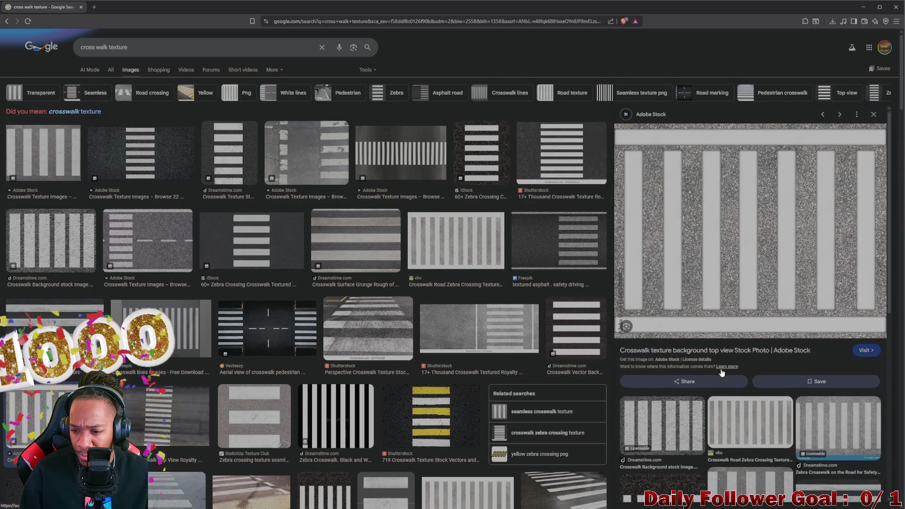
pyautogui.click(837, 425)
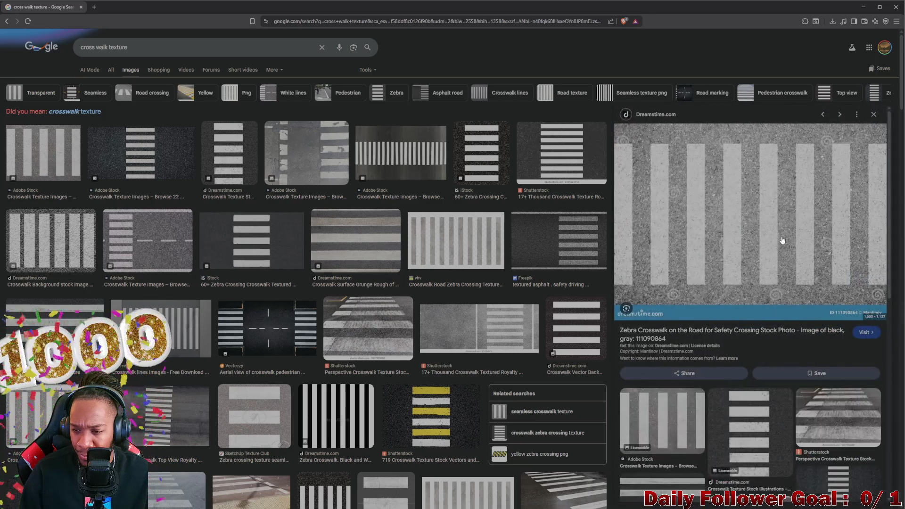
pyautogui.scroll(-1, 735, 269)
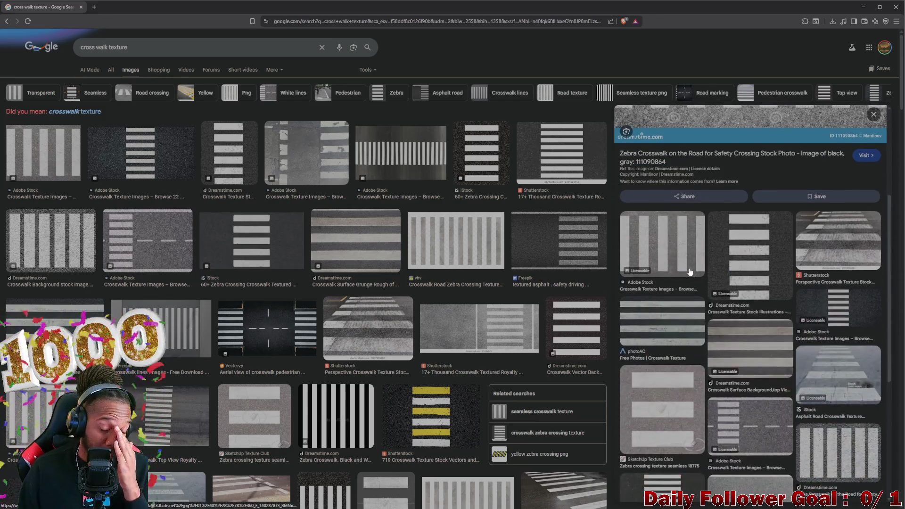
pyautogui.scroll(-1, 686, 263)
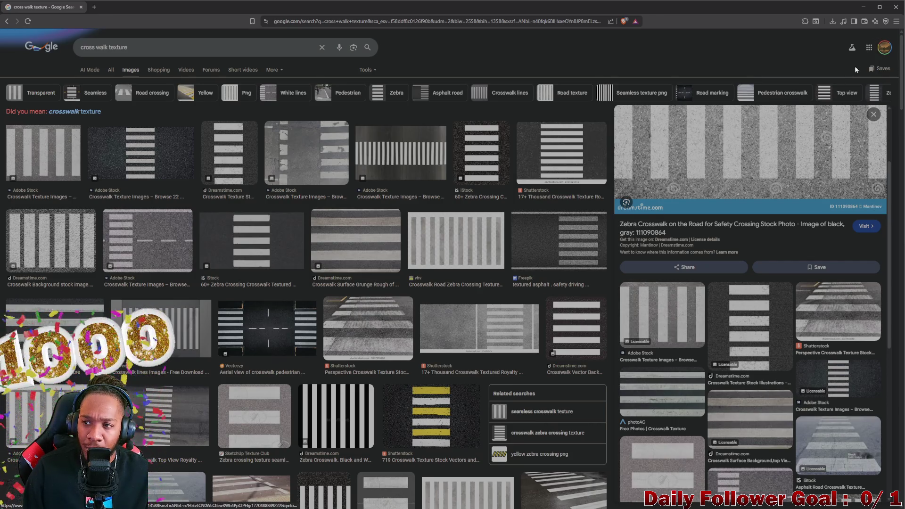
pyautogui.click(862, 6)
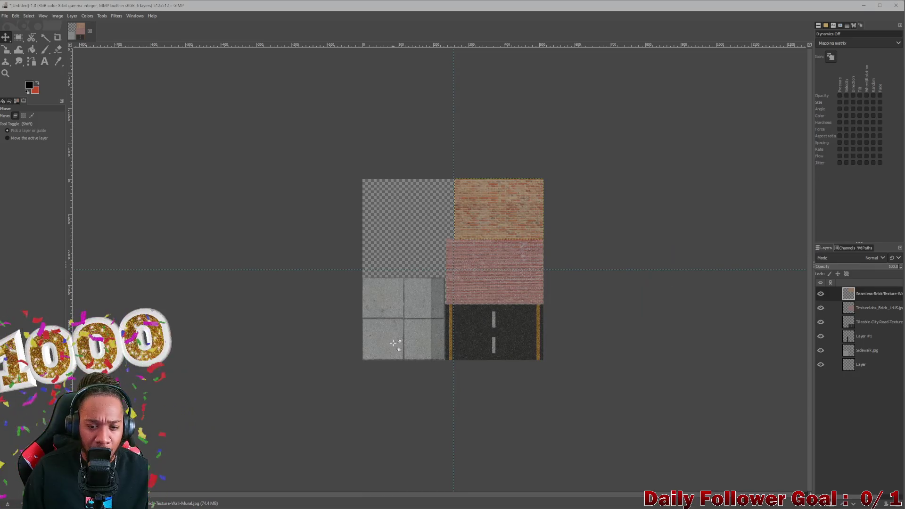
pyautogui.keyDown('ctrl'); pyautogui.scroll(2, 390, 341); pyautogui.keyUp('ctrl')
pyautogui.keyDown('ctrl'); pyautogui.scroll(-1, 390, 318); pyautogui.keyUp('ctrl')
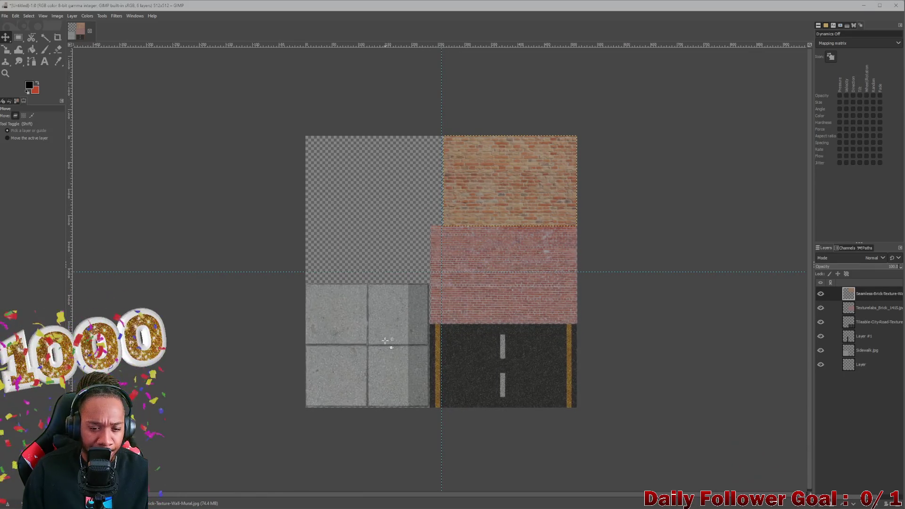
# - Duplicate the road texture layer, put the copy on top of the stack and move it upper-left
pyautogui.press('alt')
pyautogui.keyDown('ctrl'); pyautogui.scroll(1, 392, 368); pyautogui.keyUp('ctrl')
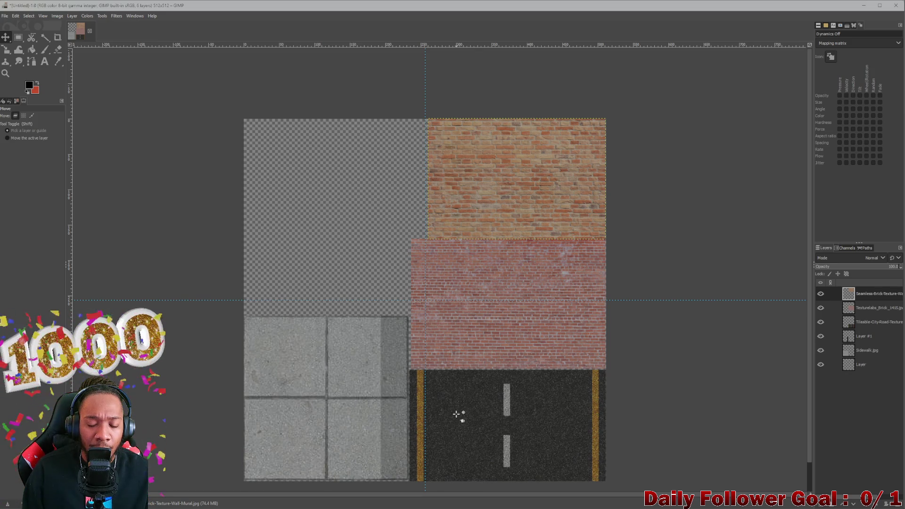
pyautogui.click(459, 415)
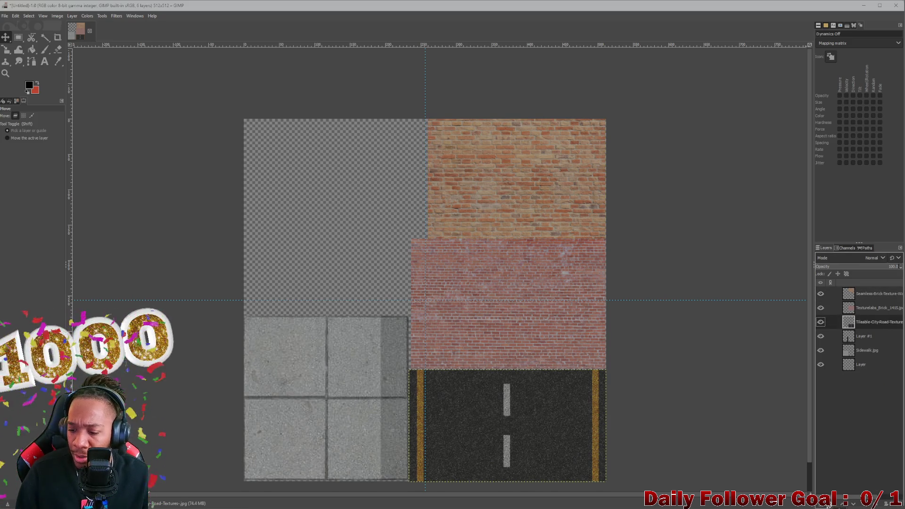
pyautogui.hotkey('shift', 'ctrl', 'd')
pyautogui.moveTo(876, 322); pyautogui.dragTo(872, 289)
pyautogui.moveTo(542, 441)
pyautogui.mouseDown()
pyautogui.moveTo(363, 268)
pyautogui.moveTo(372, 270)
pyautogui.mouseUp()
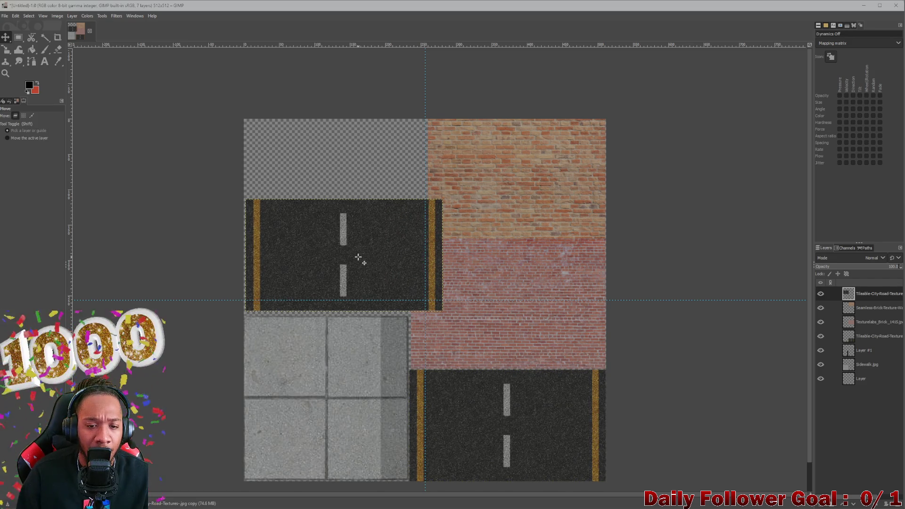
pyautogui.keyDown('ctrl'); pyautogui.scroll(1, 345, 260); pyautogui.keyUp('ctrl')
pyautogui.keyDown('ctrl'); pyautogui.scroll(1, 317, 271); pyautogui.keyUp('ctrl')
pyautogui.keyDown('ctrl'); pyautogui.scroll(-2, 306, 260); pyautogui.keyUp('ctrl')
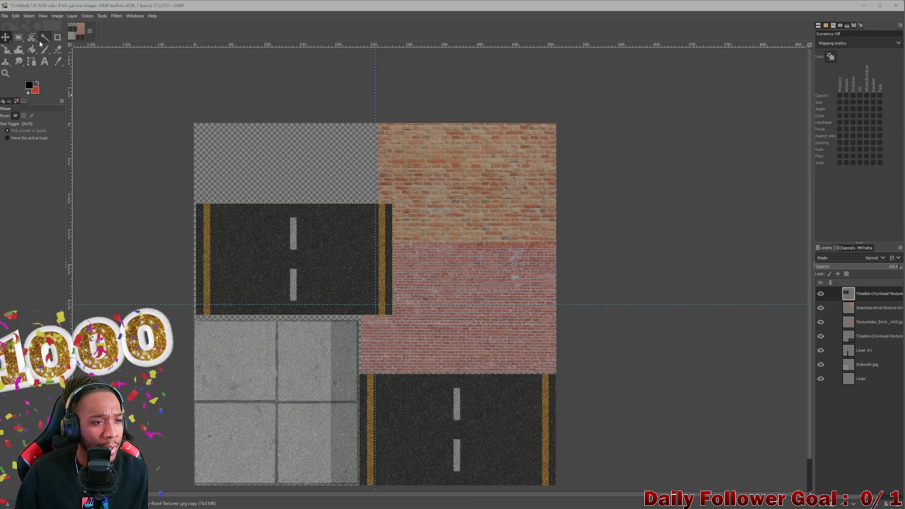
# - Rotate the road copy exactly 90 degrees with the Rotate tool and commit it
pyautogui.click(6, 48)
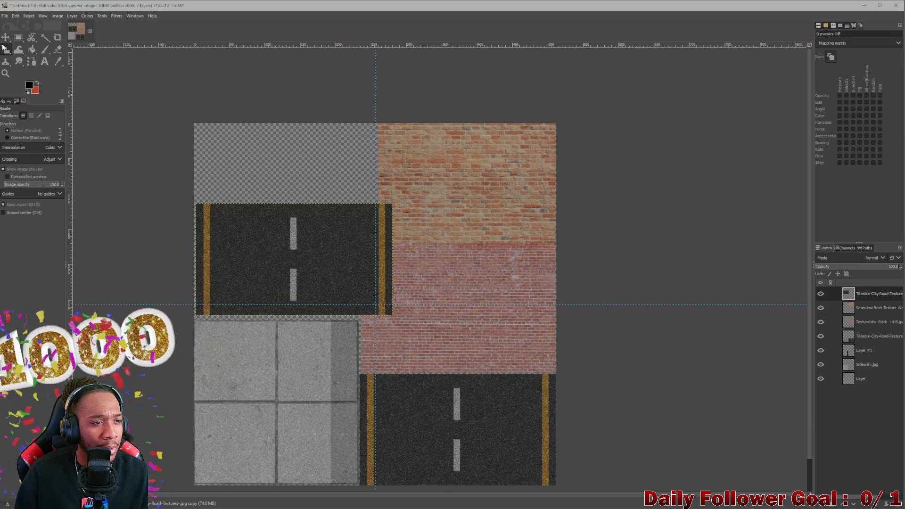
pyautogui.rightClick(6, 49)
pyautogui.click(48, 66)
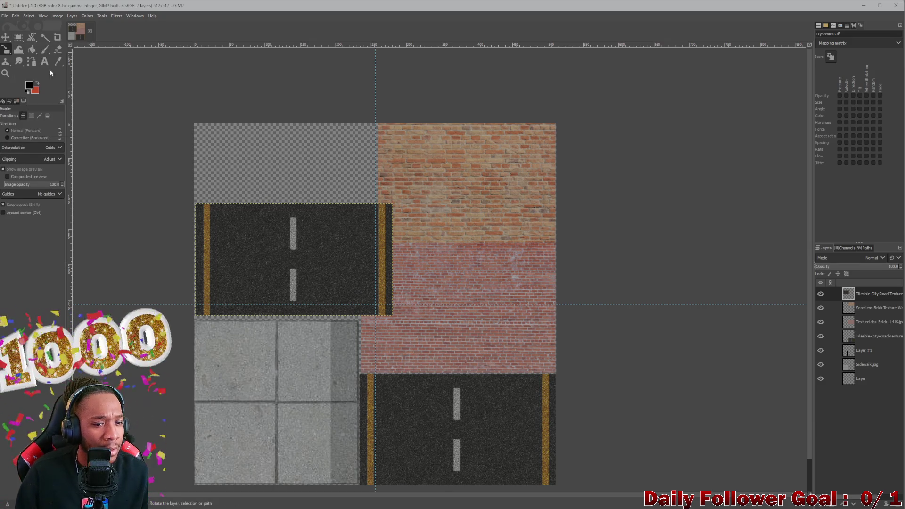
pyautogui.click(318, 242)
pyautogui.moveTo(383, 218); pyautogui.dragTo(581, 154)
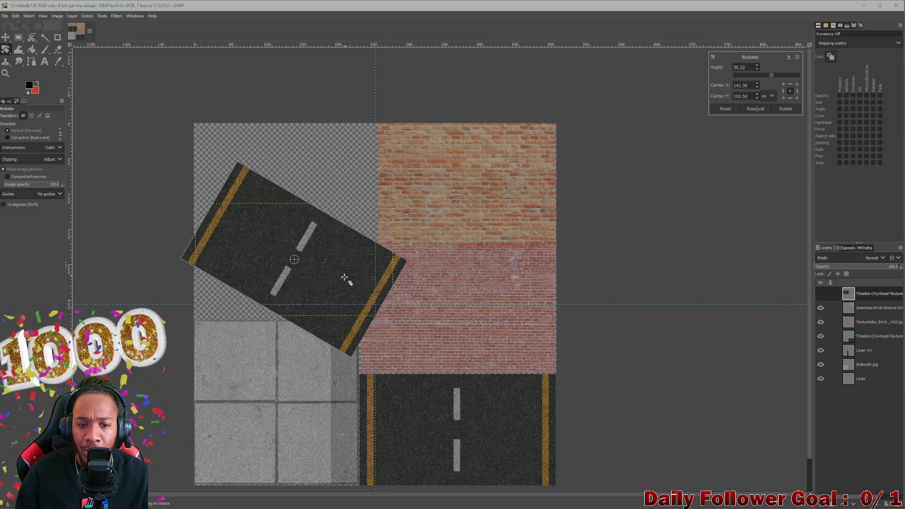
pyautogui.moveTo(349, 274); pyautogui.dragTo(426, 134)
pyautogui.write('90')
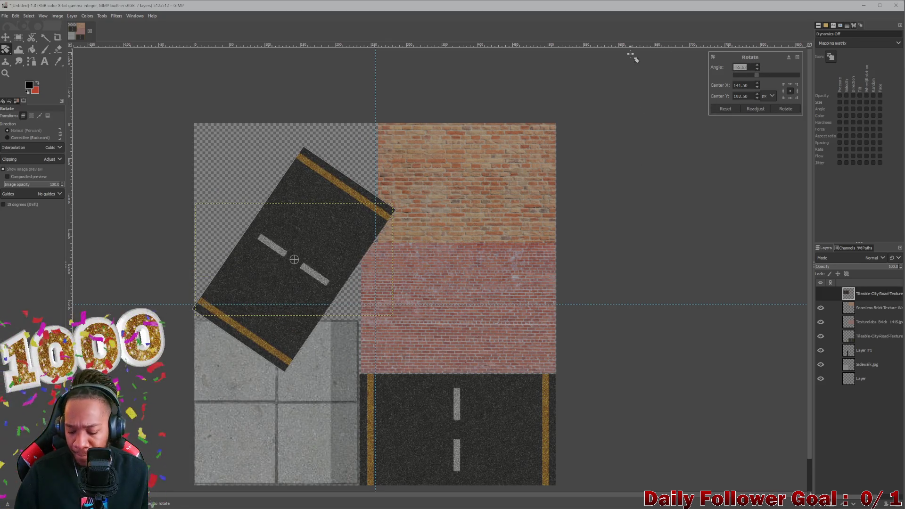
pyautogui.press('Return')
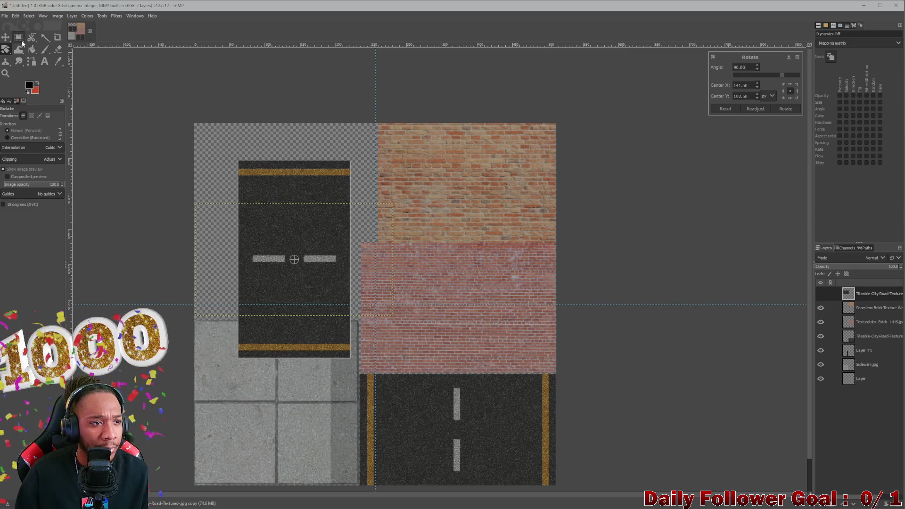
pyautogui.click(5, 37)
# - Move the rotated road tile flush into the top-left corner of the atlas
pyautogui.moveTo(320, 264); pyautogui.dragTo(268, 226)
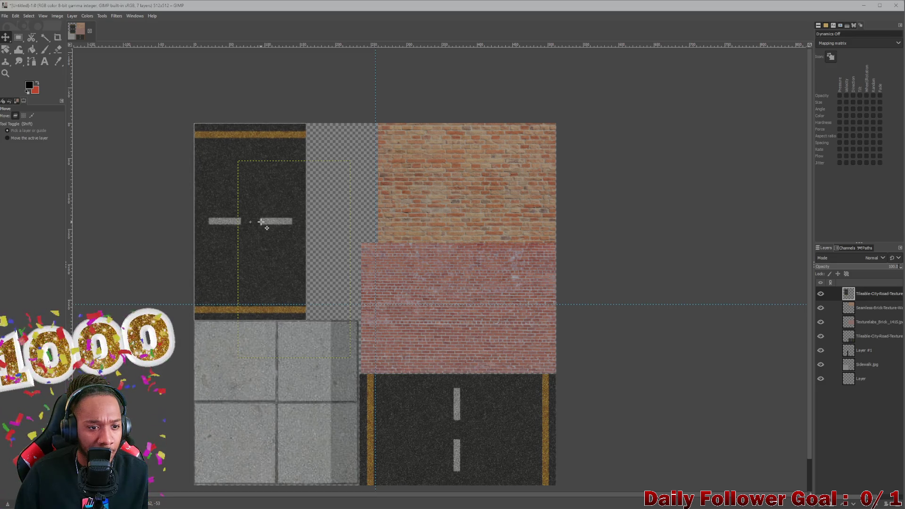
pyautogui.moveTo(267, 227); pyautogui.dragTo(267, 224)
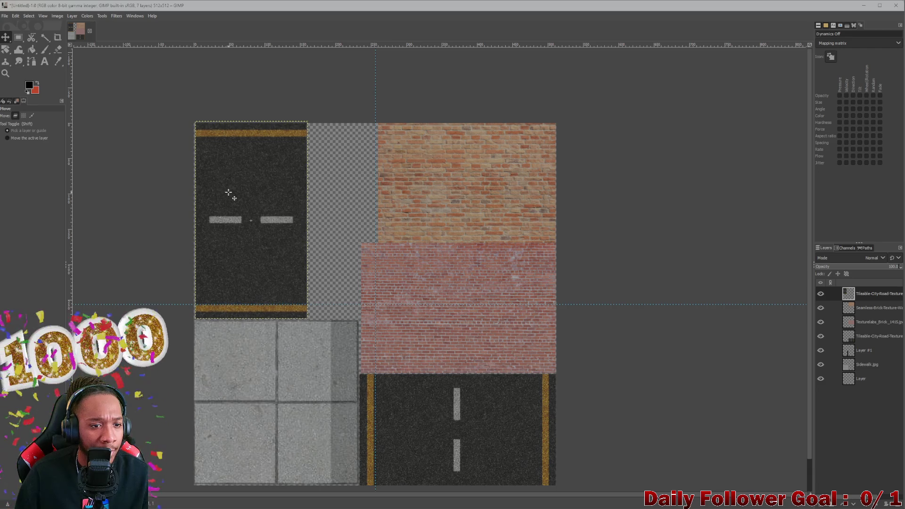
pyautogui.keyDown('ctrl'); pyautogui.scroll(2, 241, 317); pyautogui.keyUp('ctrl')
pyautogui.keyDown('ctrl'); pyautogui.scroll(2, 241, 316); pyautogui.keyUp('ctrl')
pyautogui.keyDown('ctrl'); pyautogui.scroll(-1, 247, 308); pyautogui.keyUp('ctrl')
pyautogui.keyDown('ctrl'); pyautogui.scroll(-3, 248, 308); pyautogui.keyUp('ctrl')
pyautogui.keyDown('ctrl'); pyautogui.scroll(4, 232, 94); pyautogui.keyUp('ctrl')
pyautogui.moveTo(233, 95)
pyautogui.mouseDown(button='middle')
pyautogui.moveTo(255, 248)
pyautogui.moveTo(309, 268)
pyautogui.mouseUp(button='middle')
pyautogui.keyDown('ctrl'); pyautogui.scroll(-4, 309, 269); pyautogui.keyUp('ctrl')
pyautogui.keyDown('ctrl'); pyautogui.scroll(4, 249, 175); pyautogui.keyUp('ctrl')
pyautogui.keyDown('ctrl'); pyautogui.scroll(2, 249, 176); pyautogui.keyUp('ctrl')
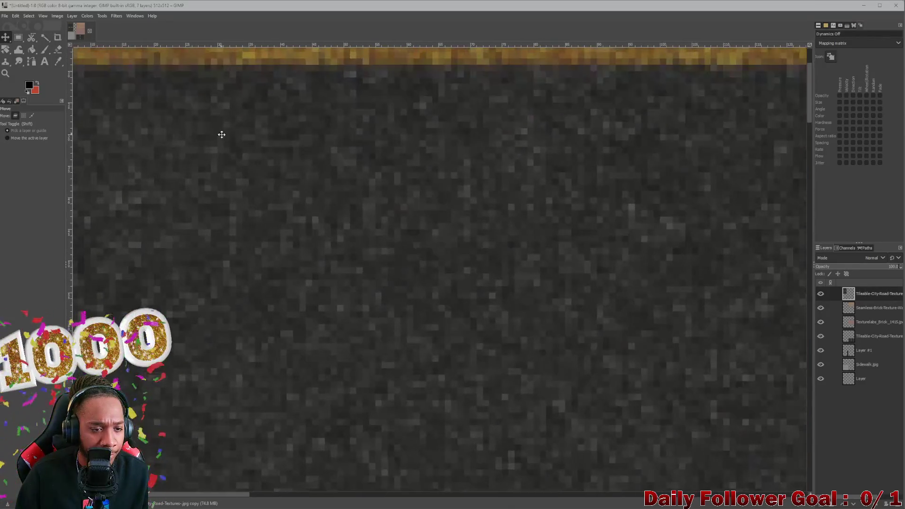
pyautogui.keyDown('ctrl'); pyautogui.scroll(2, 360, 388); pyautogui.keyUp('ctrl')
pyautogui.scroll(1, 193, 247)
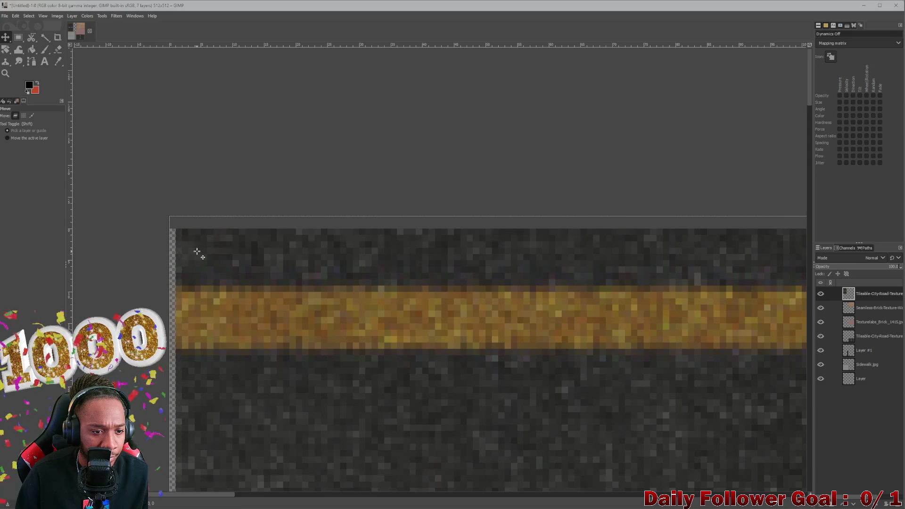
pyautogui.keyDown('ctrl'); pyautogui.scroll(-3, 194, 252); pyautogui.keyUp('ctrl')
pyautogui.keyDown('ctrl'); pyautogui.scroll(3, 246, 250); pyautogui.keyUp('ctrl')
pyautogui.keyDown('ctrl'); pyautogui.scroll(-3, 246, 251); pyautogui.keyUp('ctrl')
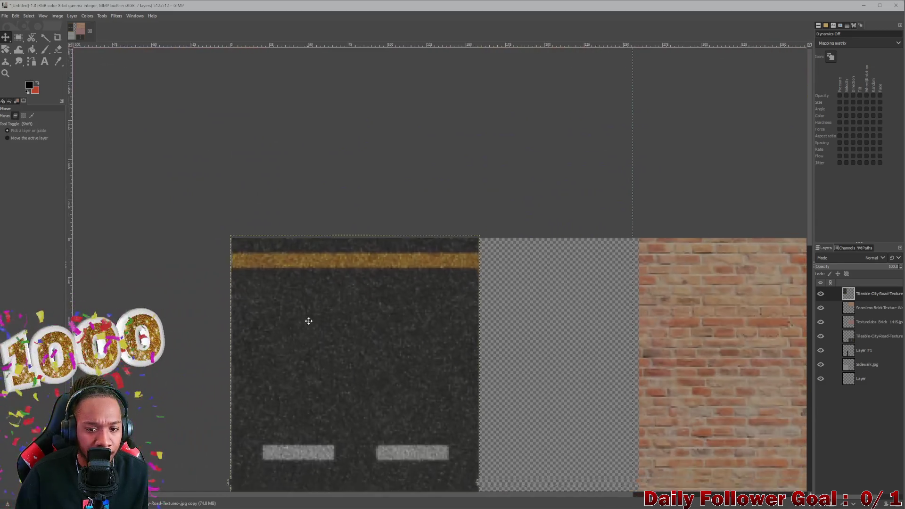
pyautogui.moveTo(305, 327); pyautogui.dragTo(257, 212, button='middle')
pyautogui.scroll(1, 495, 140)
pyautogui.keyDown('ctrl'); pyautogui.scroll(3, 491, 128); pyautogui.keyUp('ctrl')
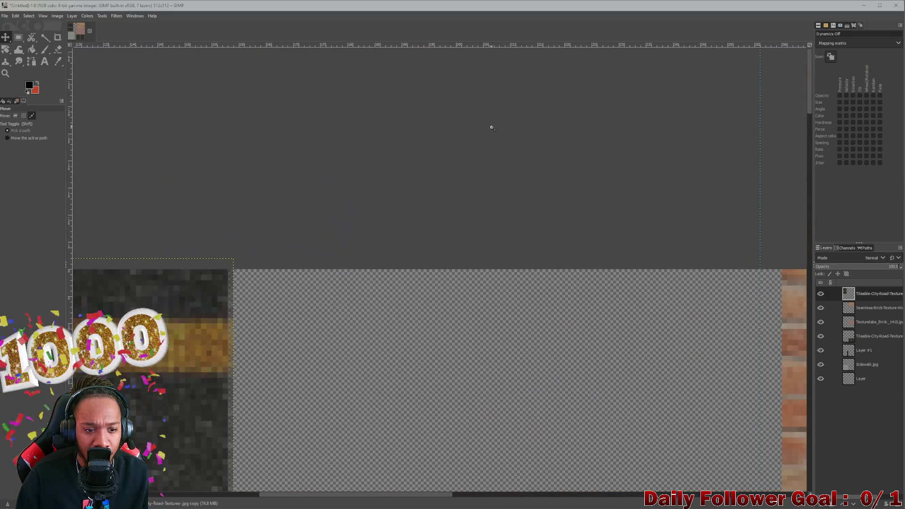
pyautogui.keyDown('ctrl'); pyautogui.scroll(-2, 492, 127); pyautogui.keyUp('ctrl')
pyautogui.keyDown('ctrl'); pyautogui.scroll(-3, 488, 135); pyautogui.keyUp('ctrl')
pyautogui.keyDown('ctrl'); pyautogui.scroll(3, 474, 196); pyautogui.keyUp('ctrl')
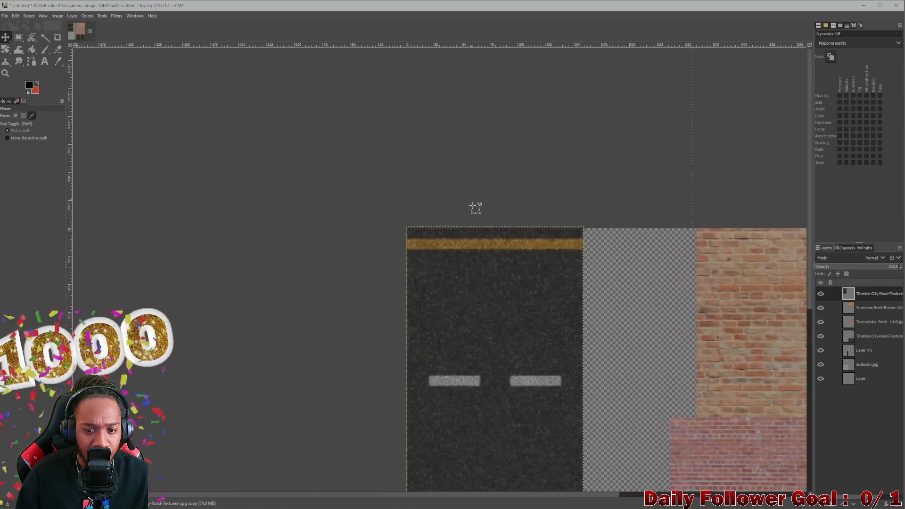
pyautogui.scroll(-2, 473, 195)
pyautogui.scroll(-2, 460, 259)
pyautogui.keyDown('ctrl'); pyautogui.scroll(3, 460, 258); pyautogui.keyUp('ctrl')
pyautogui.keyDown('ctrl'); pyautogui.scroll(-1, 473, 277); pyautogui.keyUp('ctrl')
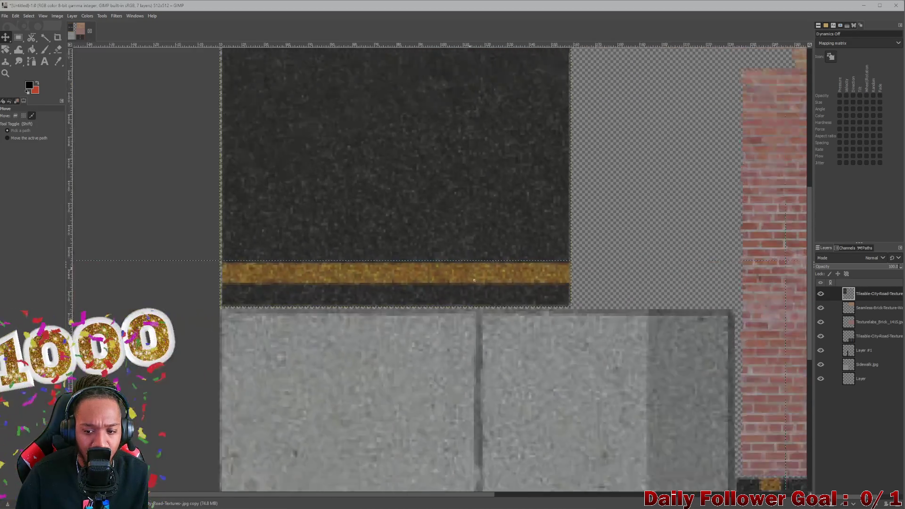
pyautogui.keyDown('ctrl'); pyautogui.scroll(-1, 473, 278); pyautogui.keyUp('ctrl')
pyautogui.keyDown('ctrl'); pyautogui.scroll(-3, 457, 147); pyautogui.keyUp('ctrl')
pyautogui.moveTo(460, 134); pyautogui.dragTo(439, 217, button='middle')
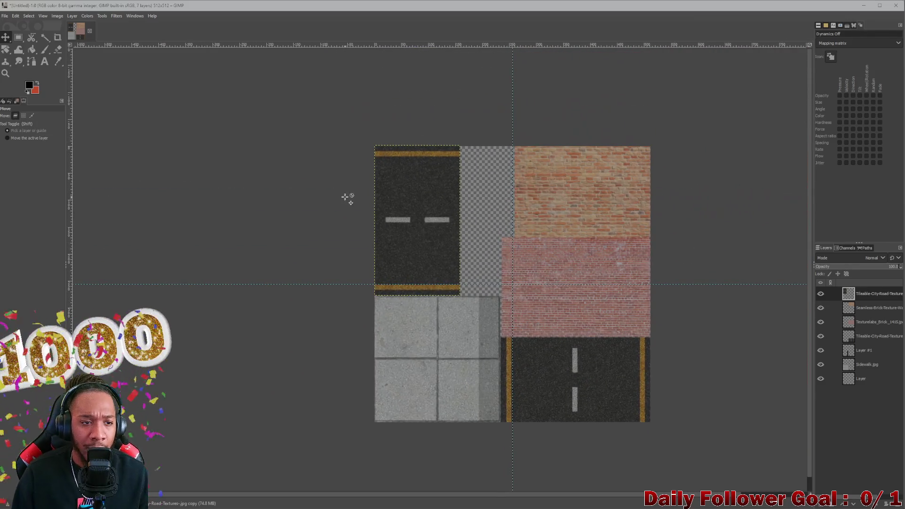
pyautogui.keyDown('ctrl'); pyautogui.scroll(2, 398, 202); pyautogui.keyUp('ctrl')
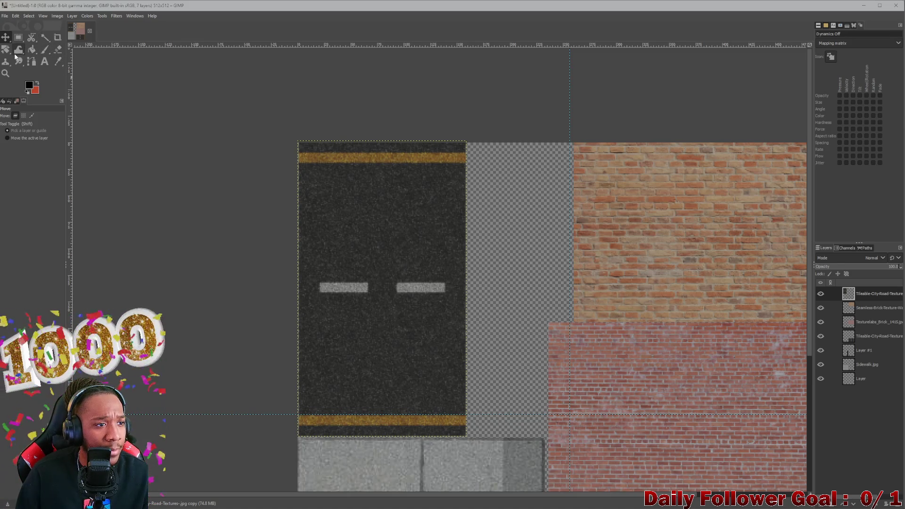
pyautogui.rightClick(5, 50)
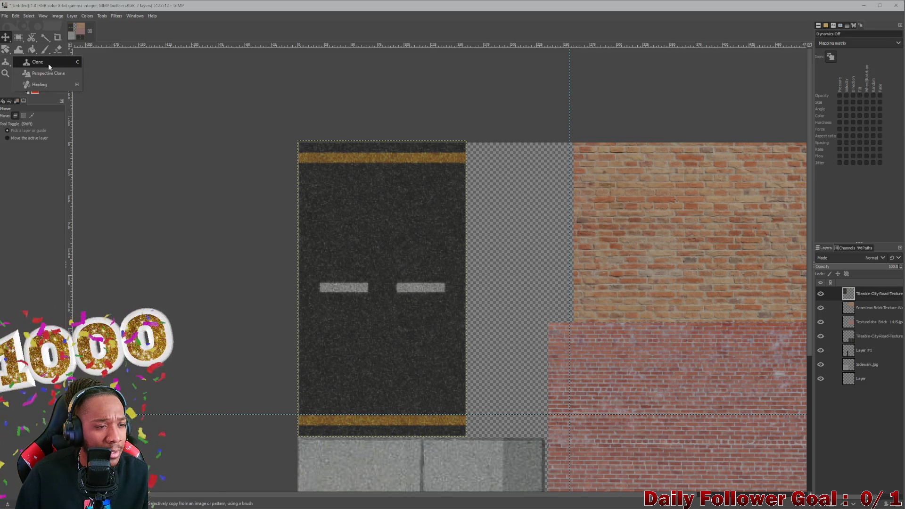
# - Clone clean asphalt over the top and bottom orange edge stripes of the road tile
pyautogui.click(5, 62)
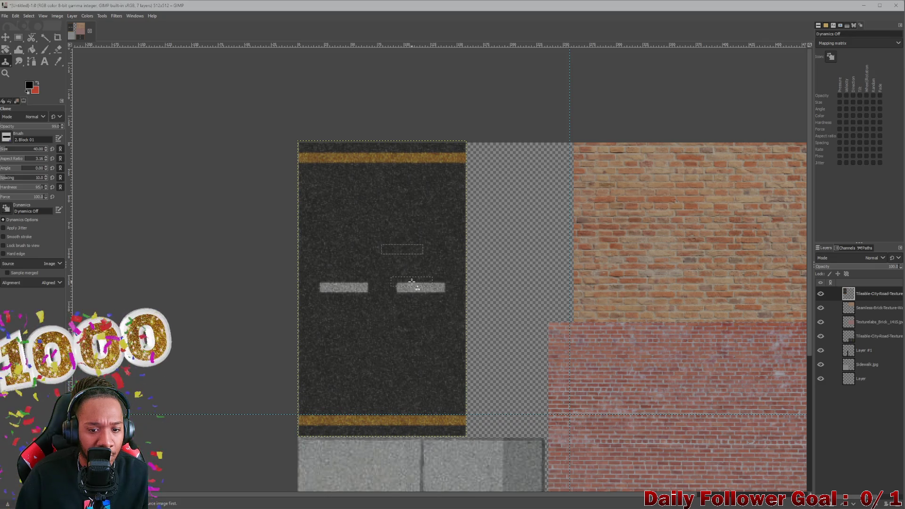
pyautogui.moveTo(315, 153); pyautogui.dragTo(385, 157)
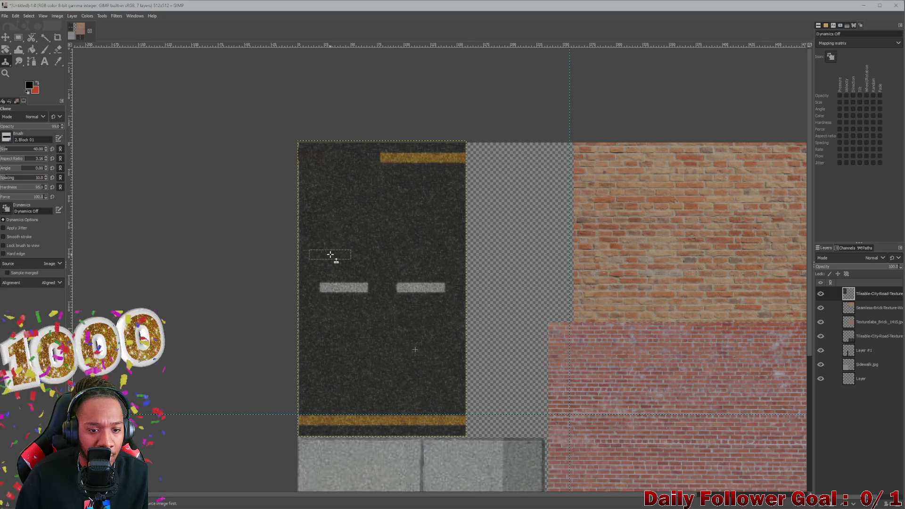
pyautogui.moveTo(418, 156); pyautogui.dragTo(459, 158)
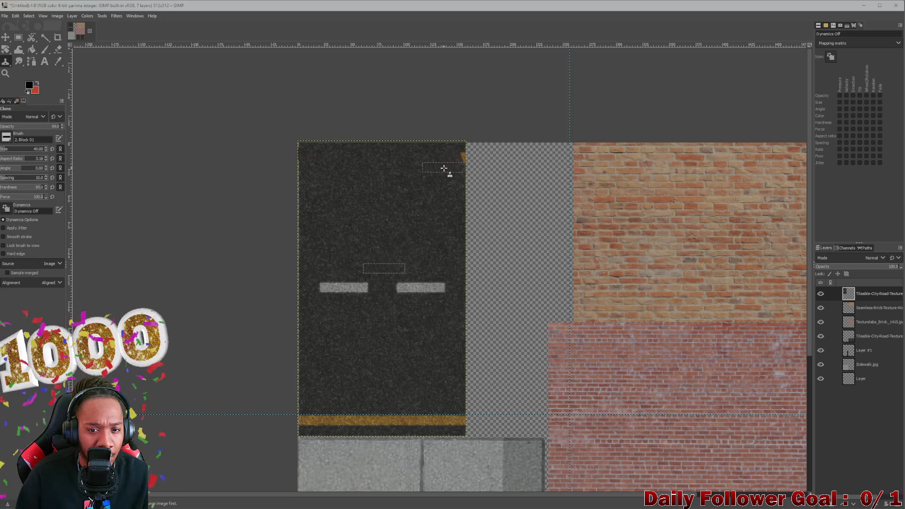
pyautogui.keyDown('ctrl'); pyautogui.click(364, 320); pyautogui.keyUp('ctrl')
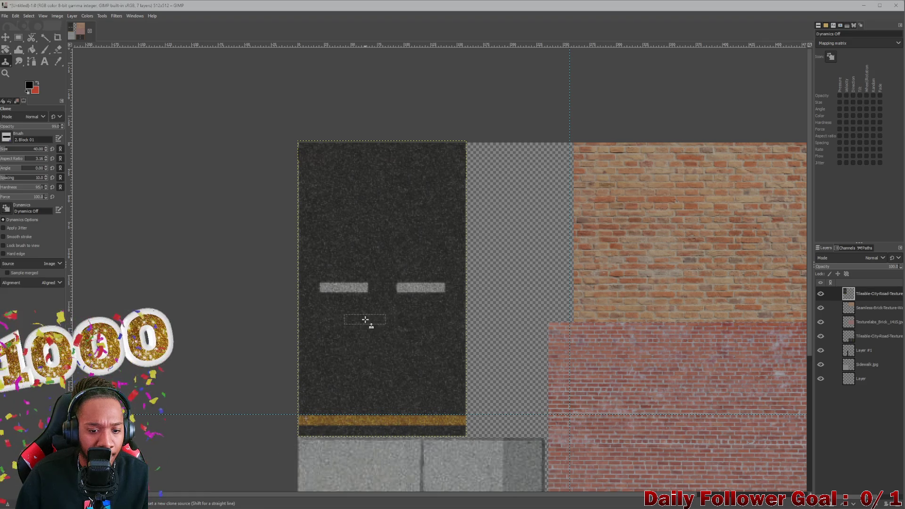
pyautogui.moveTo(312, 415)
pyautogui.mouseDown()
pyautogui.moveTo(401, 410)
pyautogui.moveTo(455, 426)
pyautogui.mouseUp()
pyautogui.keyDown('ctrl'); pyautogui.click(327, 329); pyautogui.keyUp('ctrl')
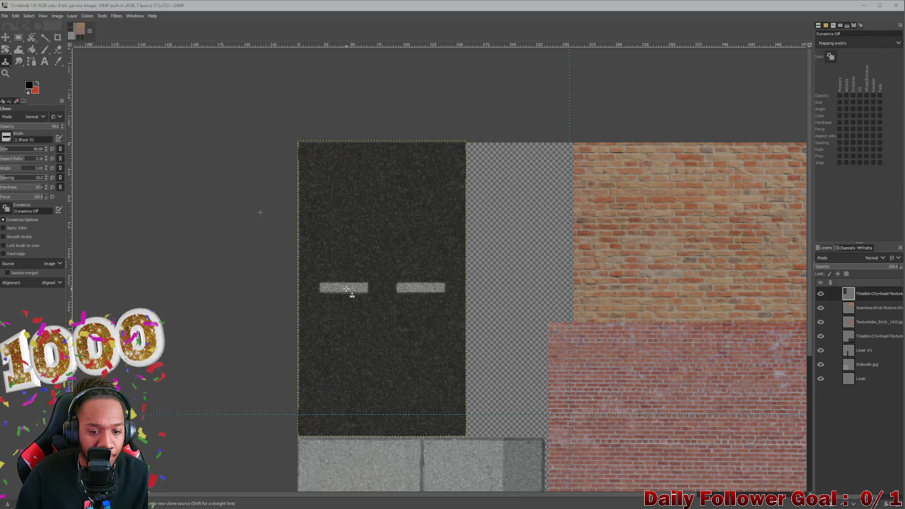
# - Clone asphalt over the white lane markings, undoing a few bad strokes along the way
pyautogui.click(380, 288)
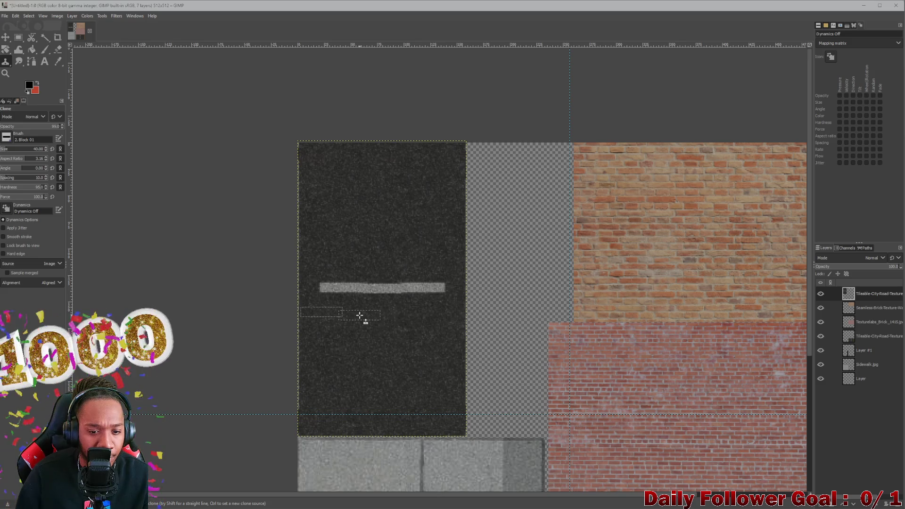
pyautogui.hotkey('ctrl', 'z')
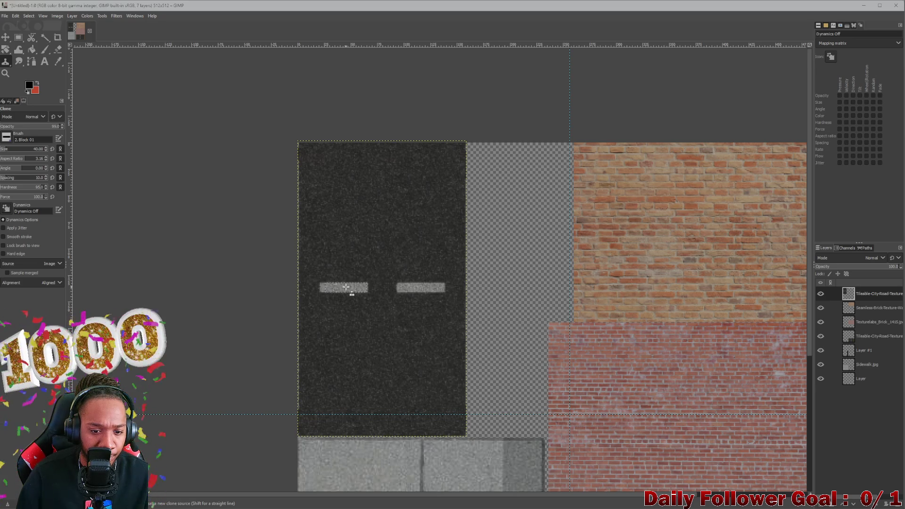
pyautogui.keyDown('shift'); pyautogui.click(415, 290); pyautogui.keyUp('shift')
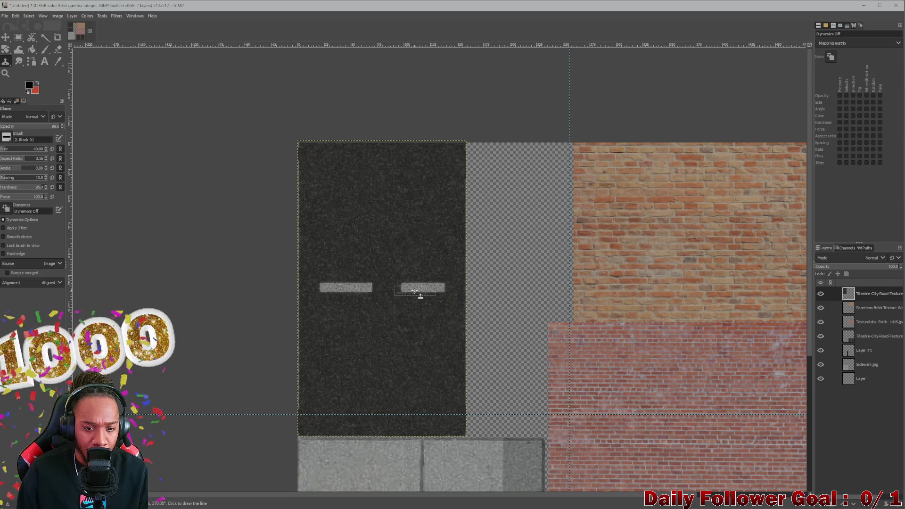
pyautogui.hotkey('ctrl', 'z')
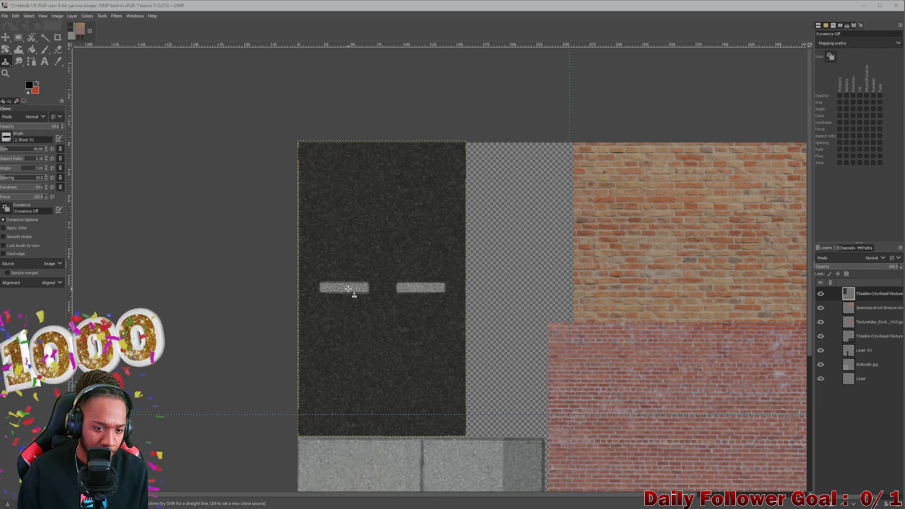
pyautogui.moveTo(396, 290); pyautogui.dragTo(380, 288)
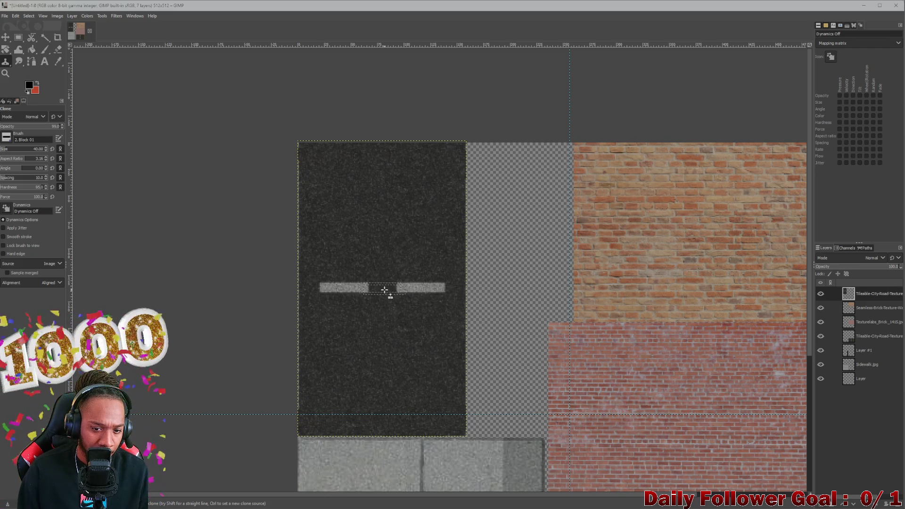
pyautogui.hotkey('ctrl', 'z')
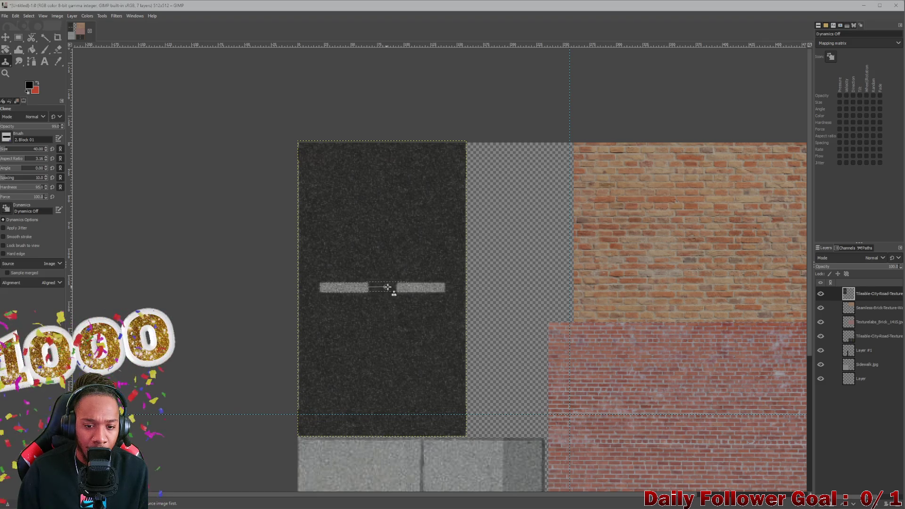
pyautogui.click(404, 288)
pyautogui.moveTo(404, 288)
pyautogui.mouseDown()
pyautogui.moveTo(422, 288)
pyautogui.moveTo(382, 291)
pyautogui.mouseUp()
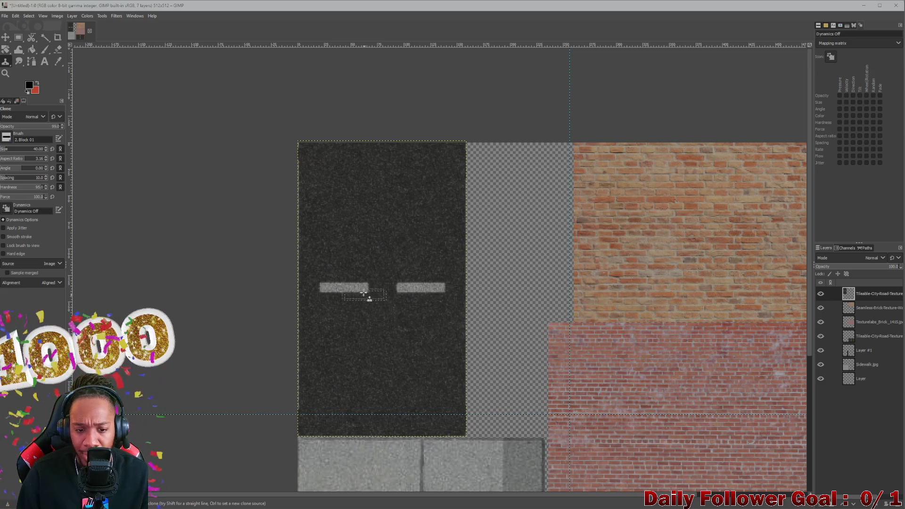
pyautogui.moveTo(346, 287)
pyautogui.mouseDown()
pyautogui.moveTo(358, 308)
pyautogui.moveTo(448, 290)
pyautogui.mouseUp()
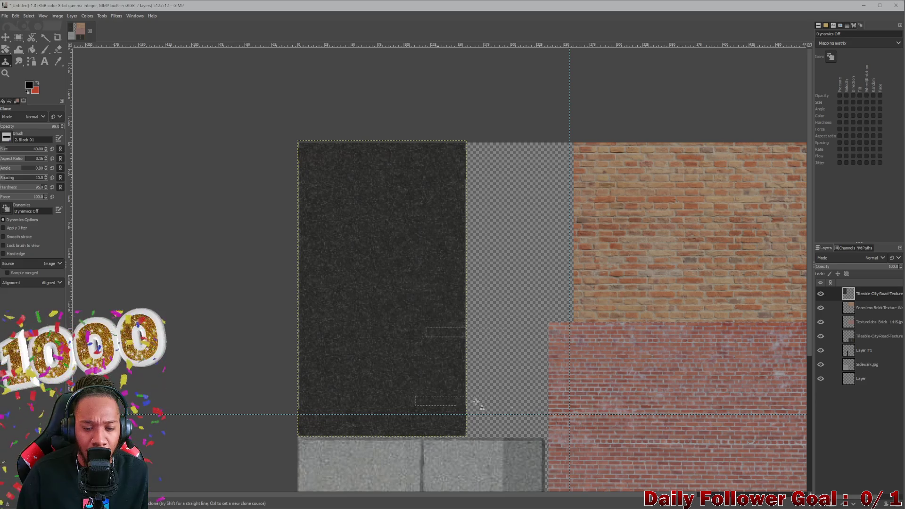
# - Add a new layer, Layer #2, above the others
pyautogui.click(825, 505)
pyautogui.click(861, 493)
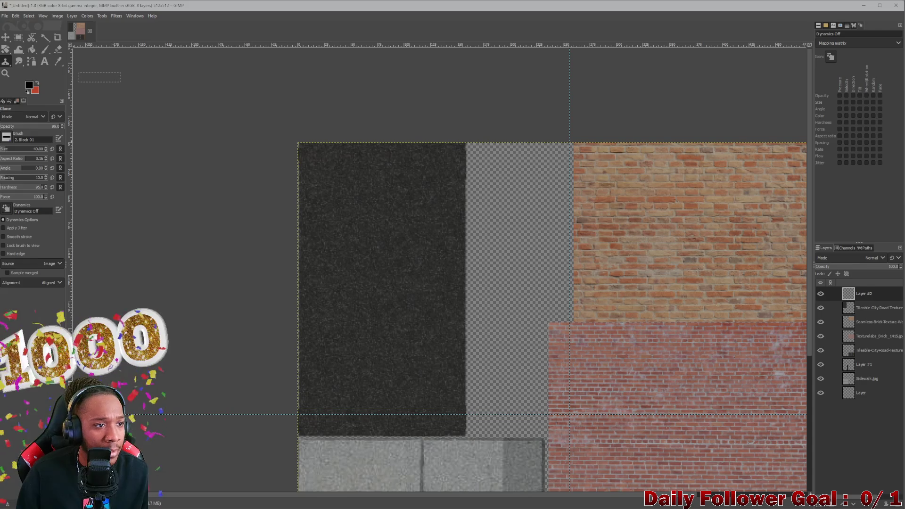
# - Pick the Paintbrush and set the foreground paint colour to white
pyautogui.click(46, 50)
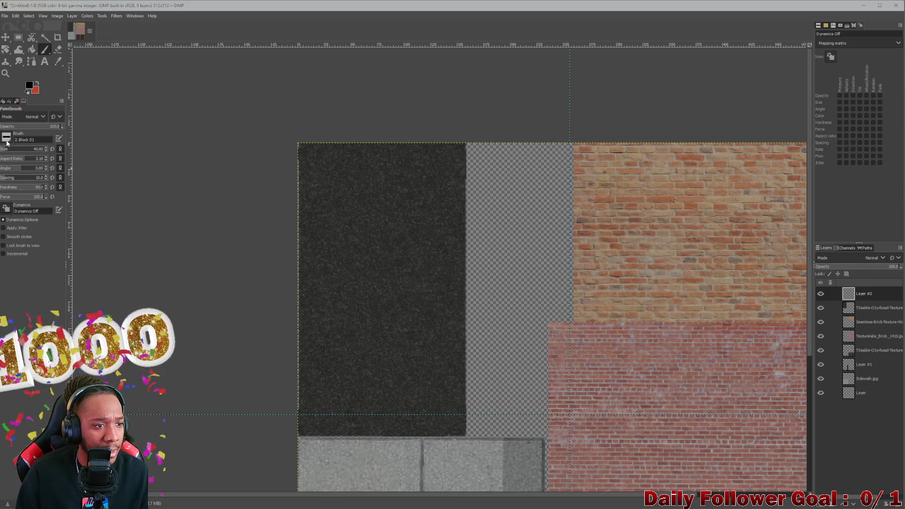
pyautogui.click(32, 87)
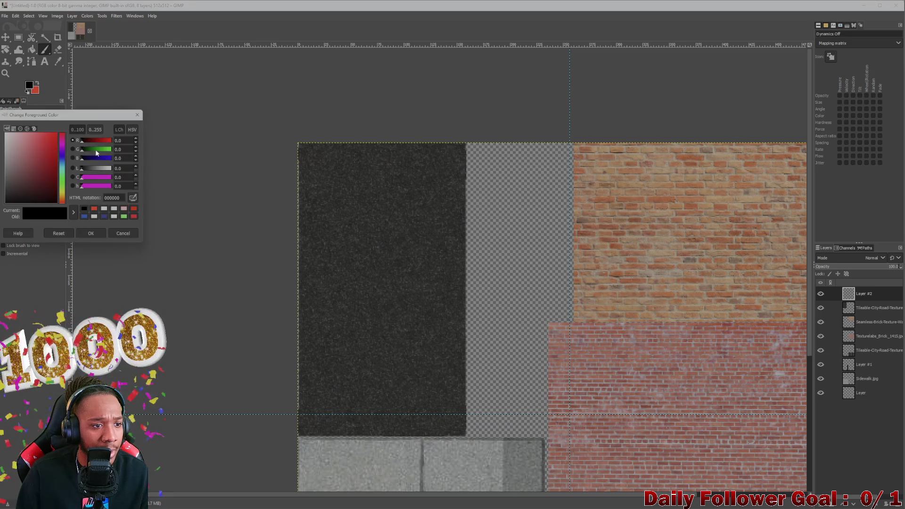
pyautogui.click(102, 235)
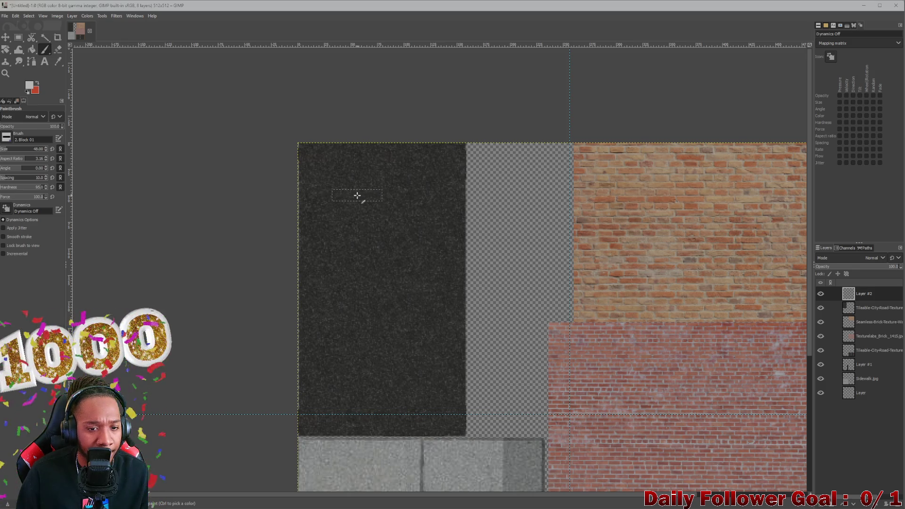
# - Paint the first two straight white crosswalk bars across the asphalt, undoing stray marks
pyautogui.click(342, 189)
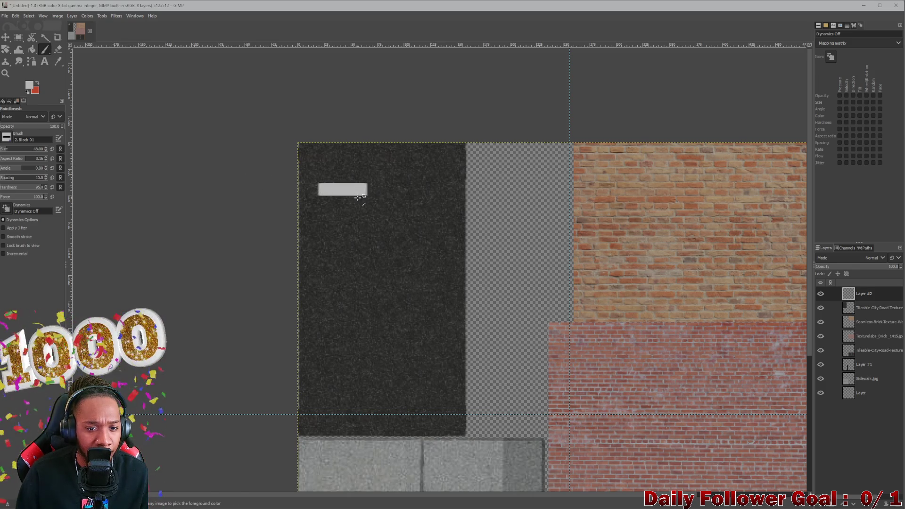
pyautogui.hotkey('ctrl', 'z')
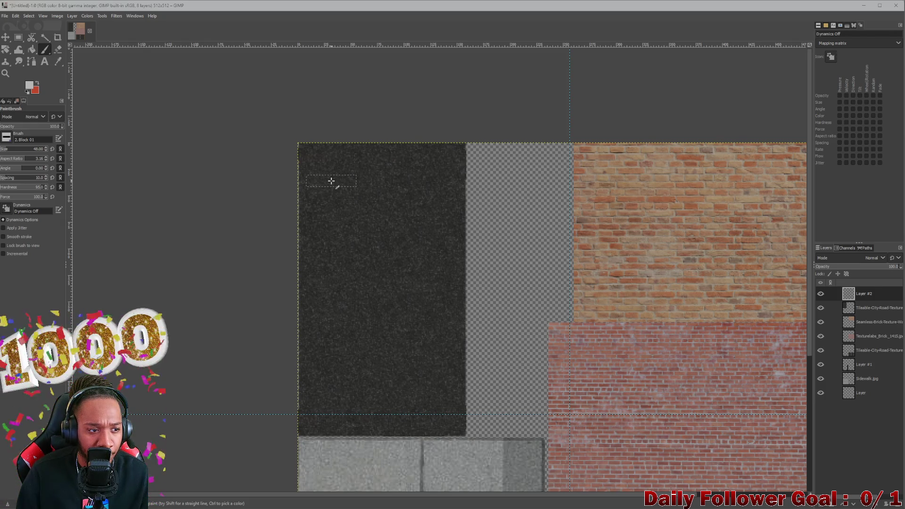
pyautogui.click(332, 181)
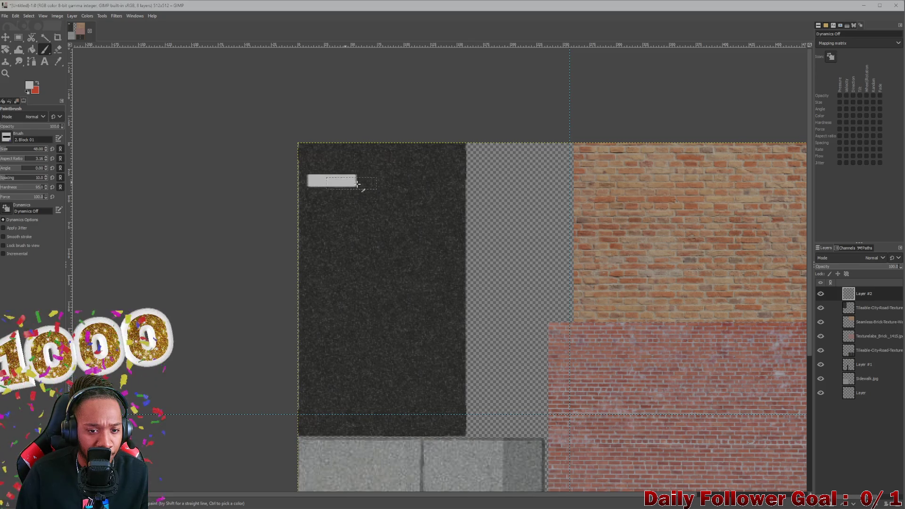
pyautogui.keyDown('shift'); pyautogui.click(434, 190); pyautogui.keyUp('shift')
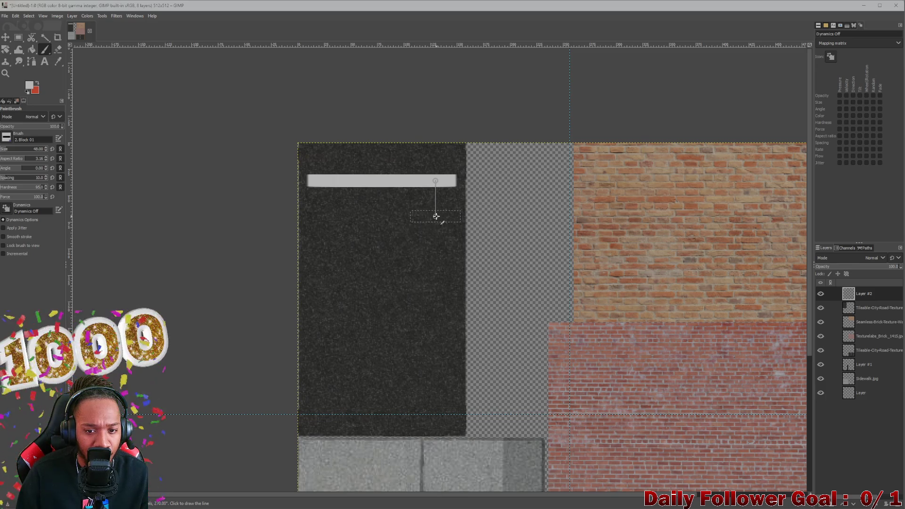
pyautogui.keyDown('shift'); pyautogui.click(435, 216); pyautogui.keyUp('shift')
pyautogui.hotkey('ctrl', 'z')
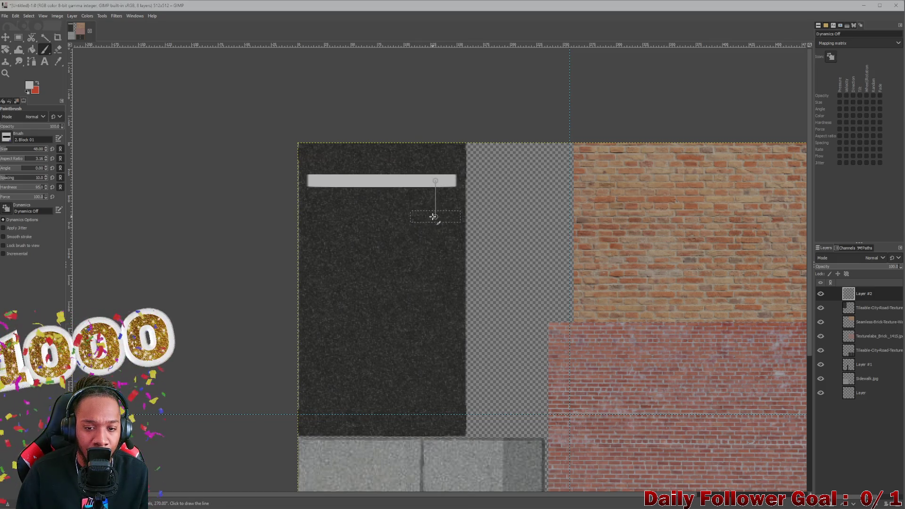
pyautogui.press('shift')
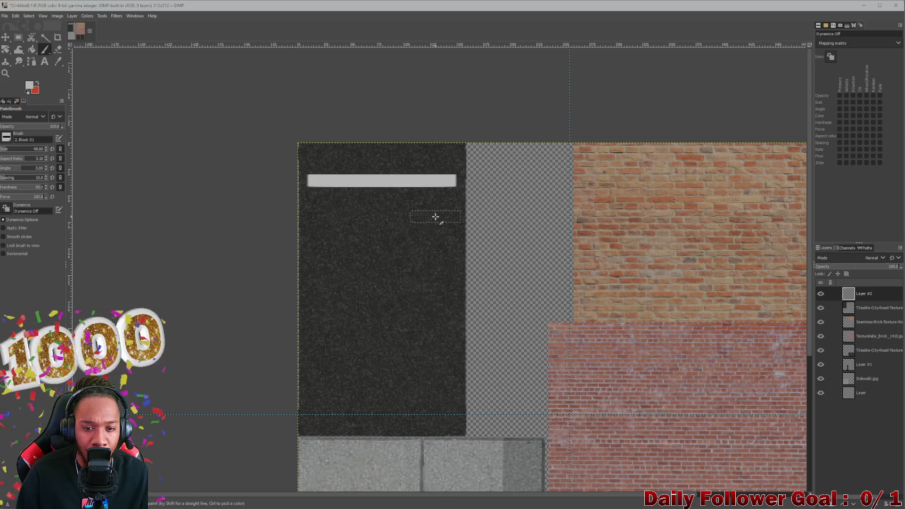
pyautogui.click(435, 217)
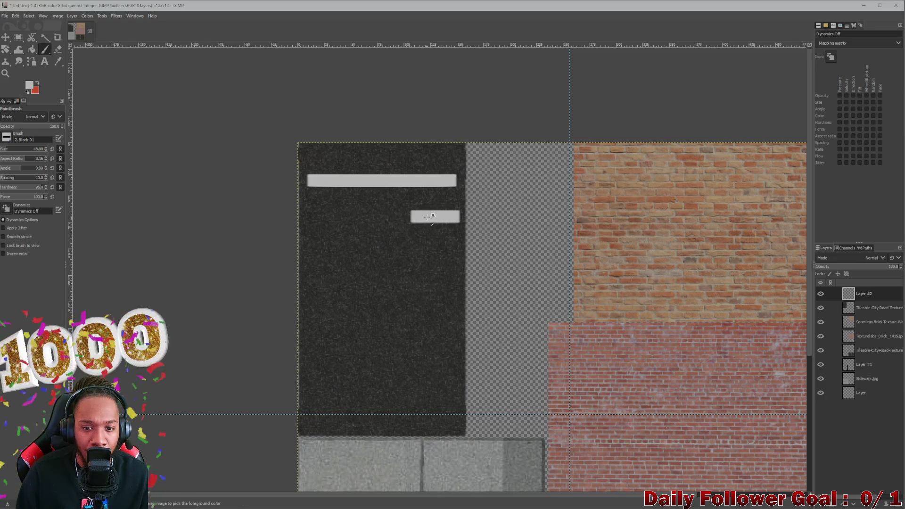
pyautogui.hotkey('ctrl', 'z')
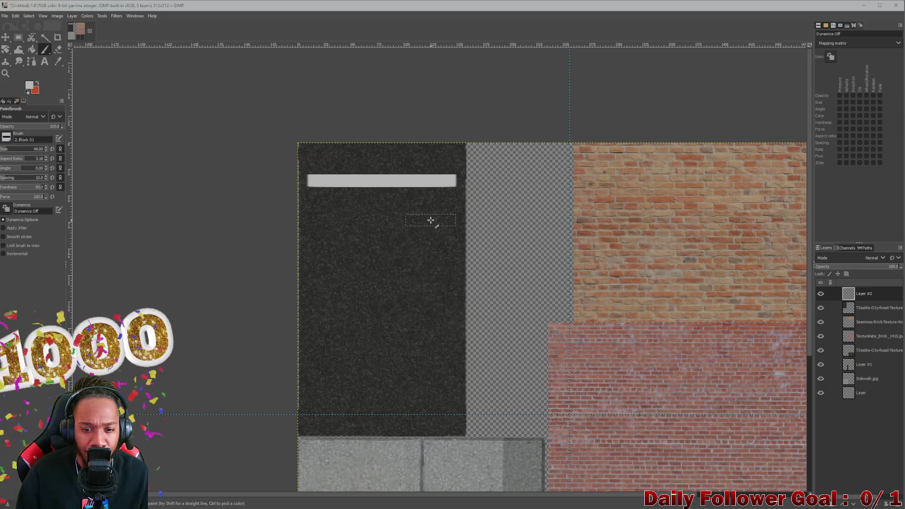
pyautogui.click(430, 220)
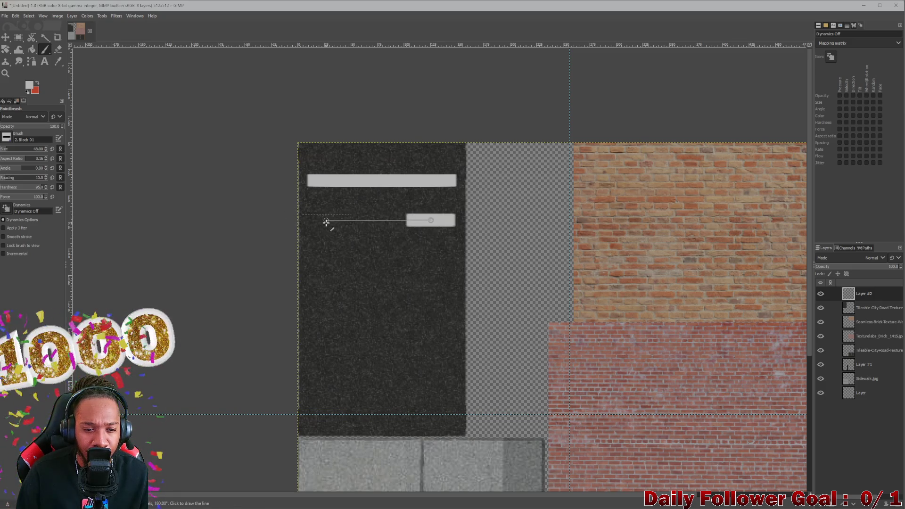
pyautogui.keyDown('shift'); pyautogui.click(325, 223); pyautogui.keyUp('shift')
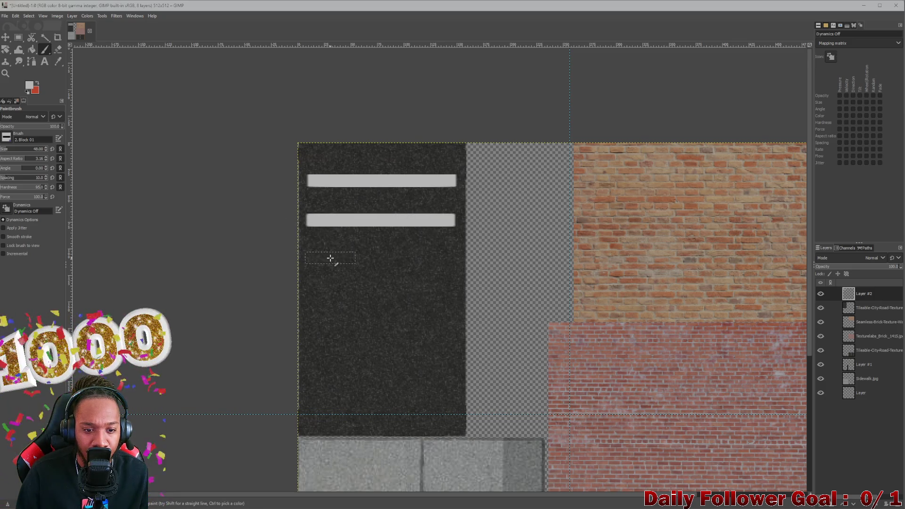
# - Paint the third, fourth and fifth white bars straight across the asphalt
pyautogui.click(329, 254)
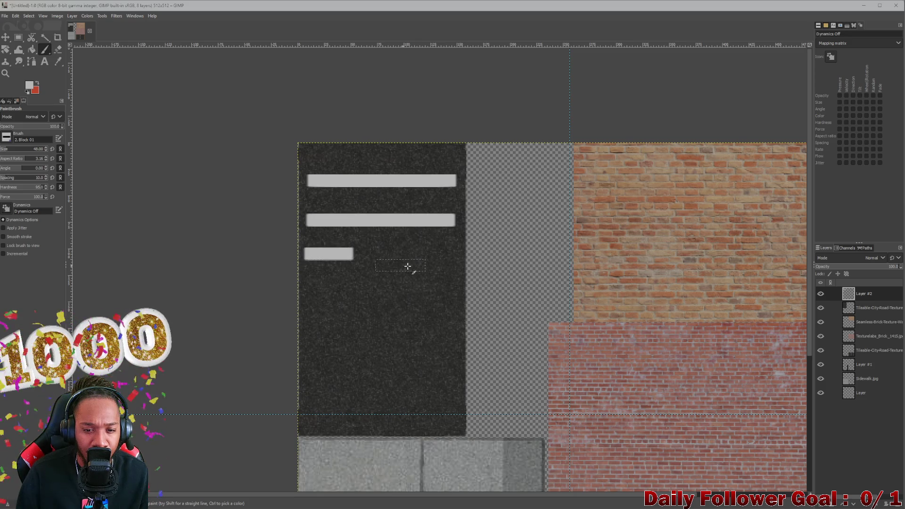
pyautogui.keyDown('shift'); pyautogui.click(430, 257); pyautogui.keyUp('shift')
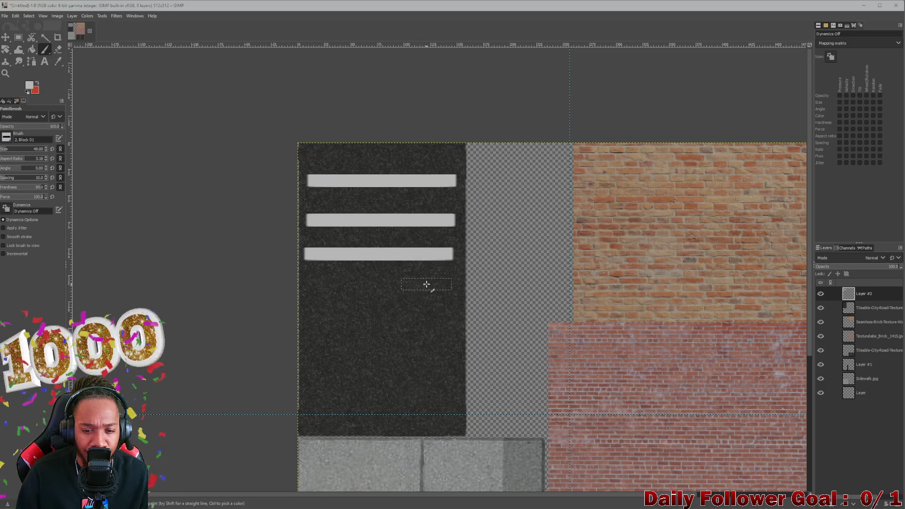
pyautogui.click(428, 284)
pyautogui.keyDown('shift'); pyautogui.click(329, 283); pyautogui.keyUp('shift')
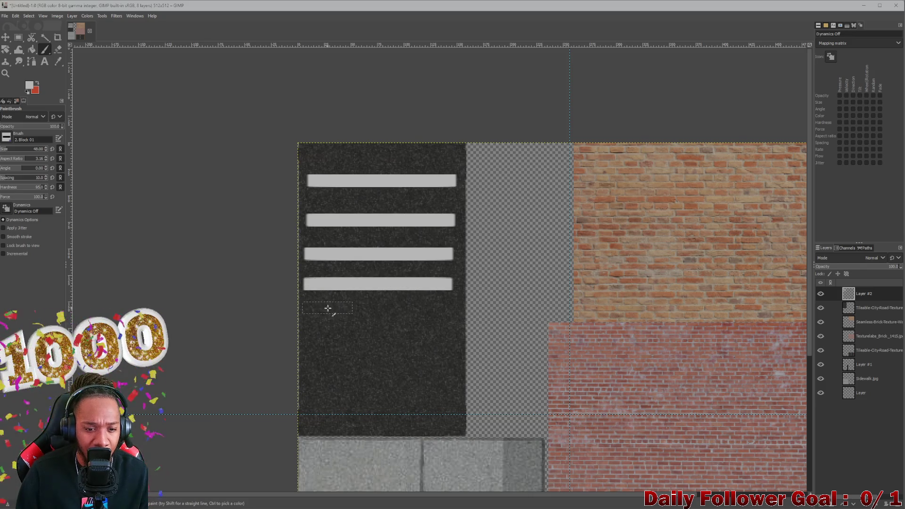
pyautogui.click(330, 316)
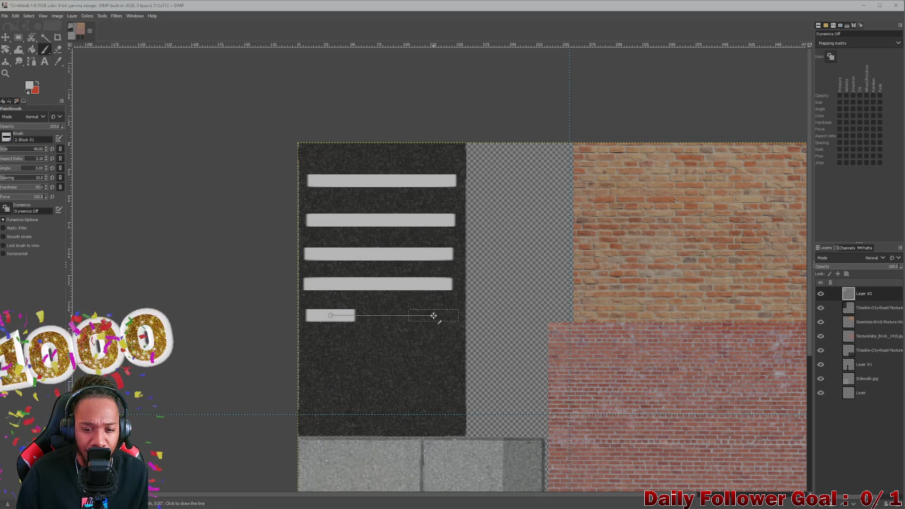
pyautogui.keyDown('shift'); pyautogui.click(433, 315); pyautogui.keyUp('shift')
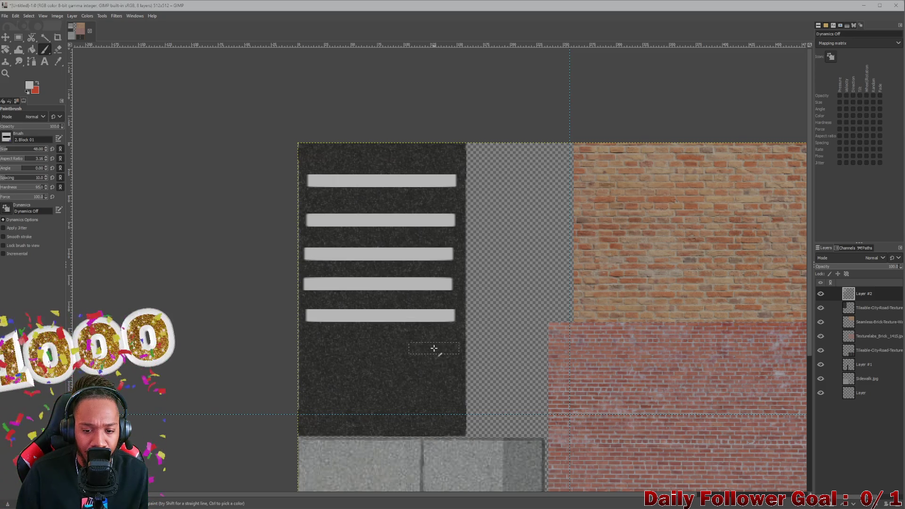
# - Paint the sixth, seventh and eighth white bars down to the asphalt's bottom
pyautogui.click(427, 348)
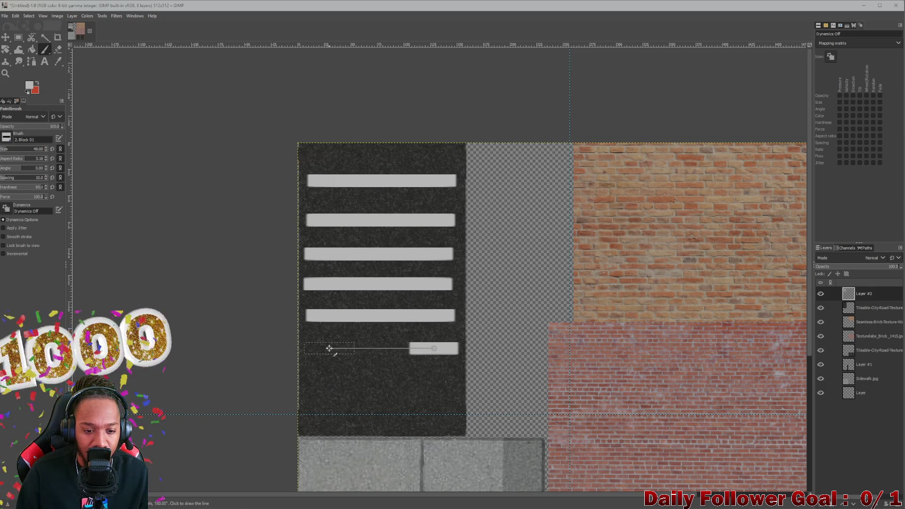
pyautogui.keyDown('shift'); pyautogui.click(325, 347); pyautogui.keyUp('shift')
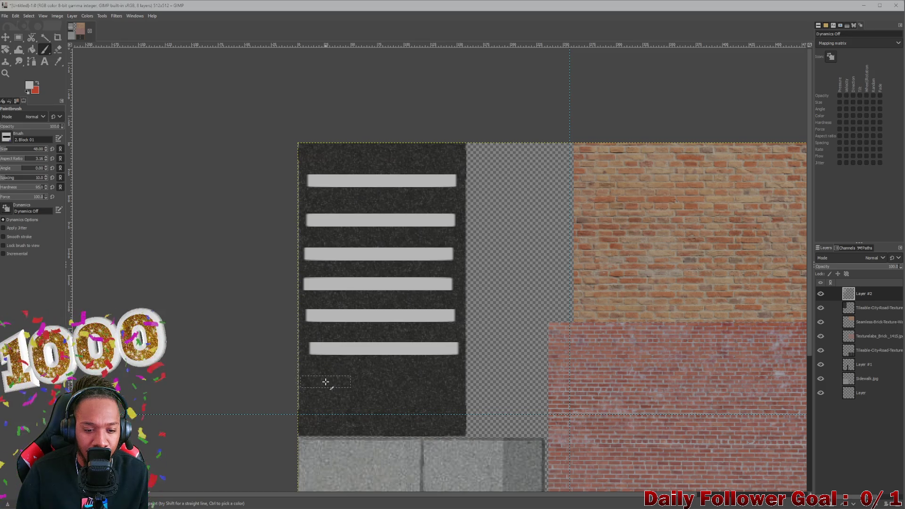
pyautogui.click(325, 382)
pyautogui.keyDown('shift'); pyautogui.click(448, 382); pyautogui.keyUp('shift')
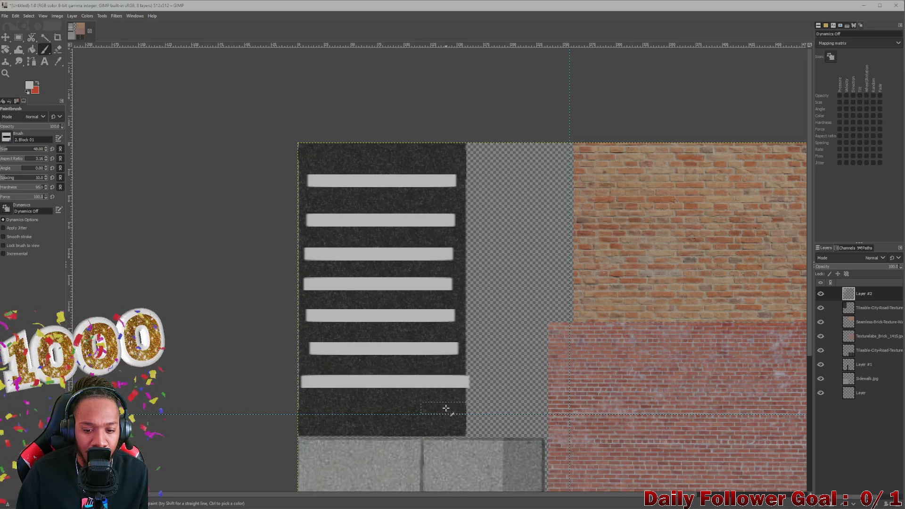
pyautogui.click(446, 415)
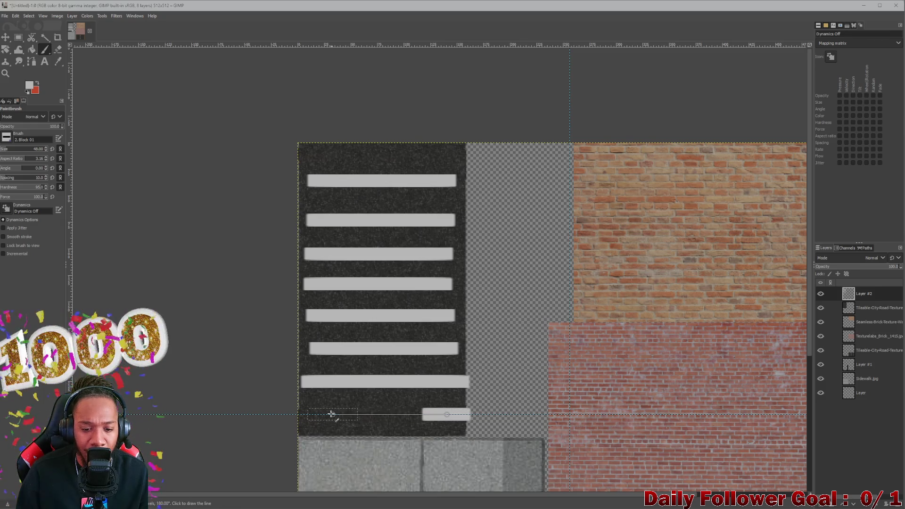
pyautogui.keyDown('shift'); pyautogui.click(324, 415); pyautogui.keyUp('shift')
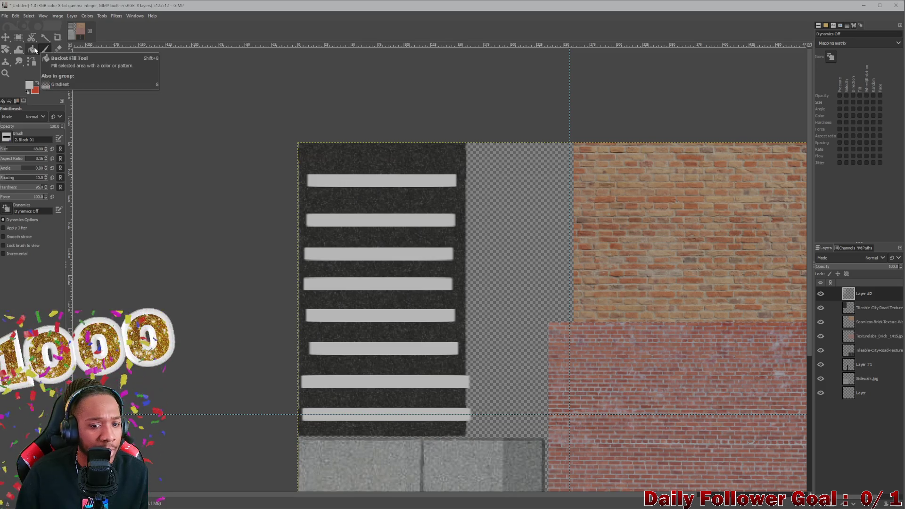
# - Erase straight vertical bands along the stripes' left and right ends so they align
pyautogui.click(58, 49)
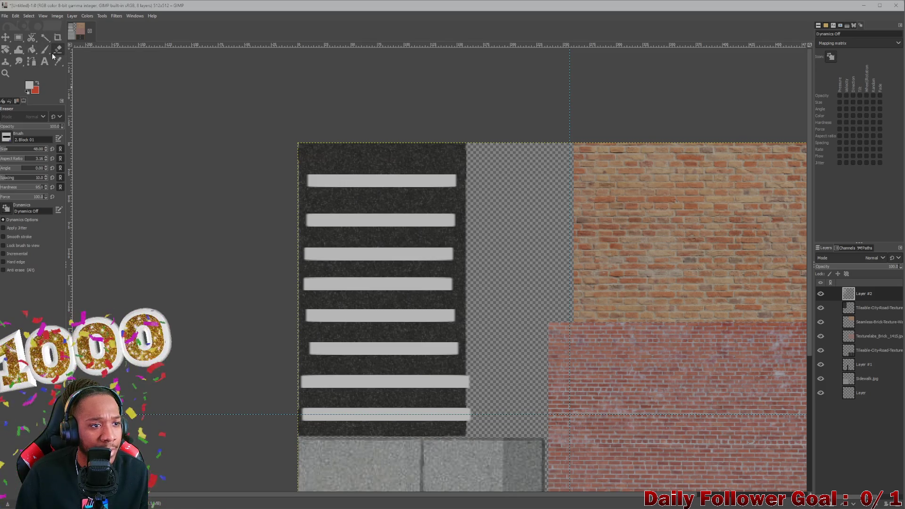
pyautogui.click(296, 148)
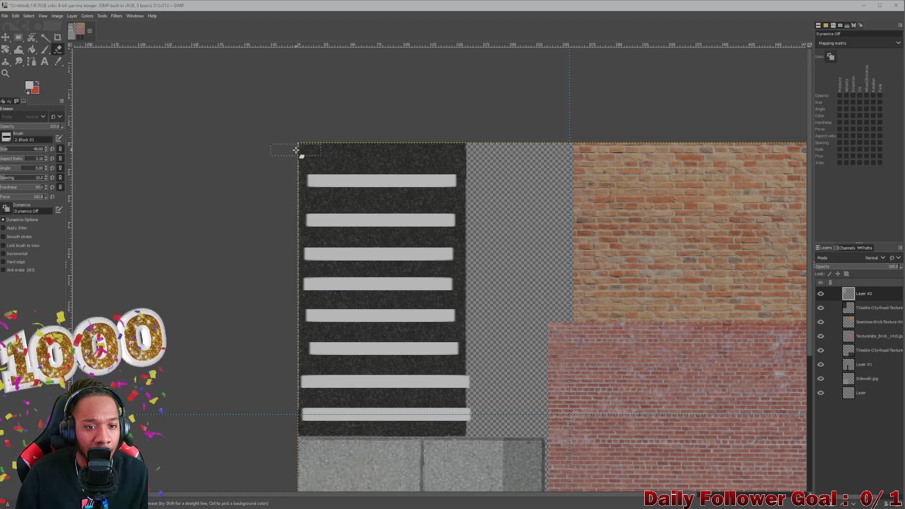
pyautogui.keyDown('shift'); pyautogui.click(304, 430); pyautogui.keyUp('shift')
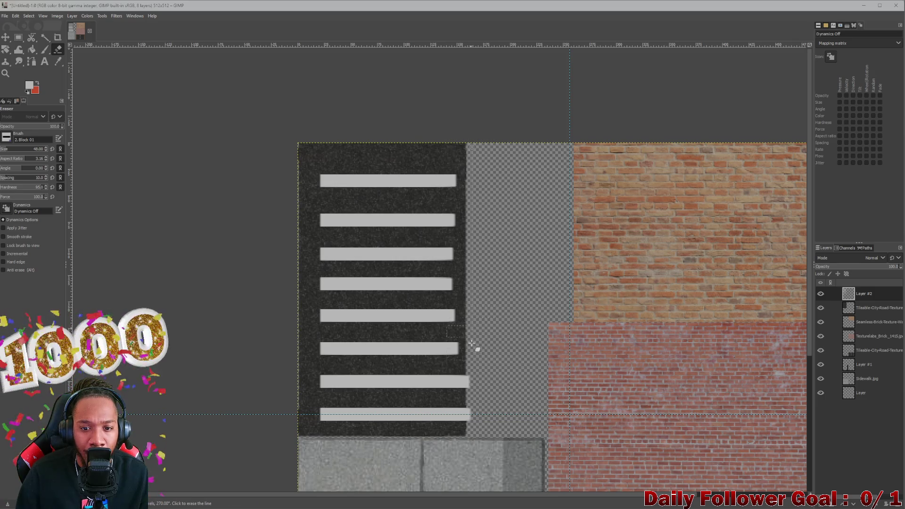
pyautogui.keyDown('shift'); pyautogui.click(487, 434); pyautogui.keyUp('shift')
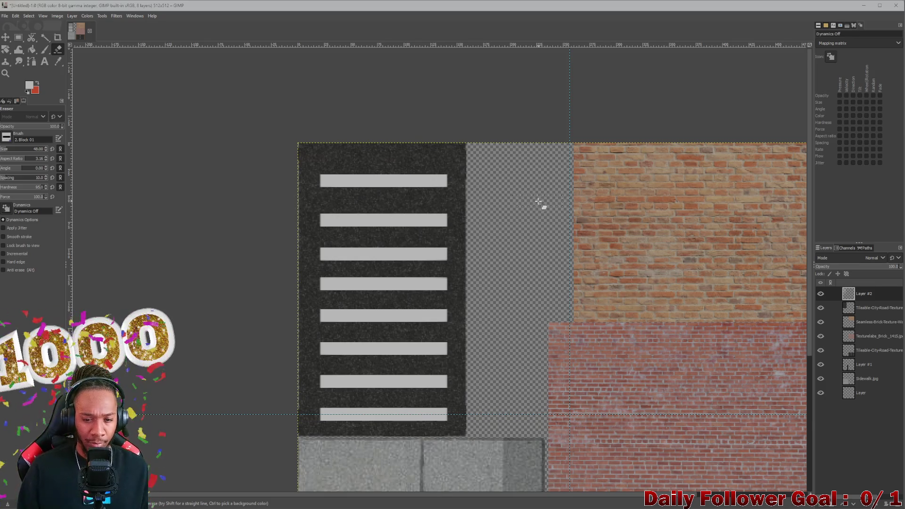
pyautogui.scroll(-3, 551, 208)
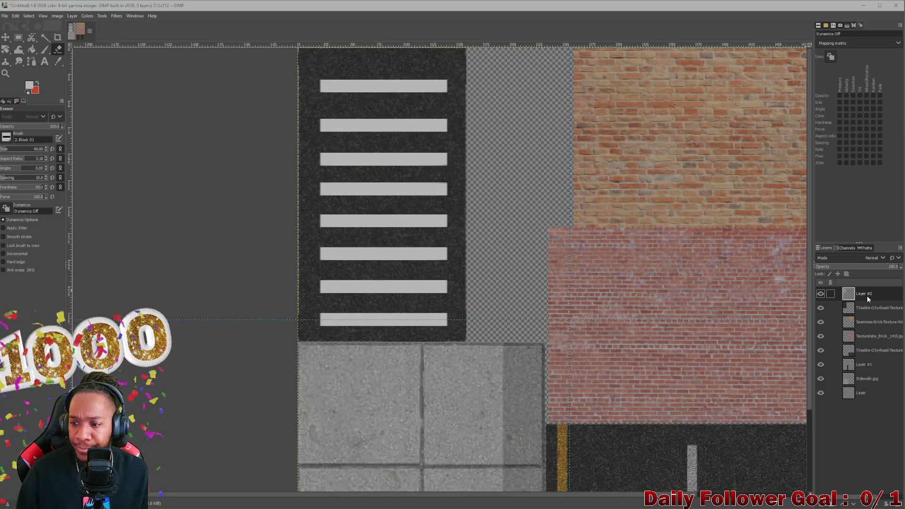
# - Lower the Layer #2 opacity to fade the stripes, then raise it back up
pyautogui.moveTo(858, 268)
pyautogui.mouseDown()
pyautogui.moveTo(830, 271)
pyautogui.moveTo(847, 264)
pyautogui.moveTo(819, 258)
pyautogui.mouseUp()
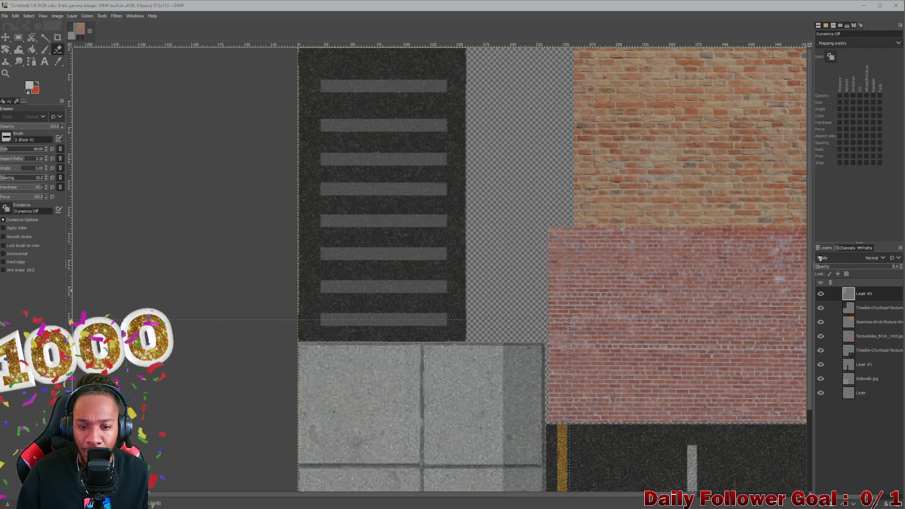
pyautogui.keyDown('ctrl'); pyautogui.scroll(-1, 438, 234); pyautogui.keyUp('ctrl')
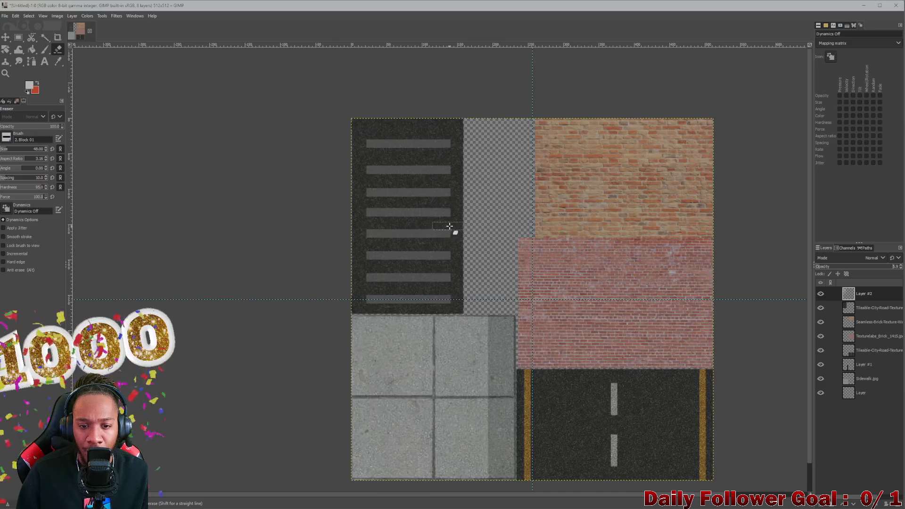
pyautogui.moveTo(838, 267); pyautogui.dragTo(894, 267)
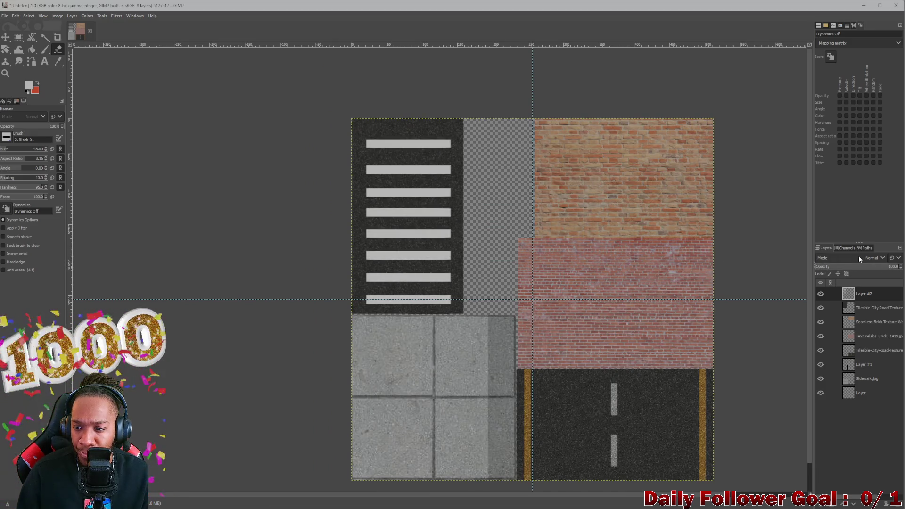
# - Try Multiply blending on the stripe layer, then settle on Overlay at 100 opacity
pyautogui.click(858, 258)
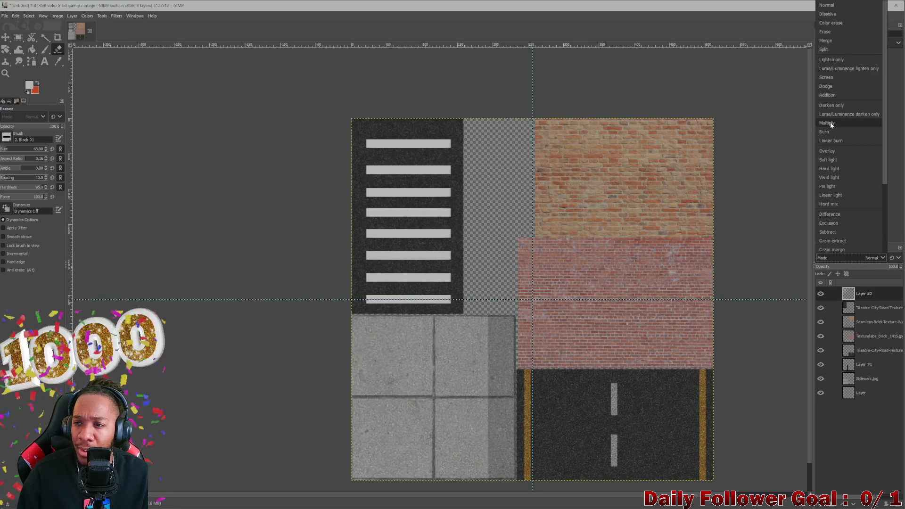
pyautogui.click(830, 125)
pyautogui.moveTo(868, 269); pyautogui.dragTo(896, 270)
pyautogui.click(875, 259)
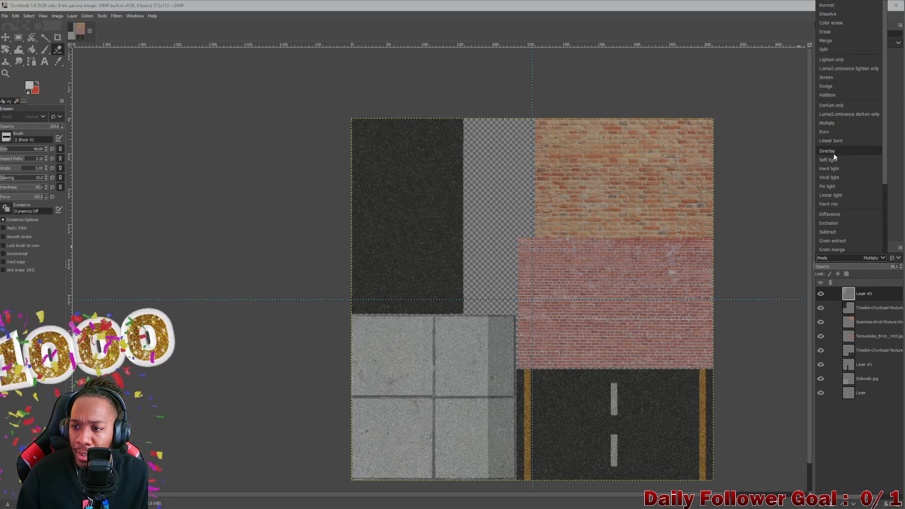
pyautogui.click(832, 152)
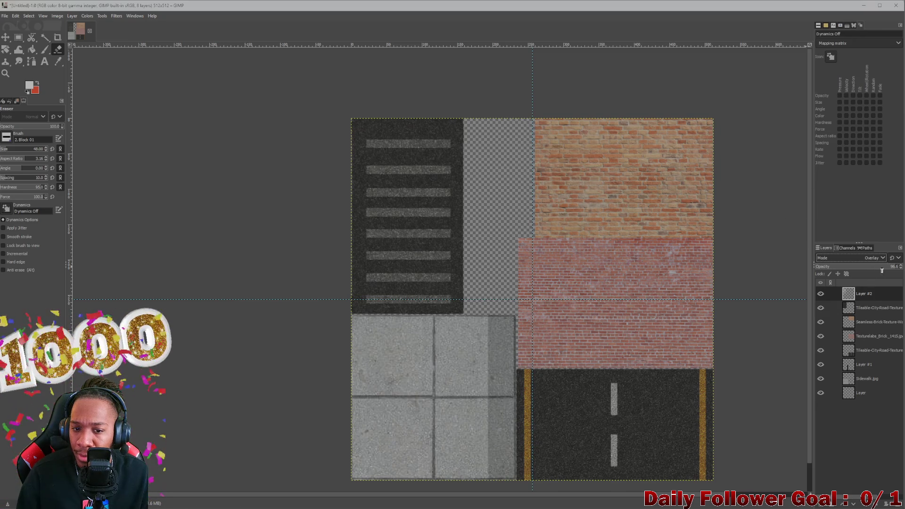
pyautogui.moveTo(886, 267); pyautogui.dragTo(886, 268)
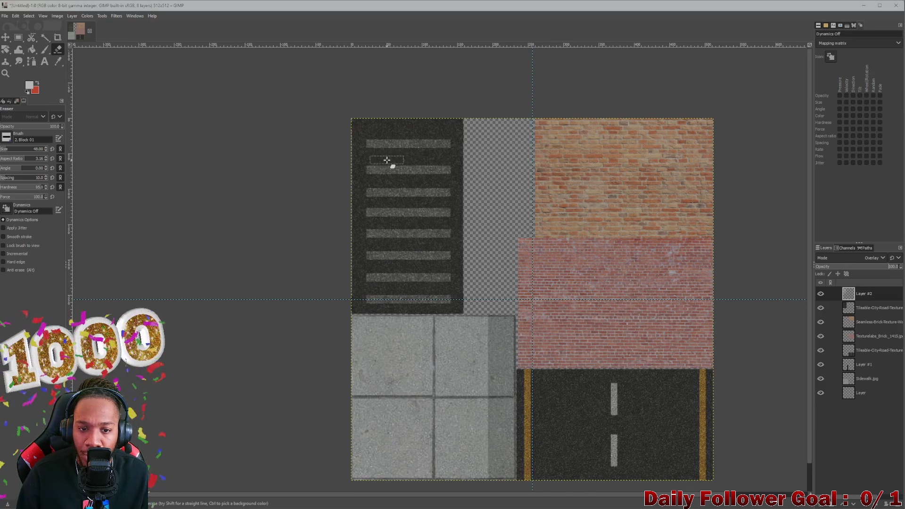
pyautogui.press('+')
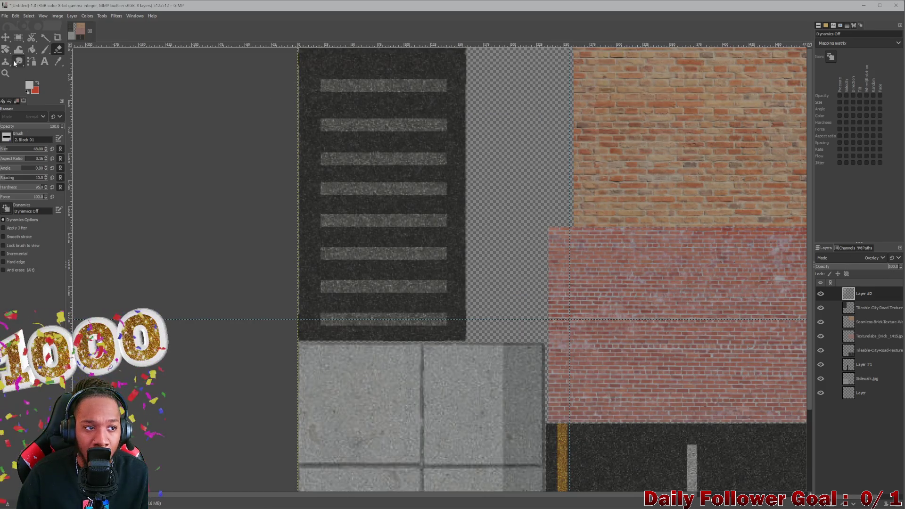
pyautogui.press('p')
pyautogui.click(346, 85)
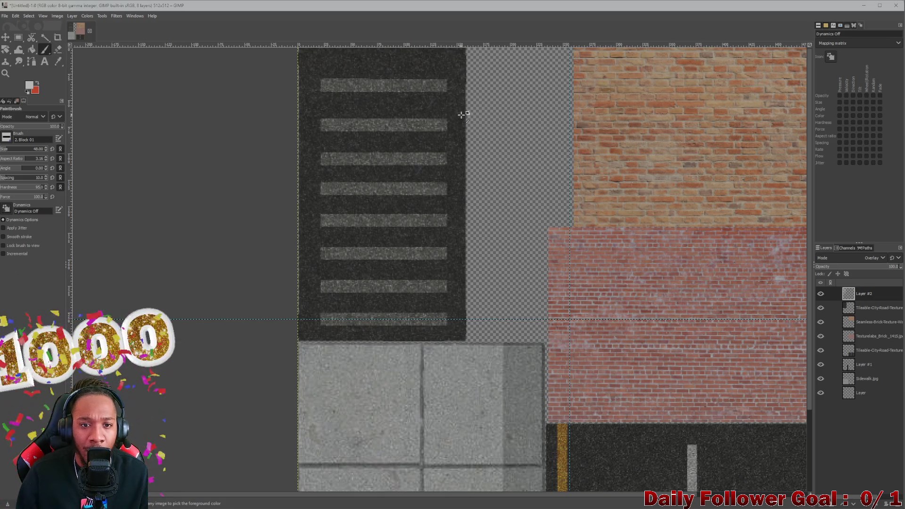
pyautogui.keyDown('ctrl'); pyautogui.scroll(-1, 436, 133); pyautogui.keyUp('ctrl')
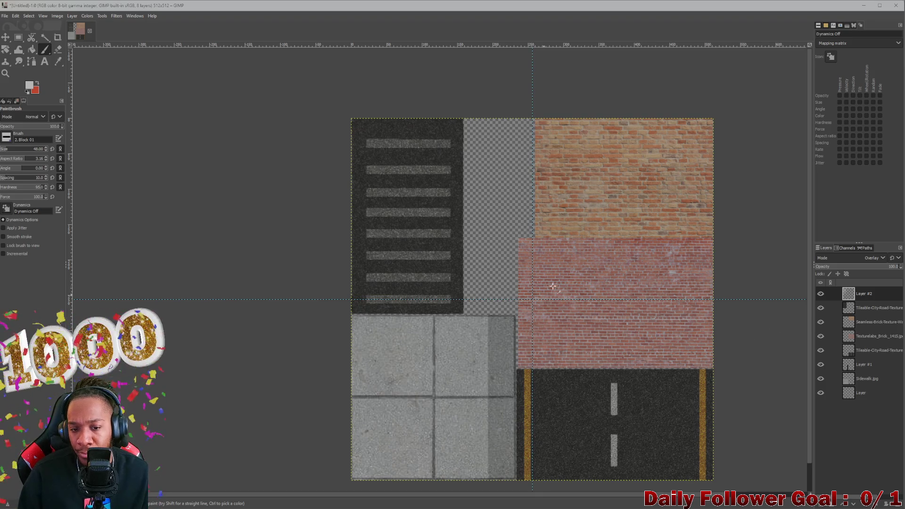
pyautogui.keyDown('ctrl'); pyautogui.scroll(-2, 459, 280); pyautogui.keyUp('ctrl')
pyautogui.keyDown('ctrl'); pyautogui.scroll(1, 464, 278); pyautogui.keyUp('ctrl')
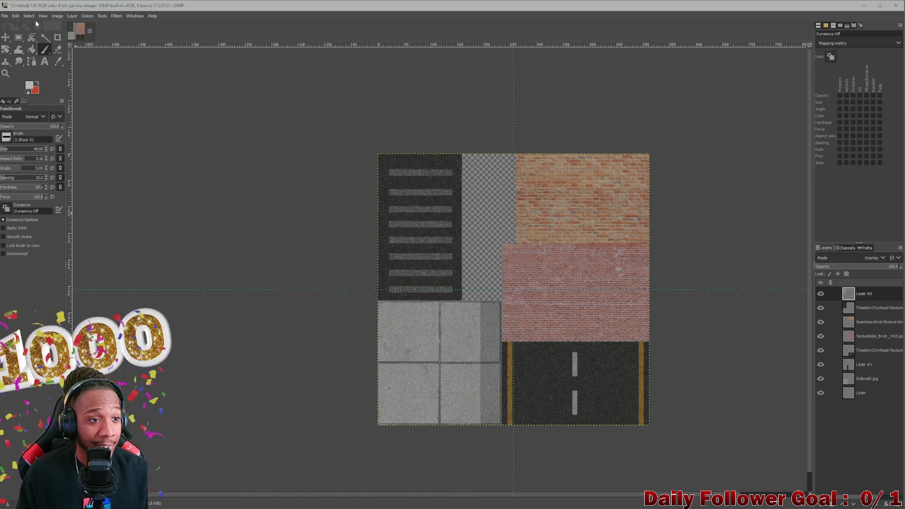
# - Export the city texture atlas as a PNG via Export As, then minimize GIMP
pyautogui.click(6, 15)
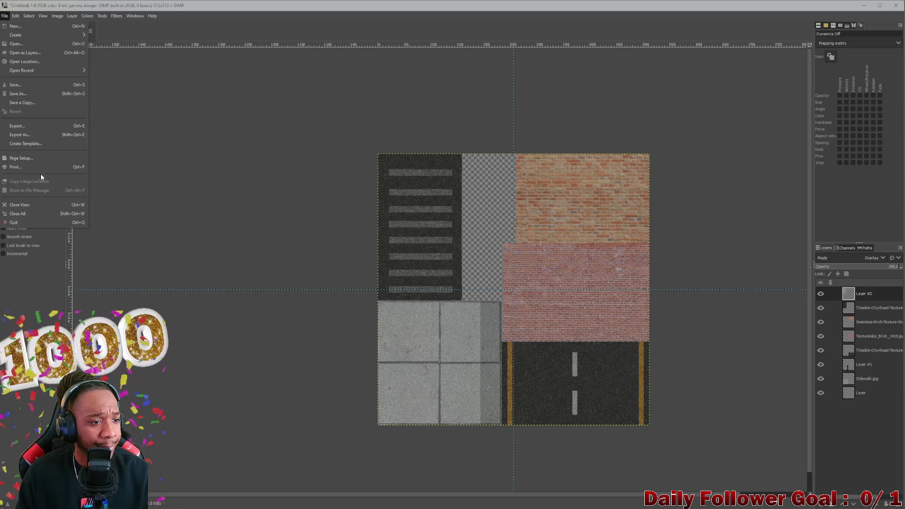
pyautogui.click(30, 136)
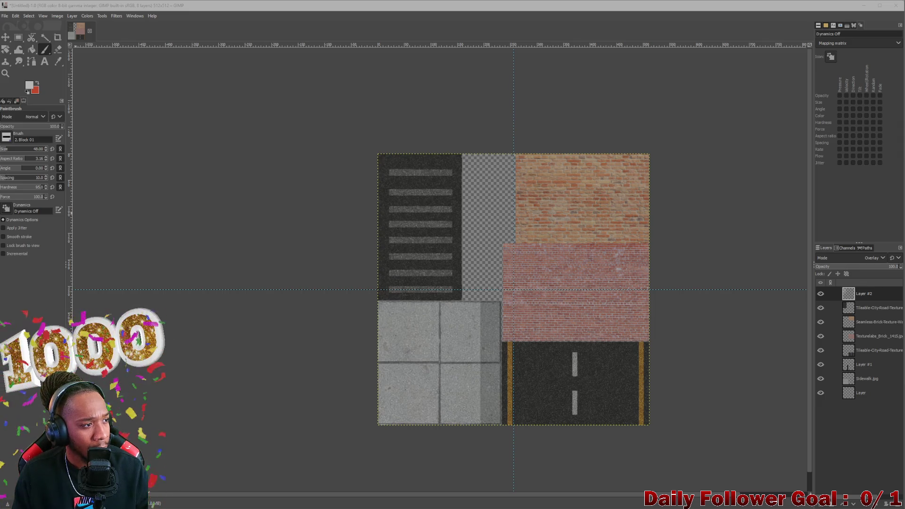
pyautogui.hotkey('ctrl', 'e')
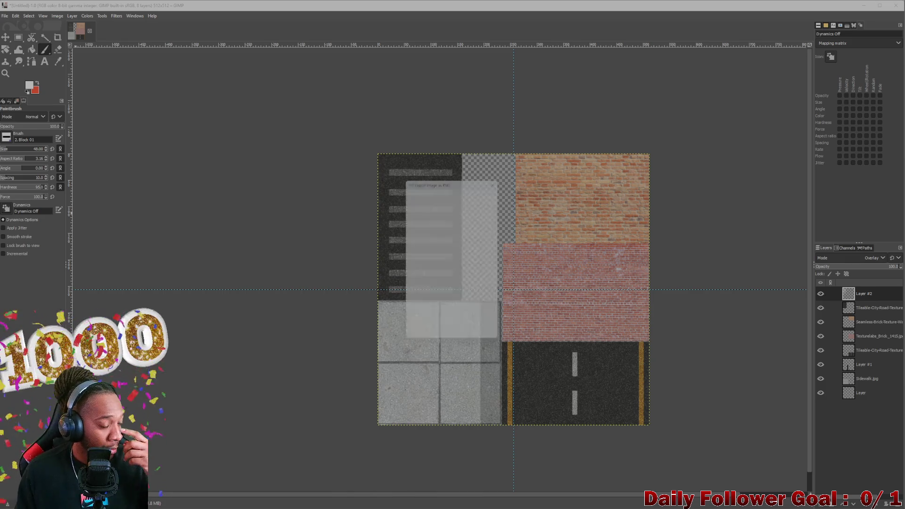
pyautogui.click(453, 339)
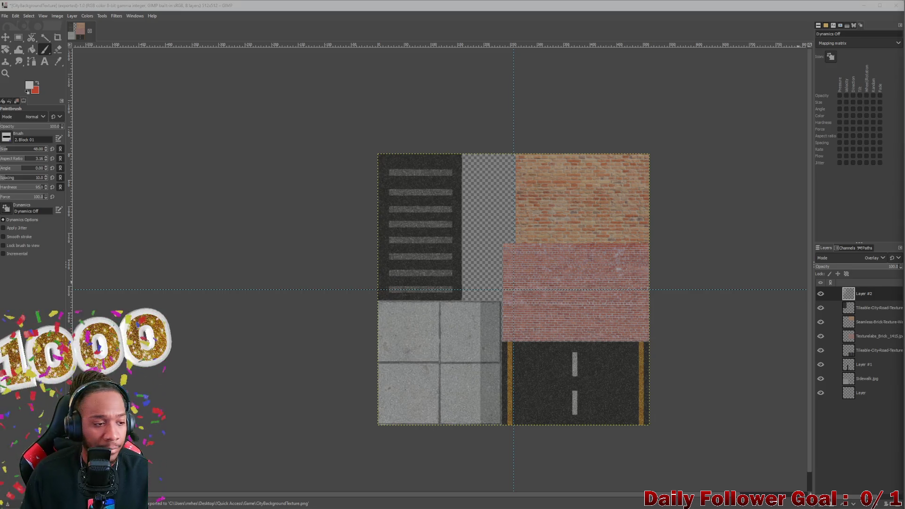
pyautogui.click(865, 7)
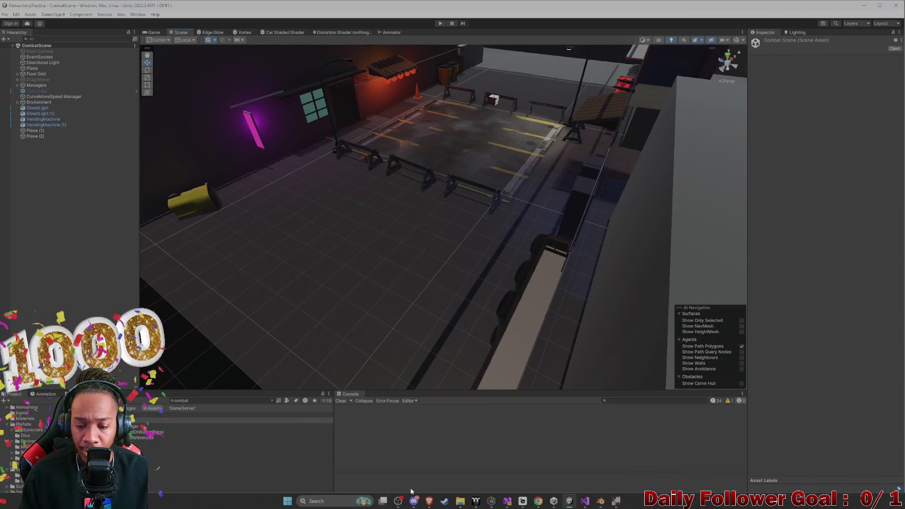
# - Bring Blender forward, orbit to view the sidewalk from the side, and switch to the Shading workspace
pyautogui.click(601, 503)
pyautogui.rightClick(396, 245)
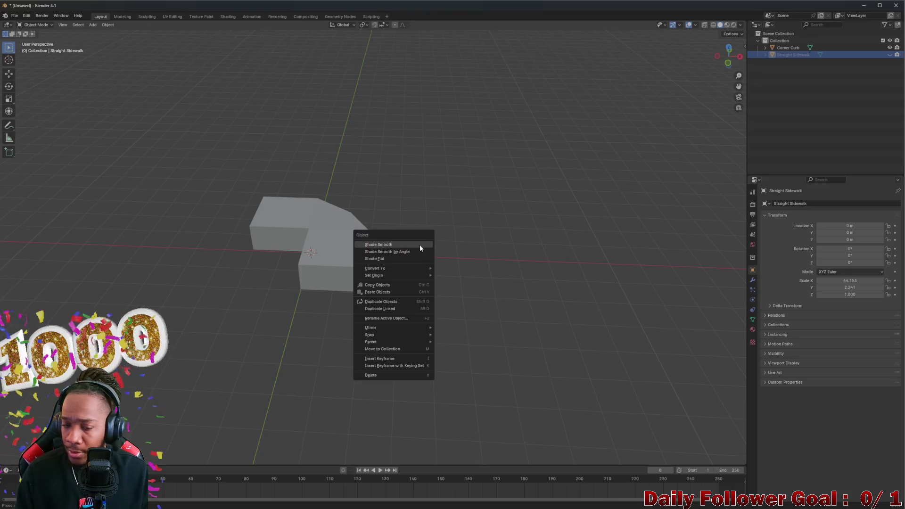
pyautogui.moveTo(453, 200)
pyautogui.mouseDown(button='middle')
pyautogui.moveTo(394, 262)
pyautogui.moveTo(416, 348)
pyautogui.moveTo(379, 306)
pyautogui.moveTo(662, 323)
pyautogui.mouseUp(button='middle')
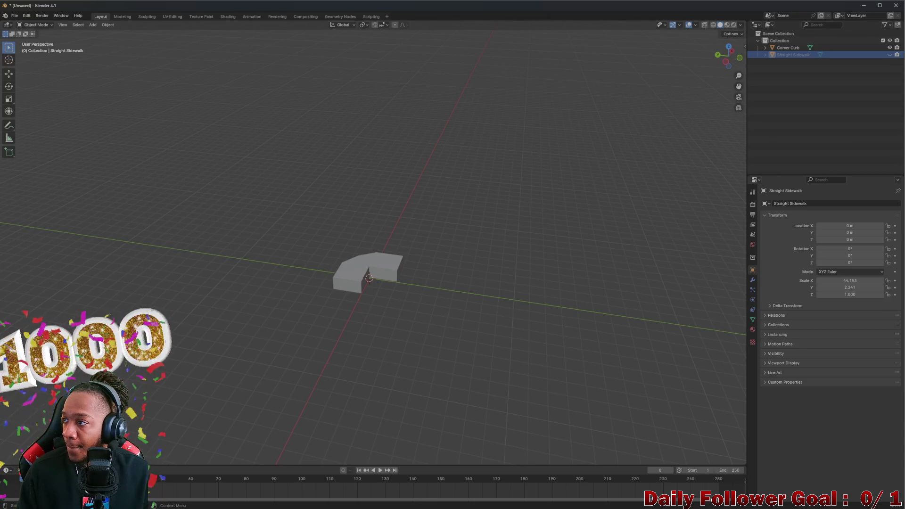
pyautogui.moveTo(580, 316); pyautogui.dragTo(347, 332, button='middle')
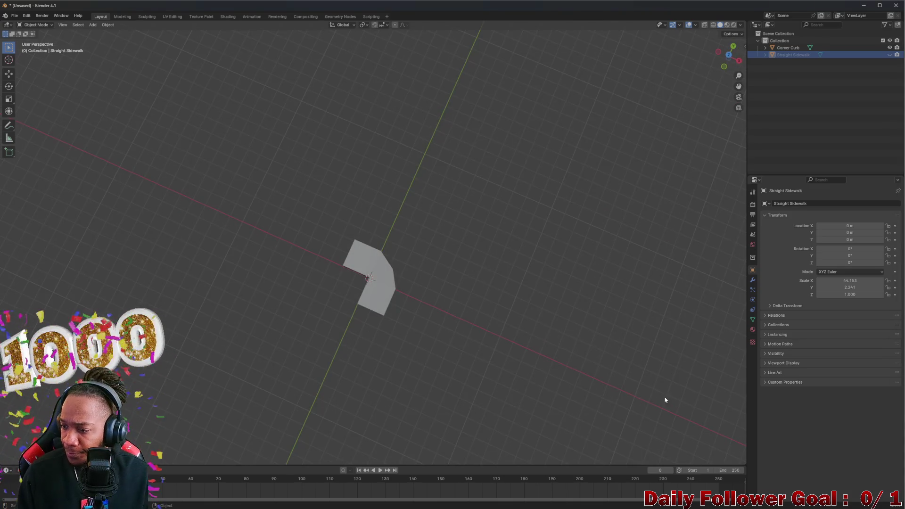
pyautogui.moveTo(397, 357)
pyautogui.mouseDown(button='middle')
pyautogui.moveTo(335, 279)
pyautogui.moveTo(399, 247)
pyautogui.moveTo(436, 289)
pyautogui.moveTo(420, 299)
pyautogui.moveTo(401, 273)
pyautogui.mouseUp(button='middle')
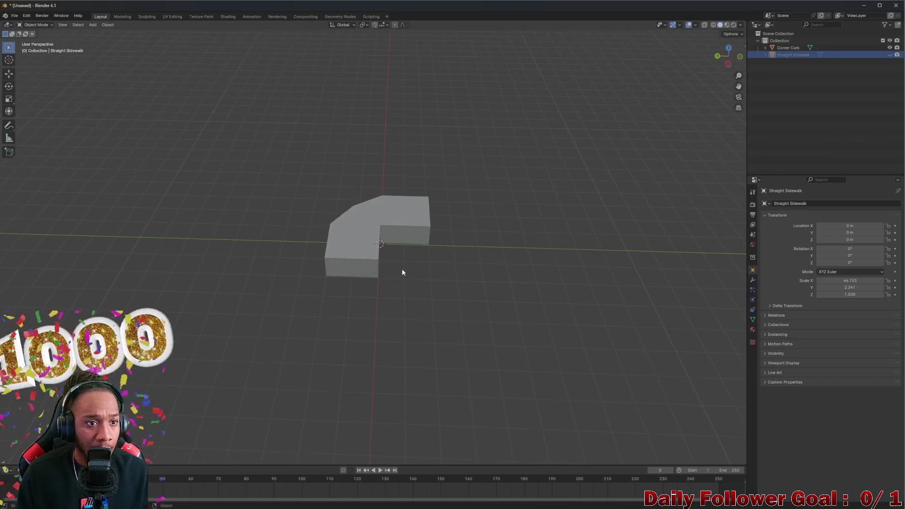
pyautogui.click(228, 16)
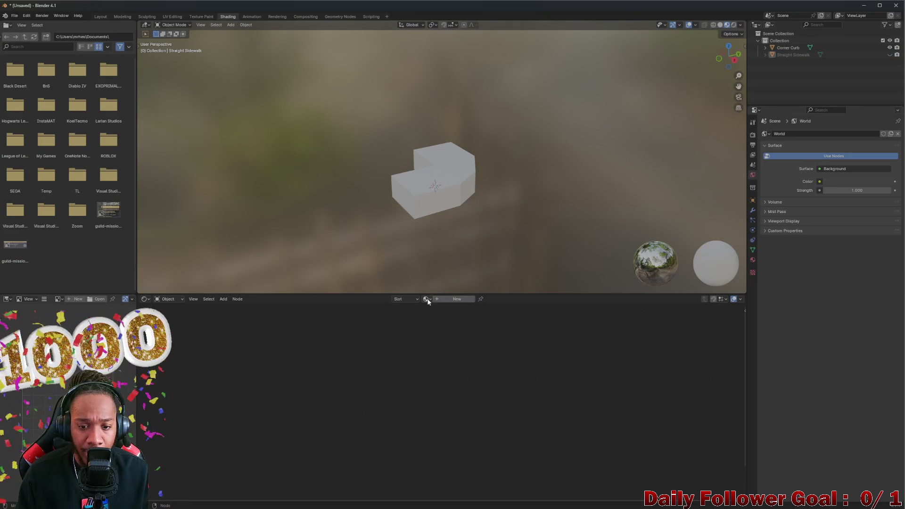
# - Create a new material for the sidewalk and rename it CityBackground
pyautogui.click(444, 299)
pyautogui.click(448, 299)
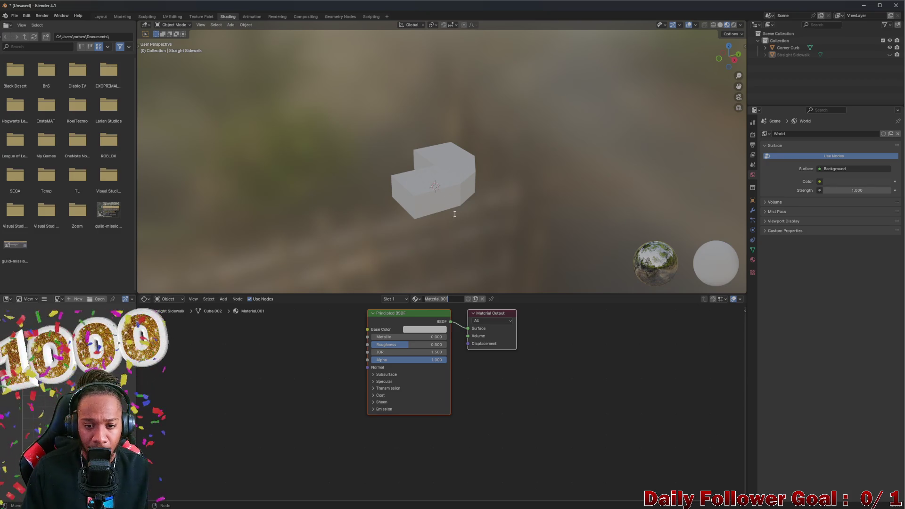
pyautogui.press('BackSpace')
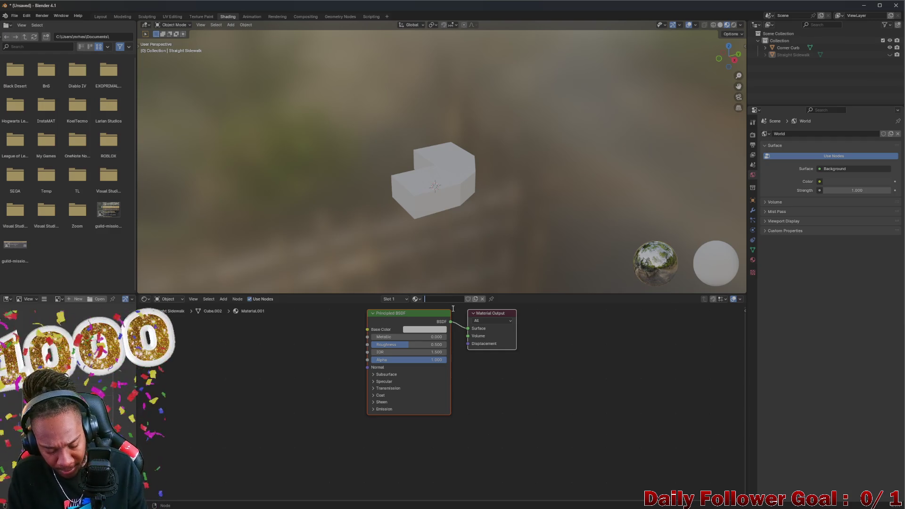
pyautogui.write('C')
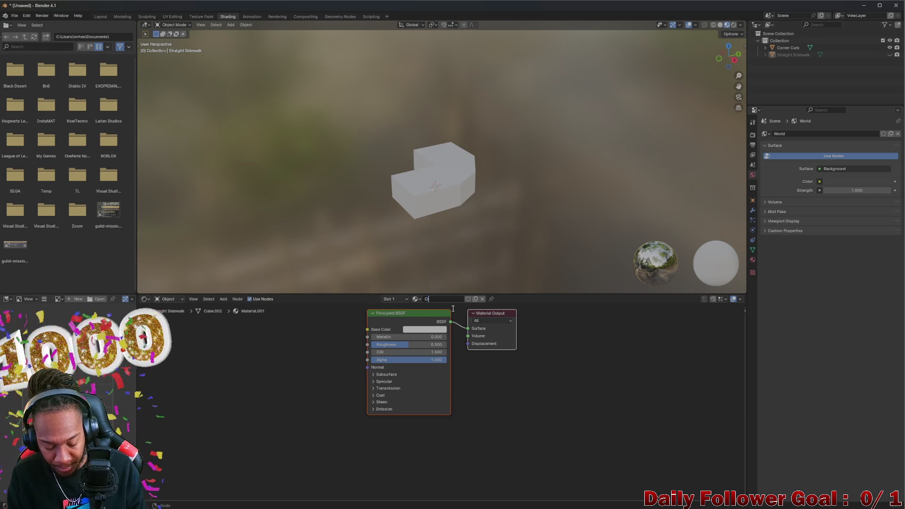
pyautogui.write('ityBackground')
pyautogui.press('Return')
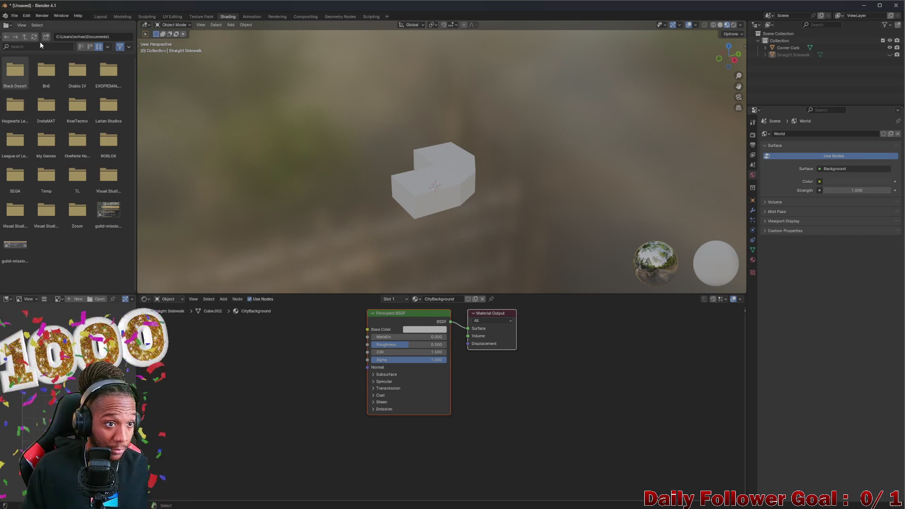
# - Drag CityBackgroundTexture.png from the Game texture folder into the node graph and link its Color to Base Color
pyautogui.click(24, 36)
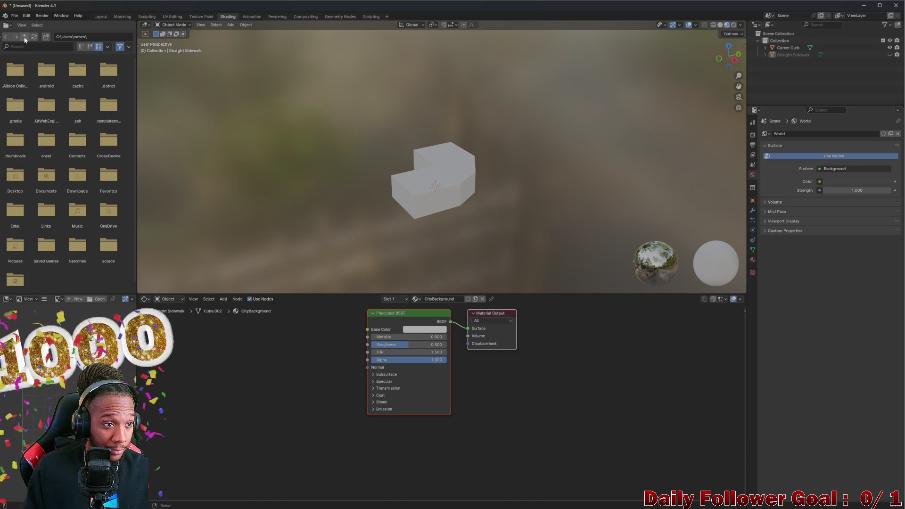
pyautogui.doubleClick(16, 173)
pyautogui.doubleClick(23, 80)
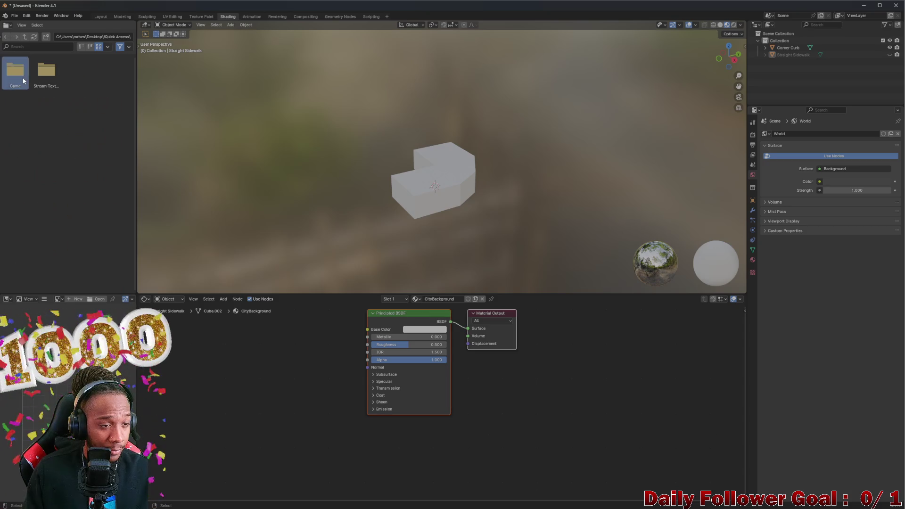
pyautogui.doubleClick(14, 71)
pyautogui.moveTo(49, 75); pyautogui.dragTo(202, 389)
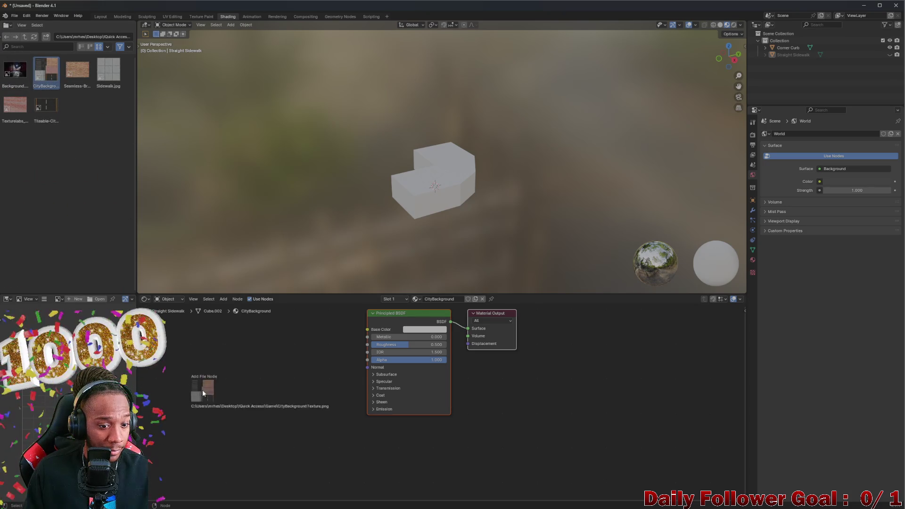
pyautogui.moveTo(274, 399); pyautogui.dragTo(368, 329)
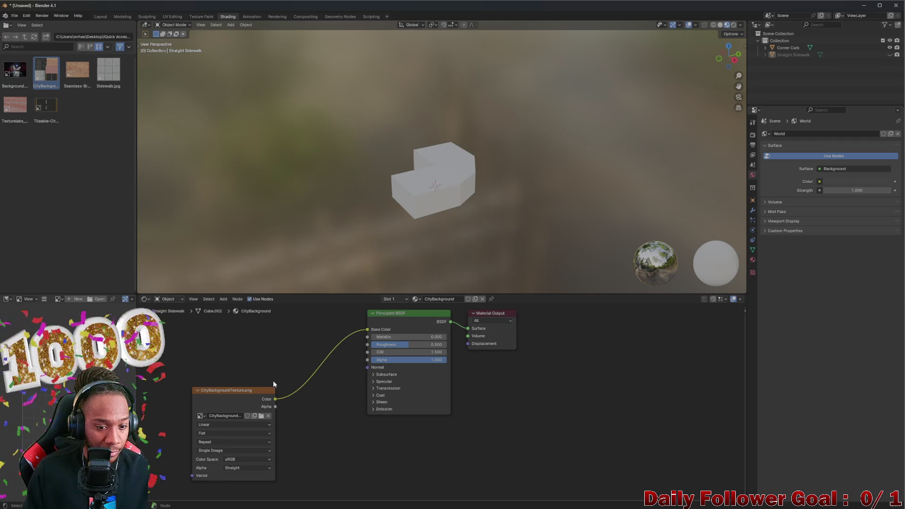
pyautogui.moveTo(255, 390); pyautogui.dragTo(269, 357)
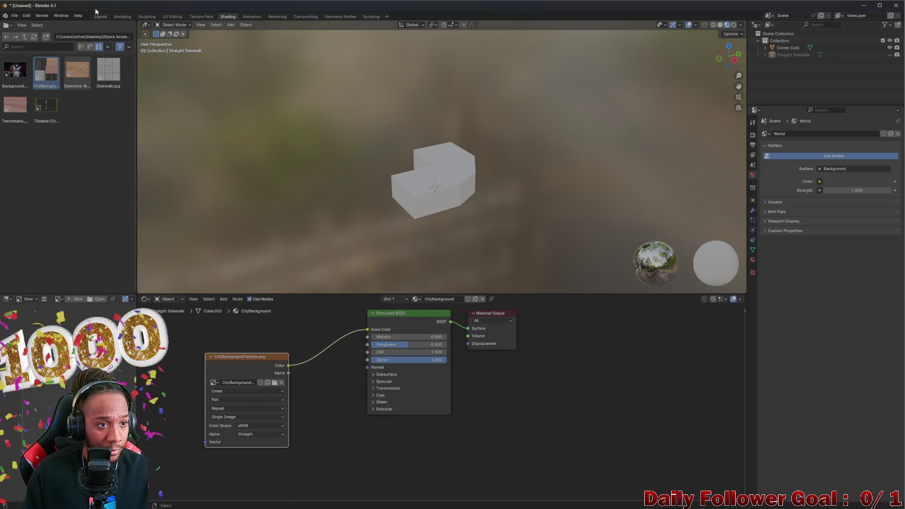
pyautogui.click(173, 16)
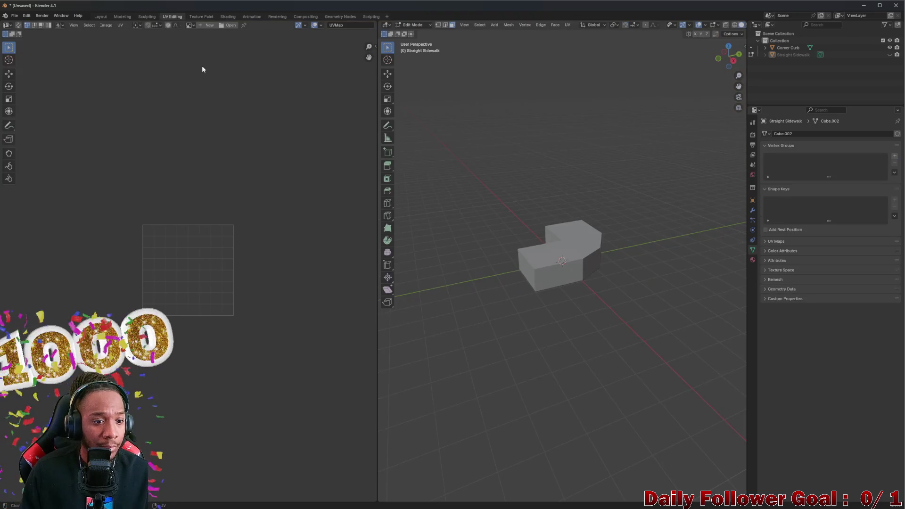
pyautogui.scroll(1, 172, 135)
# - Load CityBackgroundTexture.png from the Game texture folder as the UV editor backdrop
pyautogui.moveTo(172, 136); pyautogui.dragTo(172, 111, button='middle')
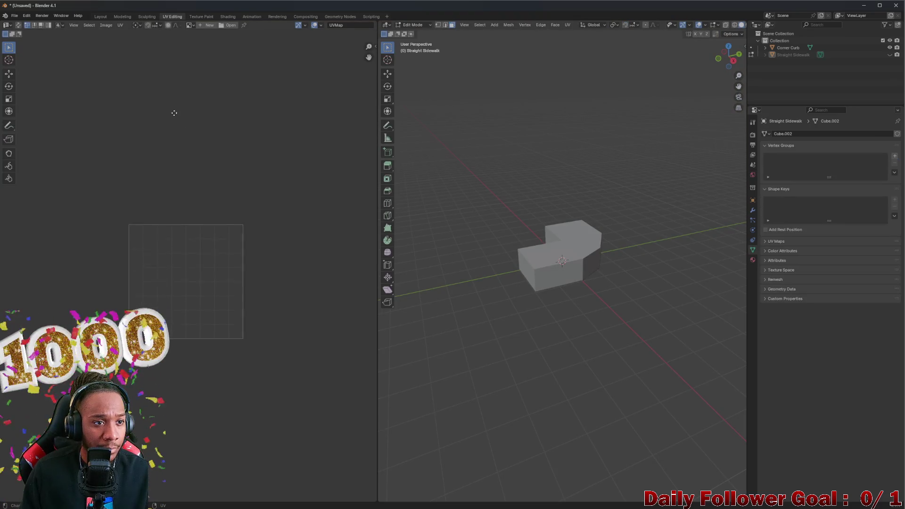
pyautogui.click(106, 25)
pyautogui.click(116, 36)
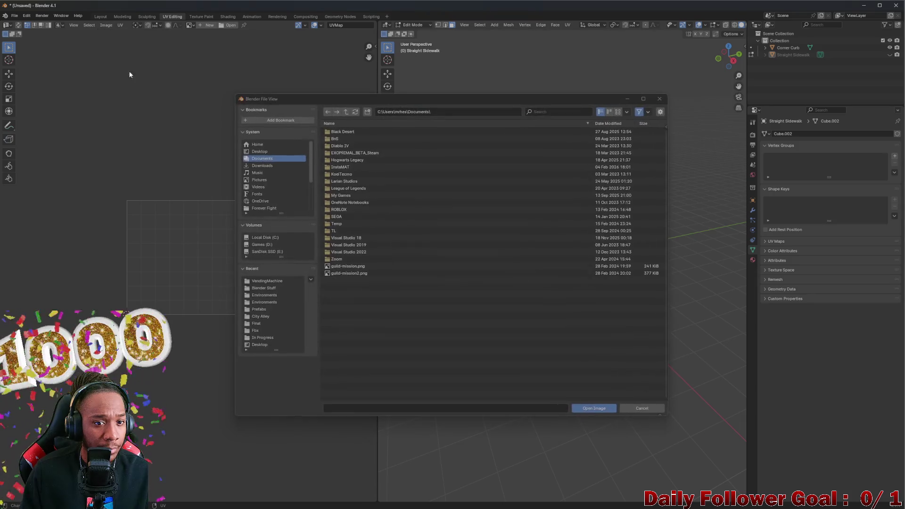
pyautogui.click(344, 112)
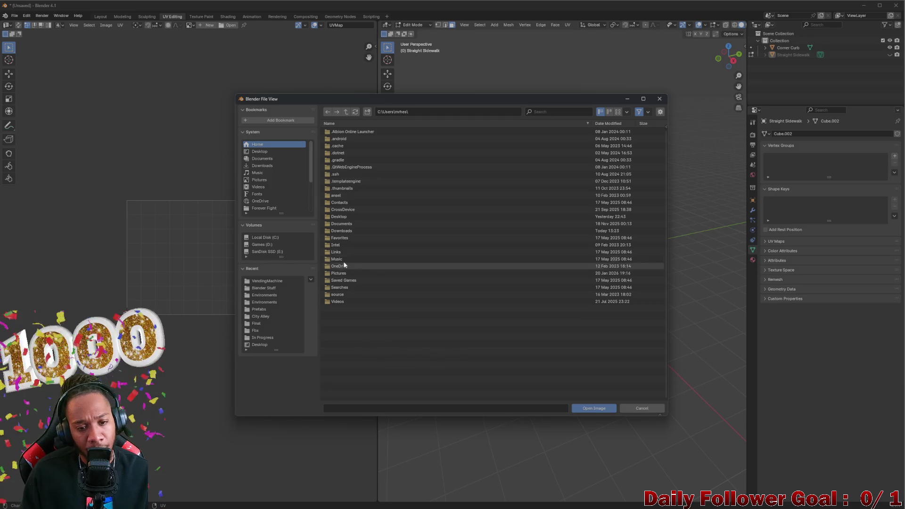
pyautogui.click(339, 217)
pyautogui.click(338, 132)
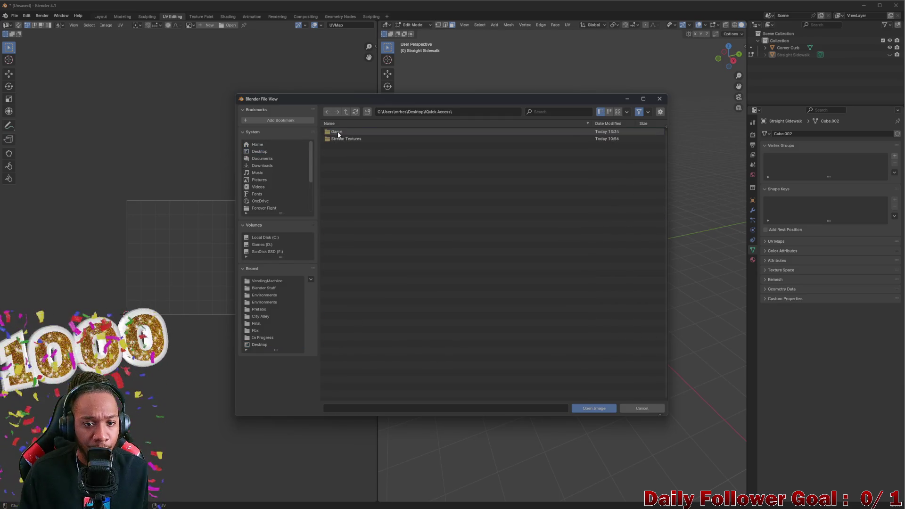
pyautogui.click(338, 133)
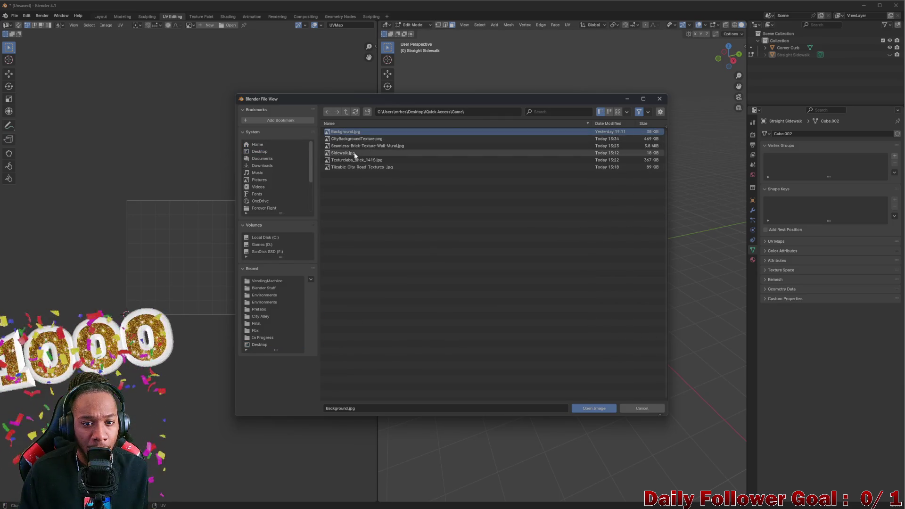
pyautogui.click(345, 139)
pyautogui.click(591, 408)
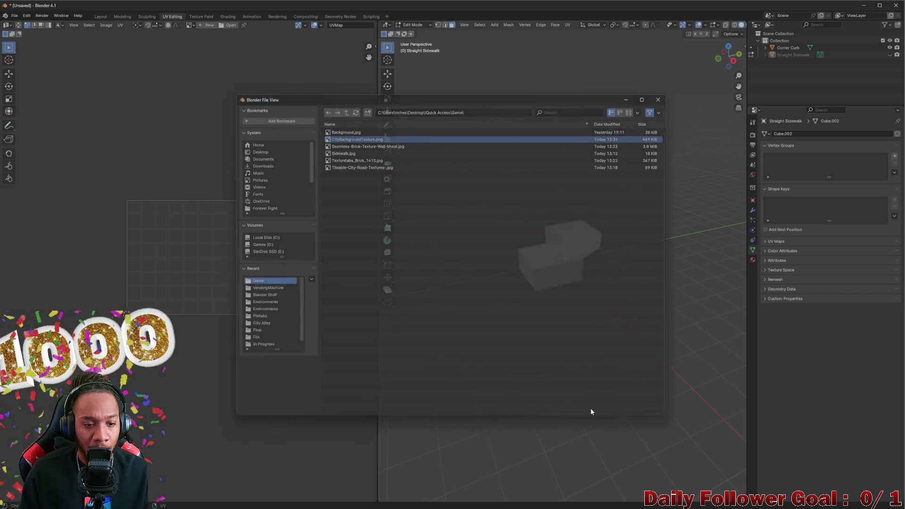
pyautogui.scroll(-3, 186, 220)
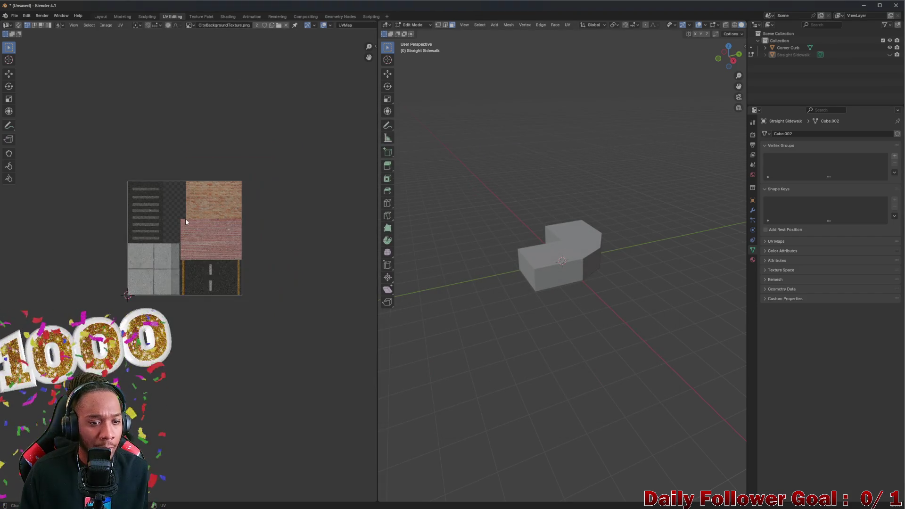
pyautogui.scroll(4, 146, 185)
# - Pan the atlas into view, pick the UV Scale tool, and return the sidewalk to Object Mode
pyautogui.moveTo(146, 186)
pyautogui.mouseDown(button='middle')
pyautogui.moveTo(268, 175)
pyautogui.moveTo(88, 109)
pyautogui.mouseUp(button='middle')
pyautogui.scroll(-1, 153, 228)
pyautogui.scroll(-1, 115, 186)
pyautogui.scroll(1, 174, 118)
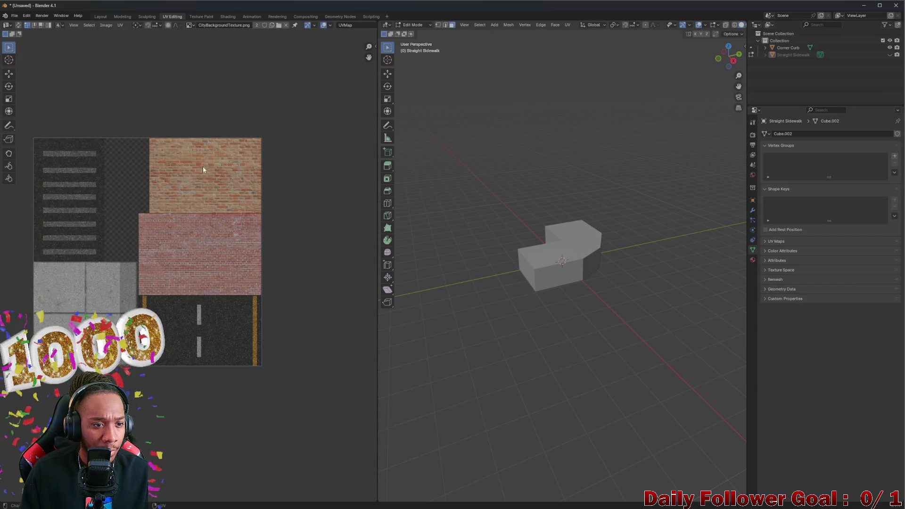
pyautogui.click(10, 99)
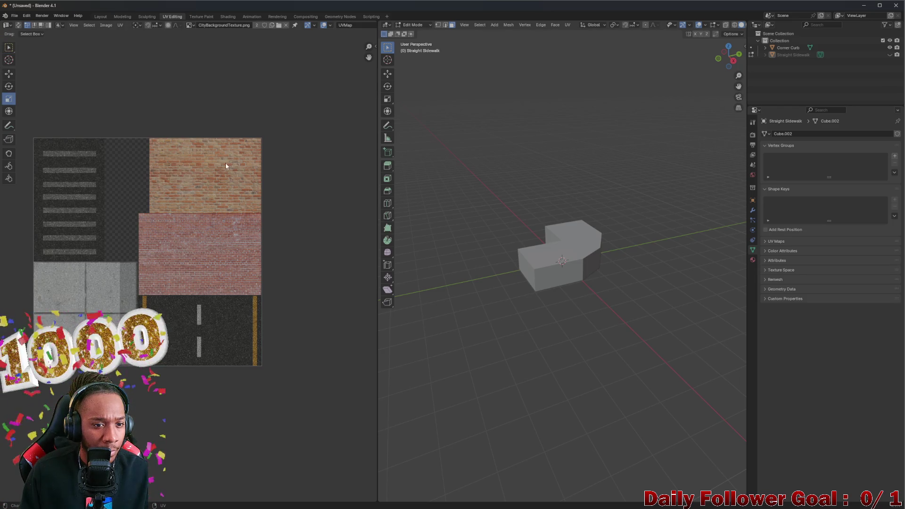
pyautogui.moveTo(388, 176); pyautogui.dragTo(501, 166, button='middle')
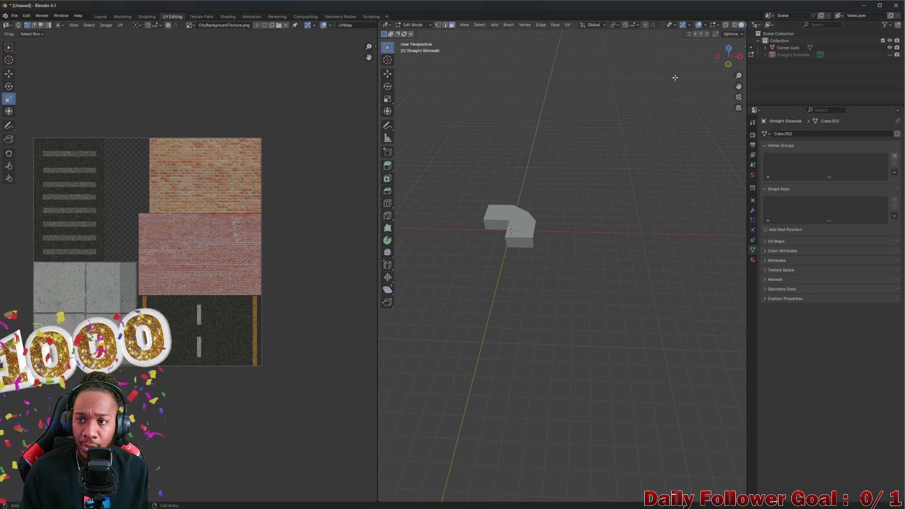
pyautogui.press('Tab')
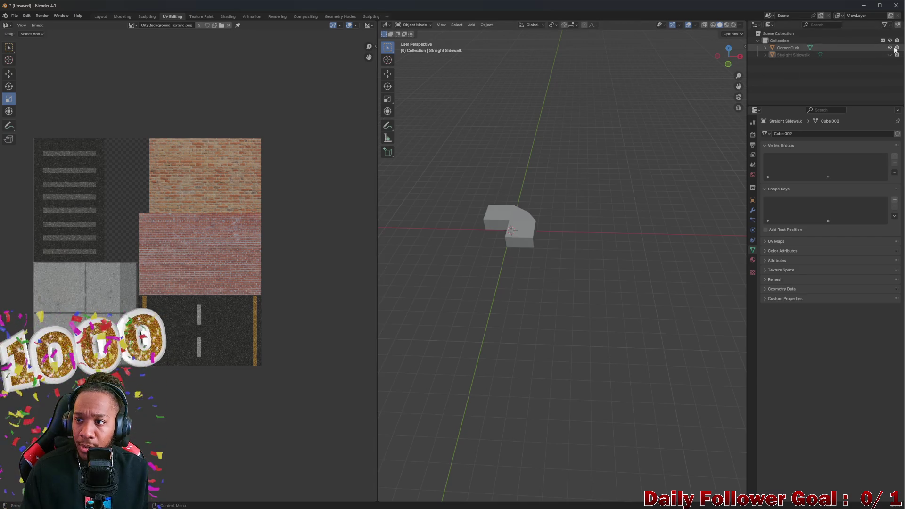
# - Hide Corner Curb, show Straight Sidewalk, and enter Edit Mode on its mesh
pyautogui.click(889, 48)
pyautogui.click(791, 55)
pyautogui.moveTo(448, 262); pyautogui.dragTo(388, 68, button='middle')
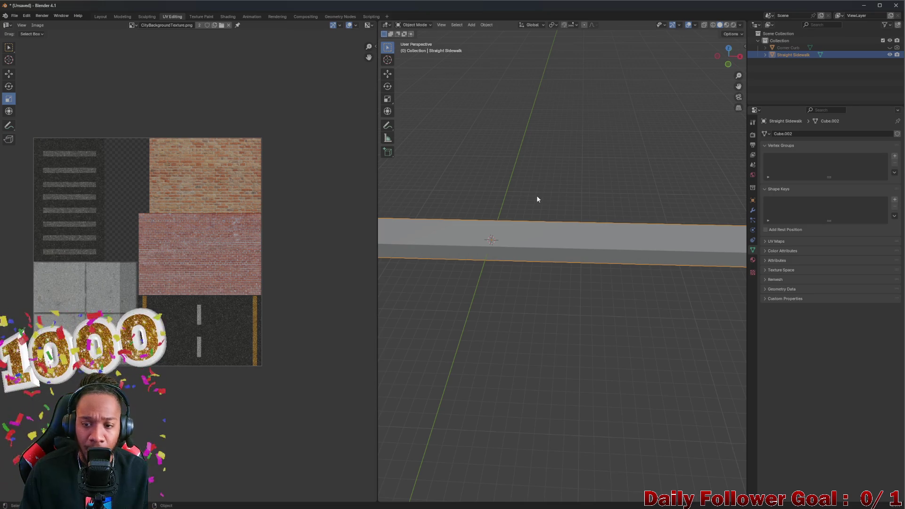
pyautogui.press('Tab')
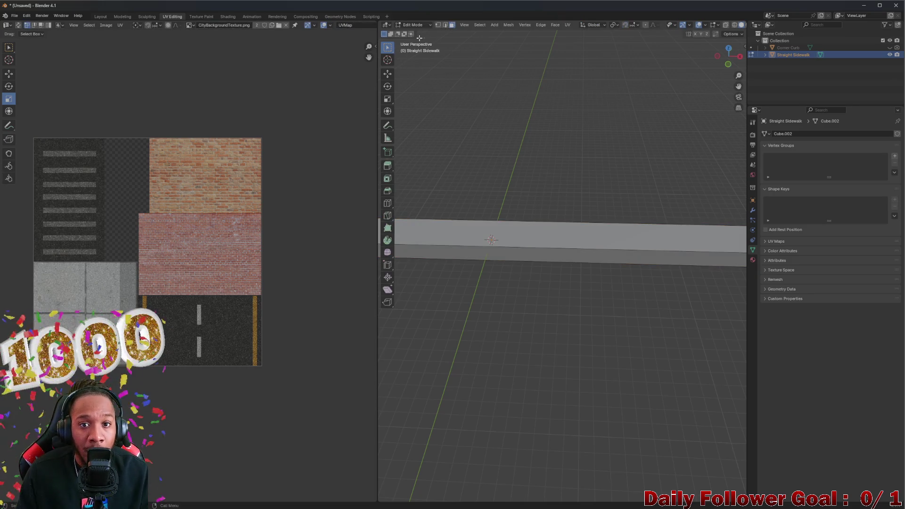
# - Select the whole sidewalk mesh to show its UVs and orbit to view its full length
pyautogui.moveTo(459, 164); pyautogui.dragTo(445, 149, button='middle')
pyautogui.click(24, 26)
pyautogui.moveTo(417, 176)
pyautogui.mouseDown(button='middle')
pyautogui.moveTo(461, 178)
pyautogui.moveTo(703, 40)
pyautogui.mouseUp(button='middle')
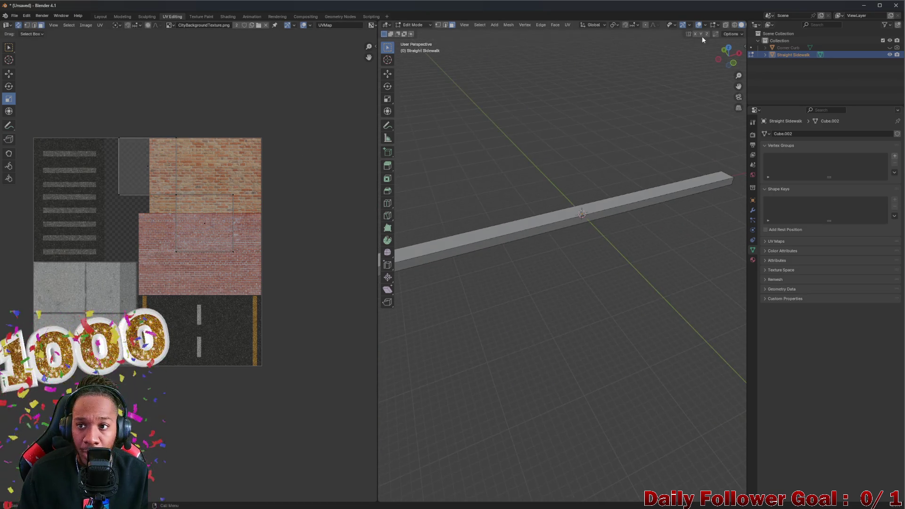
pyautogui.moveTo(711, 67); pyautogui.dragTo(728, 22, button='middle')
pyautogui.scroll(-2, 729, 18)
# - Preview the textured sidewalk, select all its UV faces and move them from the brick onto the grey concrete tile
pyautogui.click(733, 25)
pyautogui.moveTo(622, 162); pyautogui.dragTo(601, 167, button='middle')
pyautogui.scroll(3, 601, 168)
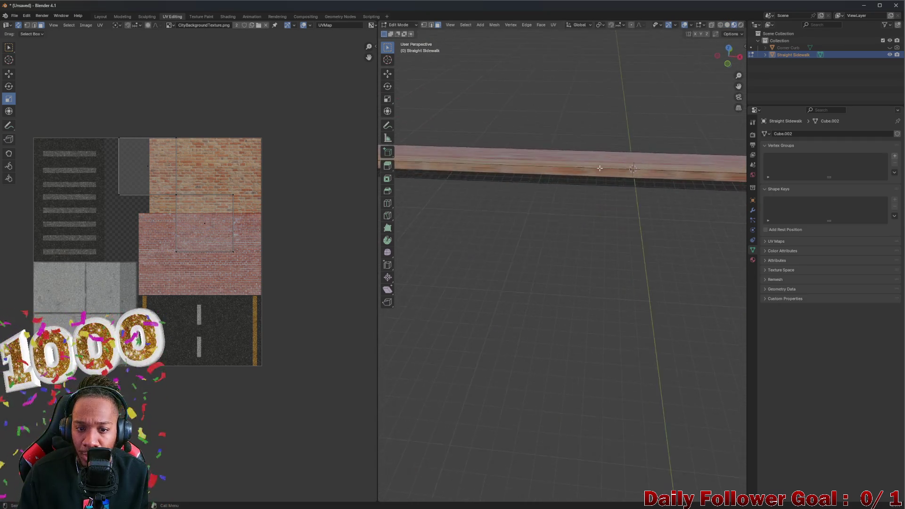
pyautogui.scroll(2, 282, 200)
pyautogui.scroll(-1, 276, 204)
pyautogui.moveTo(473, 145)
pyautogui.mouseDown(button='middle')
pyautogui.moveTo(473, 156)
pyautogui.moveTo(501, 152)
pyautogui.mouseUp(button='middle')
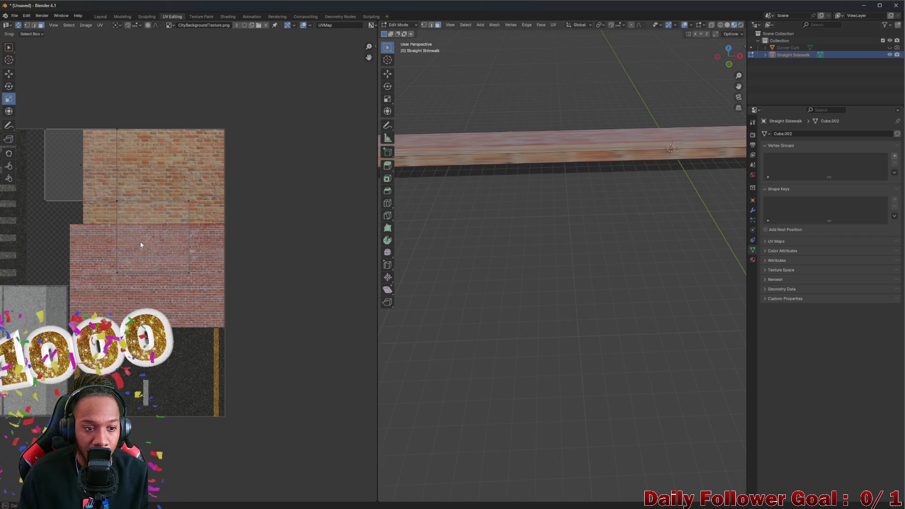
pyautogui.scroll(-2, 141, 245)
pyautogui.press('c')
pyautogui.click(157, 228)
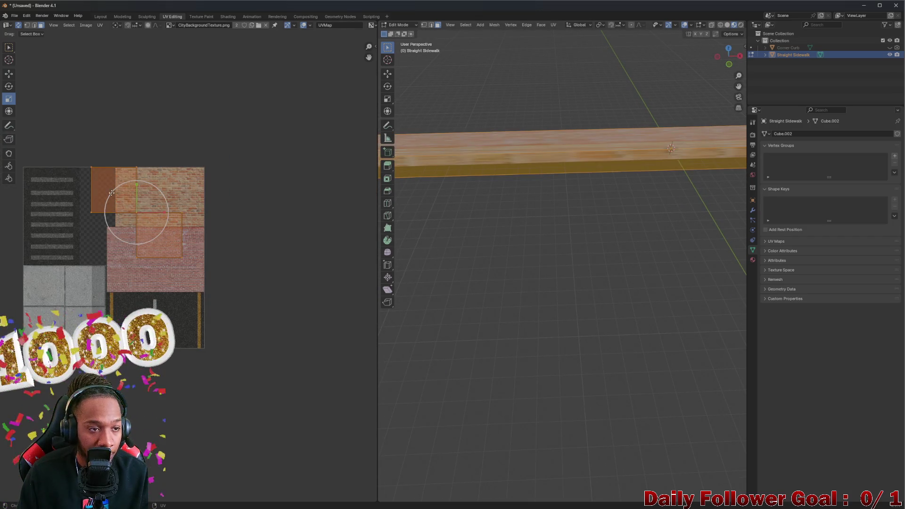
pyautogui.press('g')
pyautogui.click(56, 279)
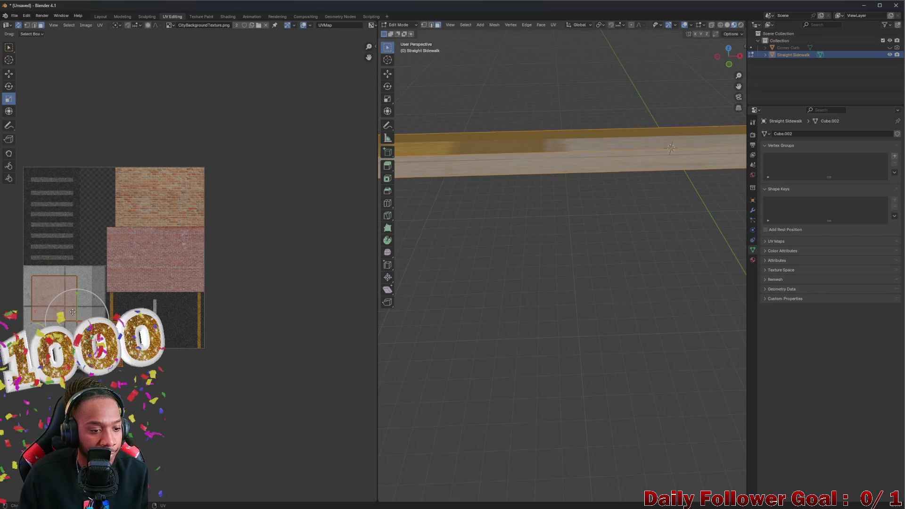
# - Move a single sidewalk UV face onto the darker concrete tile and confirm its placement
pyautogui.click(501, 225)
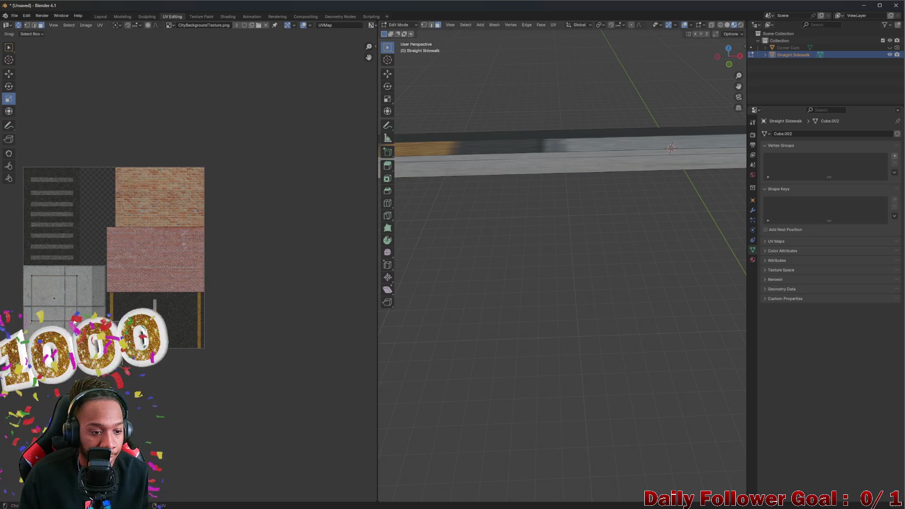
pyautogui.click(43, 305)
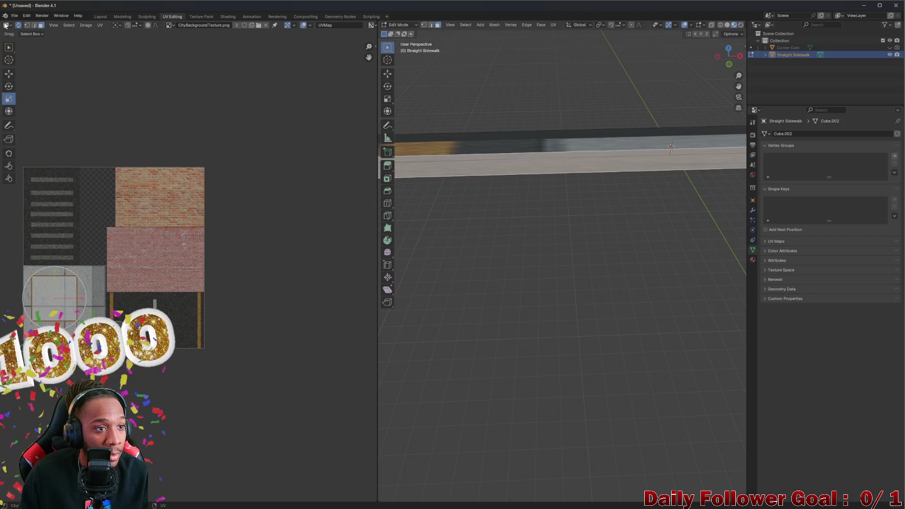
pyautogui.click(8, 74)
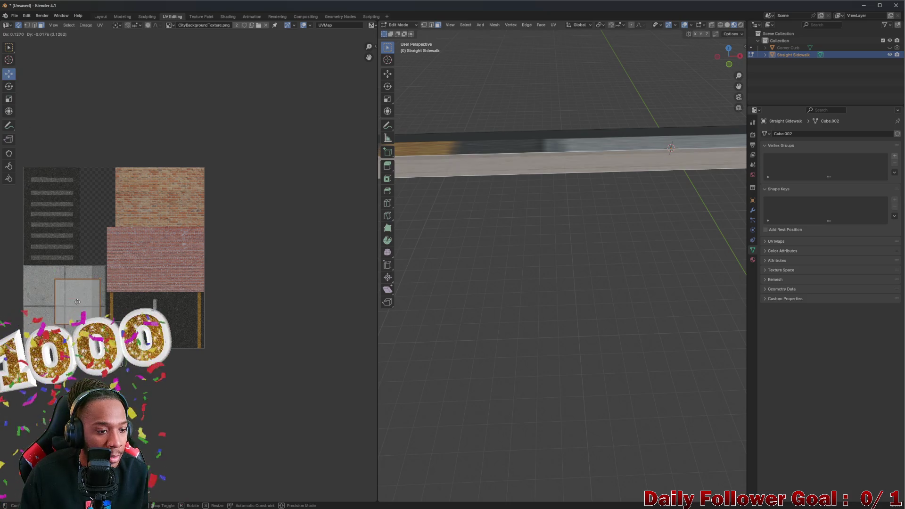
pyautogui.moveTo(48, 307); pyautogui.dragTo(78, 297)
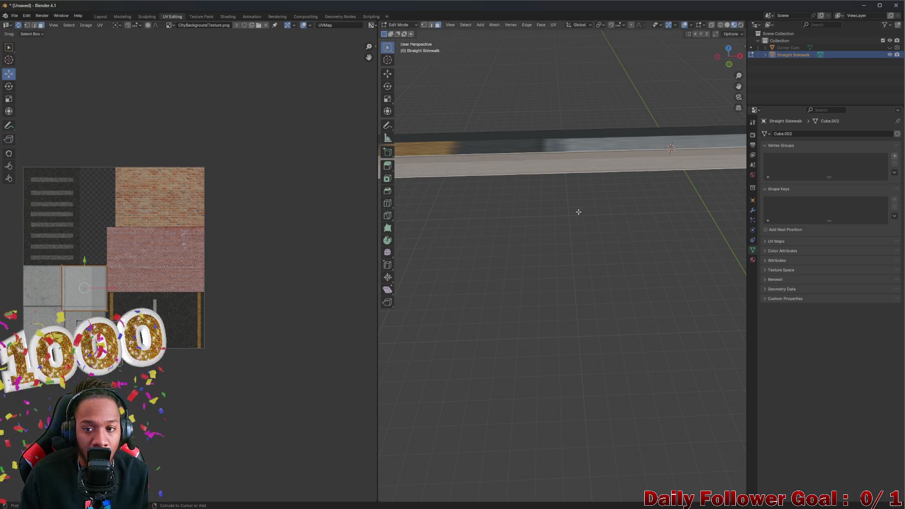
pyautogui.moveTo(531, 176); pyautogui.dragTo(516, 188, button='middle')
pyautogui.hotkey('alt', 'a')
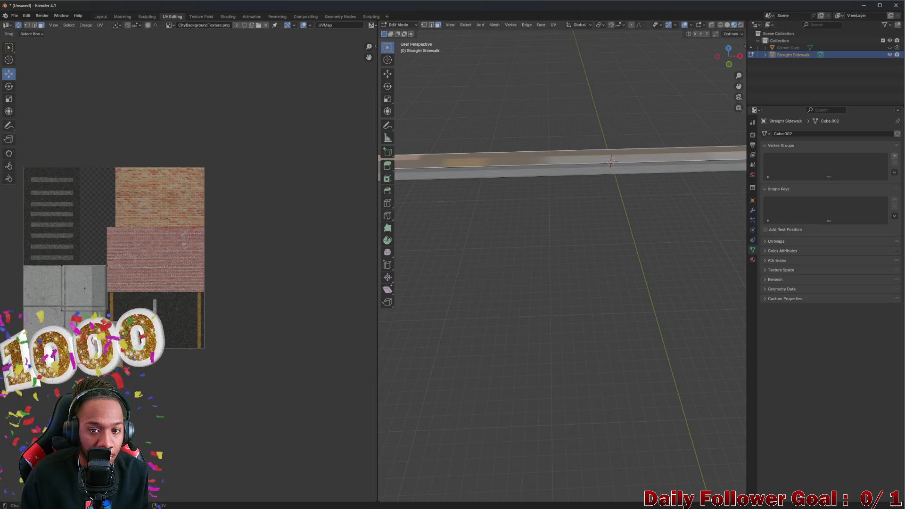
pyautogui.press('a')
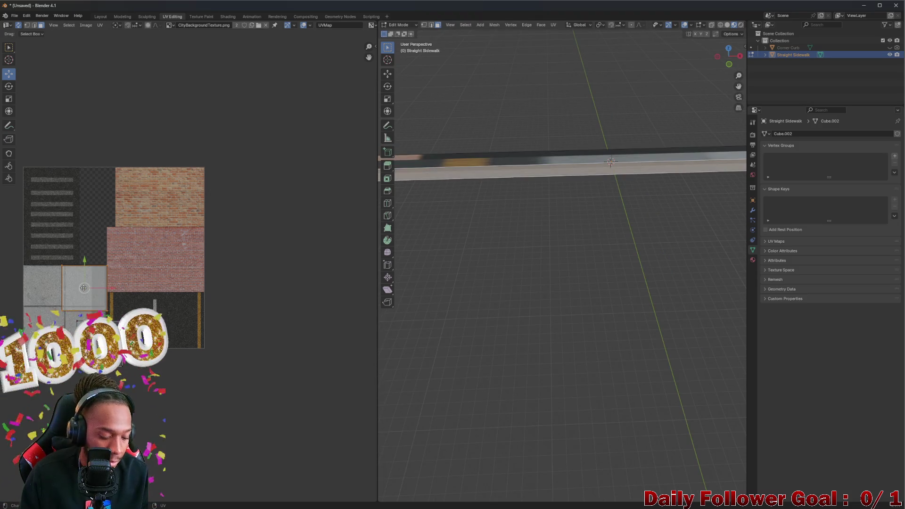
pyautogui.moveTo(83, 287); pyautogui.dragTo(159, 295)
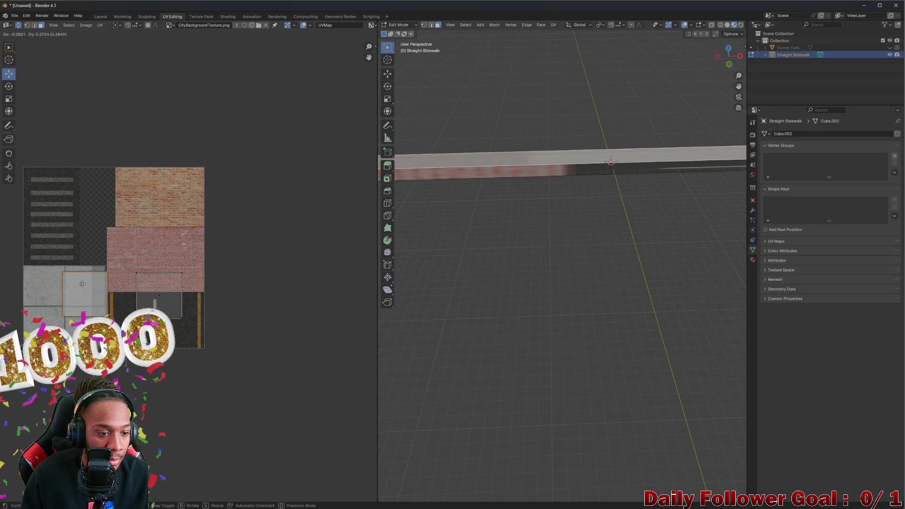
pyautogui.click(440, 203)
pyautogui.moveTo(440, 203)
pyautogui.mouseDown(button='middle')
pyautogui.moveTo(511, 232)
pyautogui.moveTo(600, 247)
pyautogui.mouseUp(button='middle')
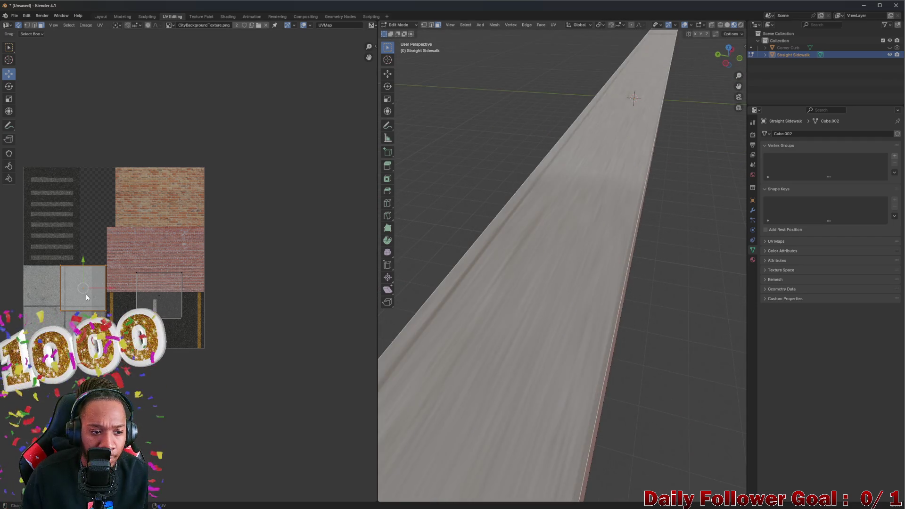
pyautogui.scroll(2, 85, 295)
pyautogui.scroll(1, 81, 296)
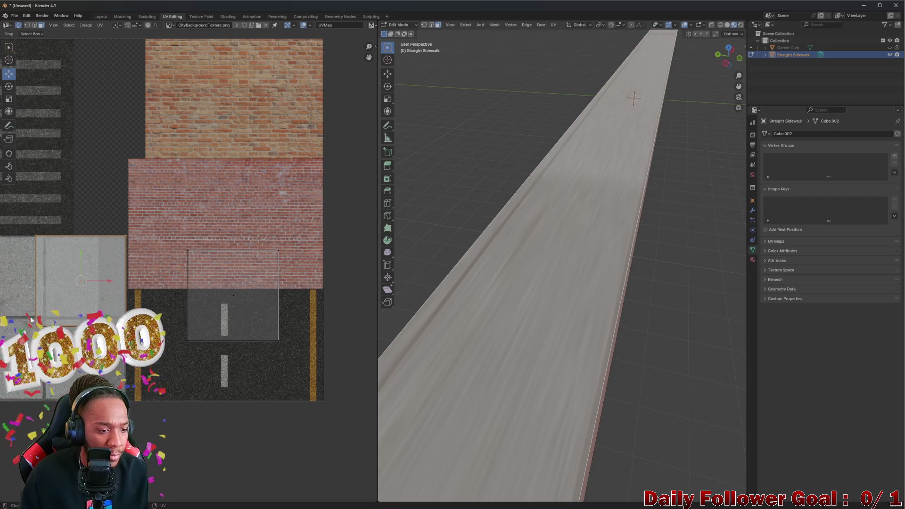
# - Slide the sidewalk UV island horizontally (X-constrained) across the concrete tile and confirm, leaving a thin brick strip at one edge
pyautogui.moveTo(30, 319); pyautogui.dragTo(107, 327)
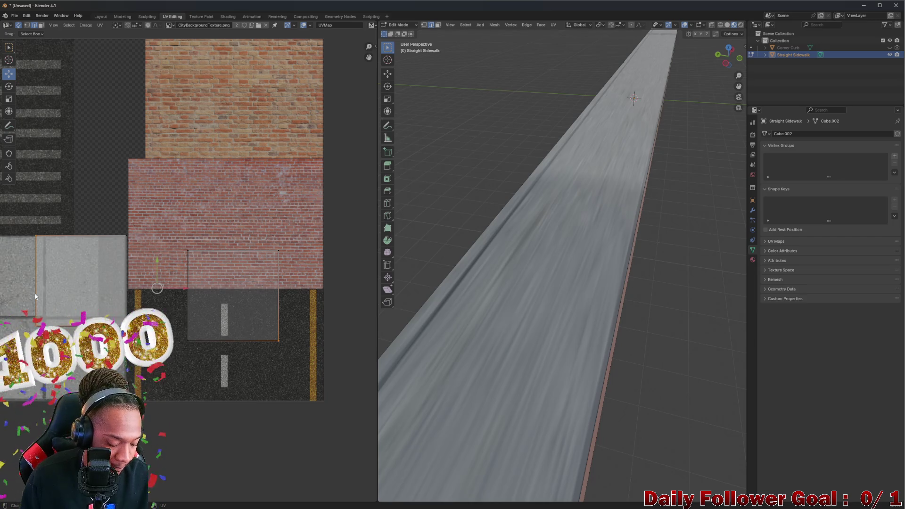
pyautogui.press('g')
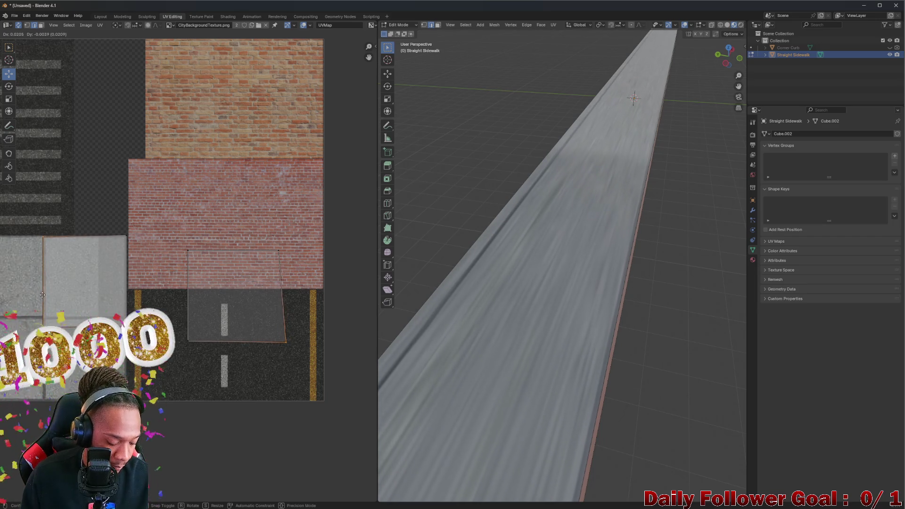
pyautogui.press('x')
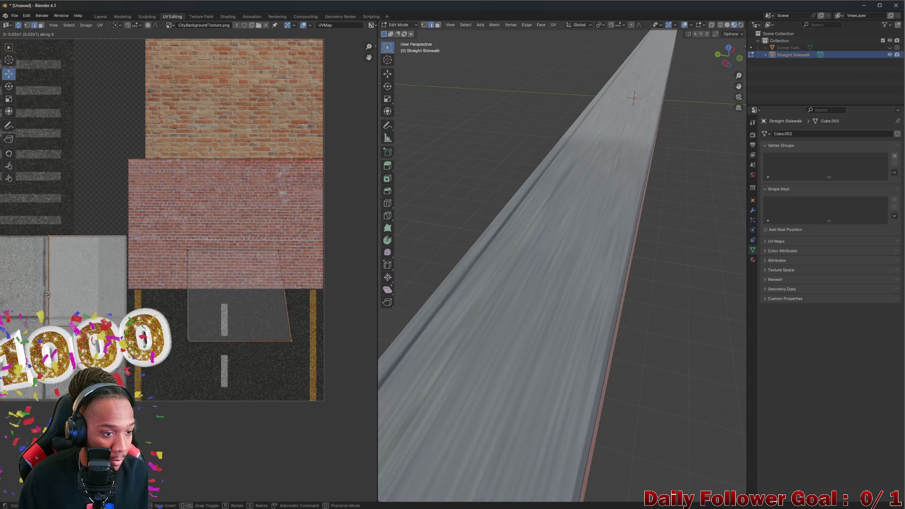
pyautogui.click(45, 294)
pyautogui.hotkey('alt', 'a')
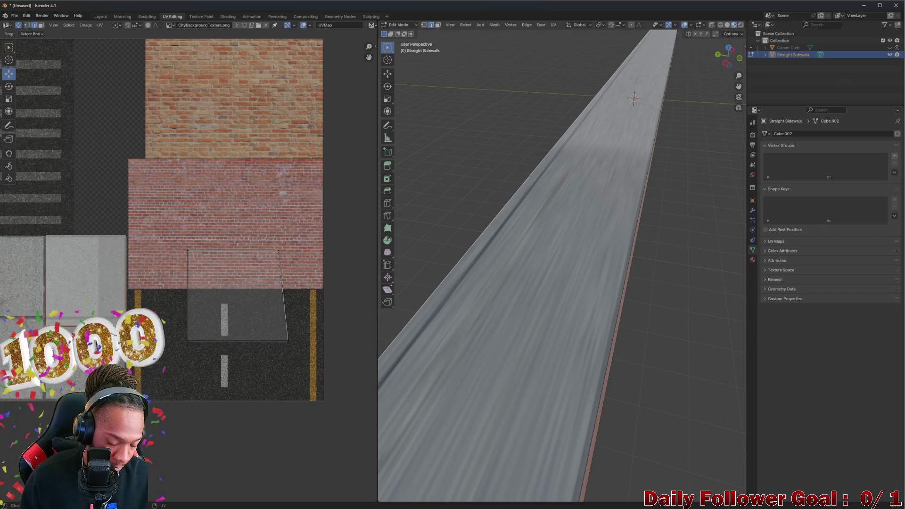
pyautogui.press('g')
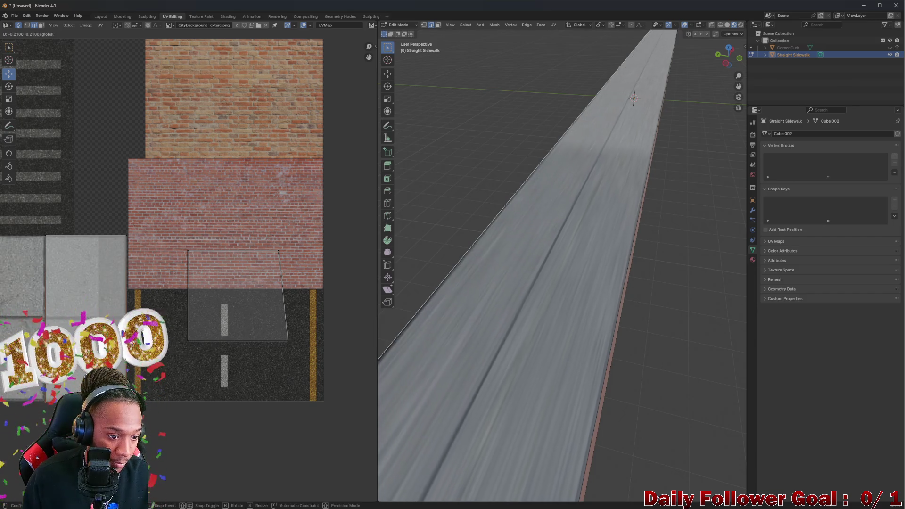
pyautogui.click(634, 98)
pyautogui.moveTo(634, 97)
pyautogui.mouseDown(button='middle')
pyautogui.moveTo(470, 334)
pyautogui.moveTo(552, 353)
pyautogui.moveTo(549, 333)
pyautogui.moveTo(547, 343)
pyautogui.moveTo(594, 355)
pyautogui.moveTo(457, 370)
pyautogui.moveTo(555, 363)
pyautogui.moveTo(616, 339)
pyautogui.moveTo(720, 360)
pyautogui.moveTo(410, 360)
pyautogui.moveTo(492, 349)
pyautogui.moveTo(547, 318)
pyautogui.moveTo(511, 303)
pyautogui.moveTo(521, 294)
pyautogui.moveTo(532, 306)
pyautogui.moveTo(495, 305)
pyautogui.mouseUp(button='middle')
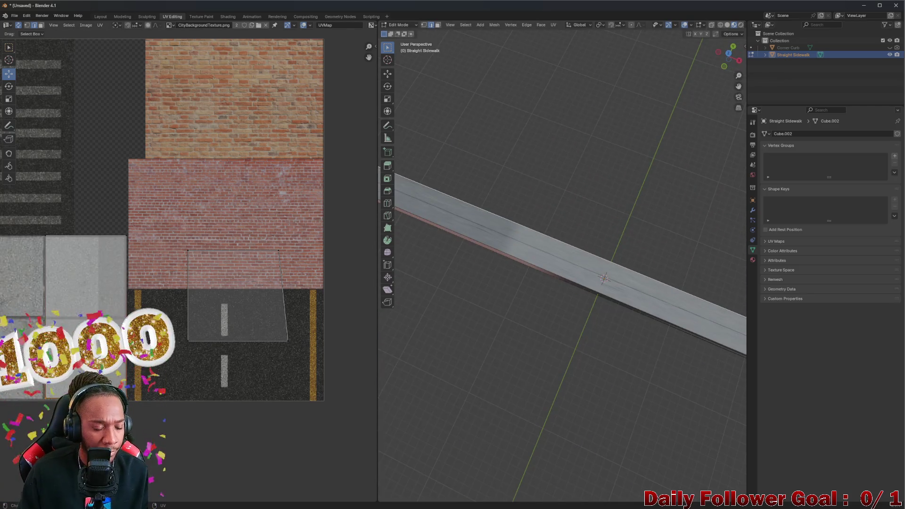
# - Move the curb face's UVs onto the concrete tile of the atlas
pyautogui.press('g')
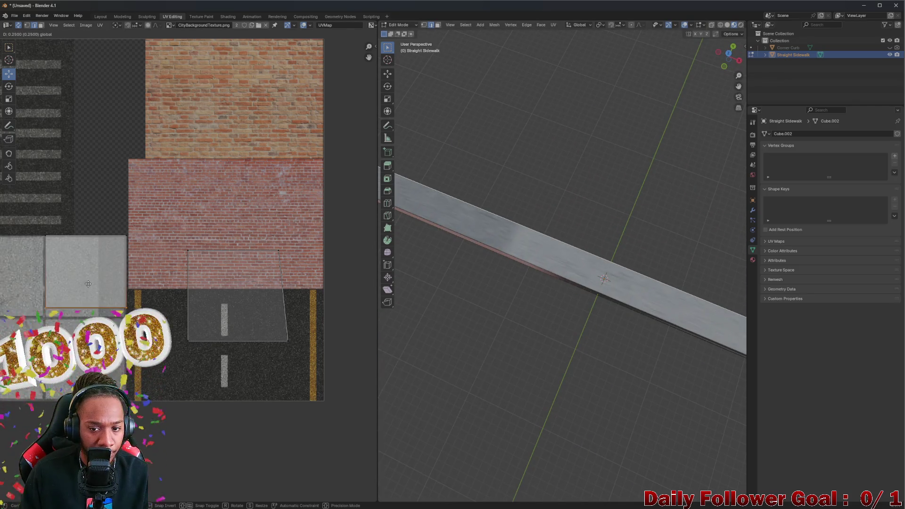
pyautogui.click(97, 245)
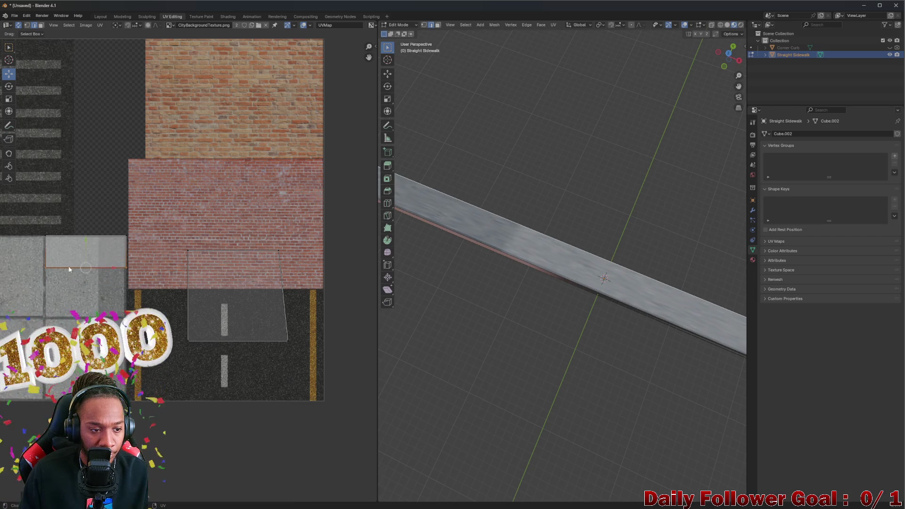
pyautogui.click(42, 264)
pyautogui.press('g')
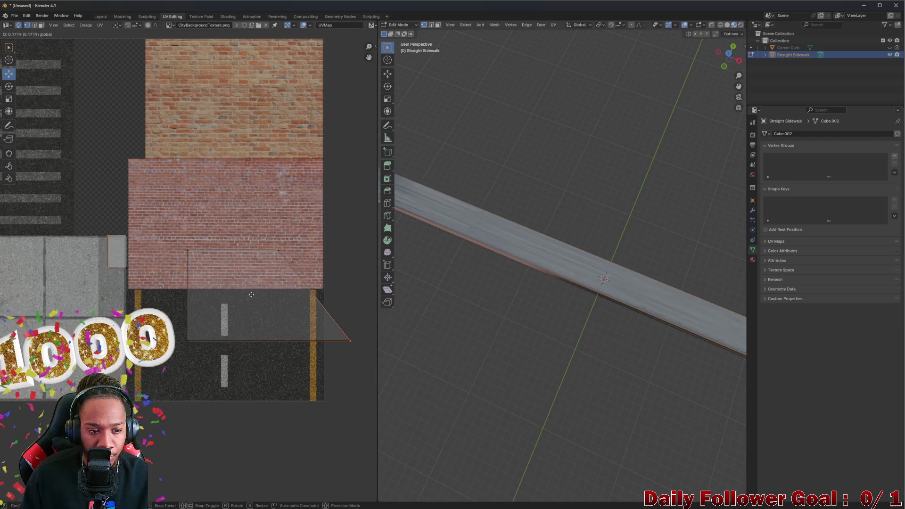
pyautogui.click(80, 287)
pyautogui.scroll(-3, 103, 313)
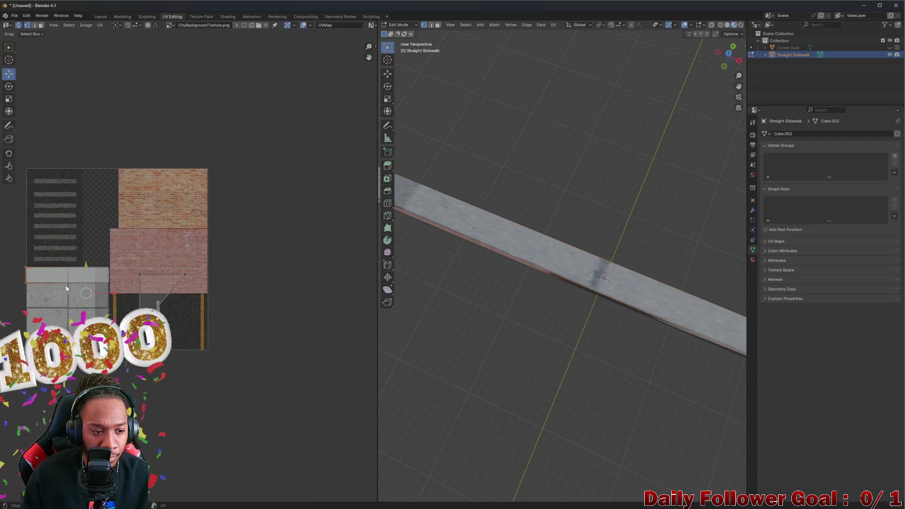
pyautogui.moveTo(77, 283); pyautogui.dragTo(134, 278, button='middle')
# - Shift the curb face's top UV edge so it fits the concrete tile
pyautogui.click(120, 276)
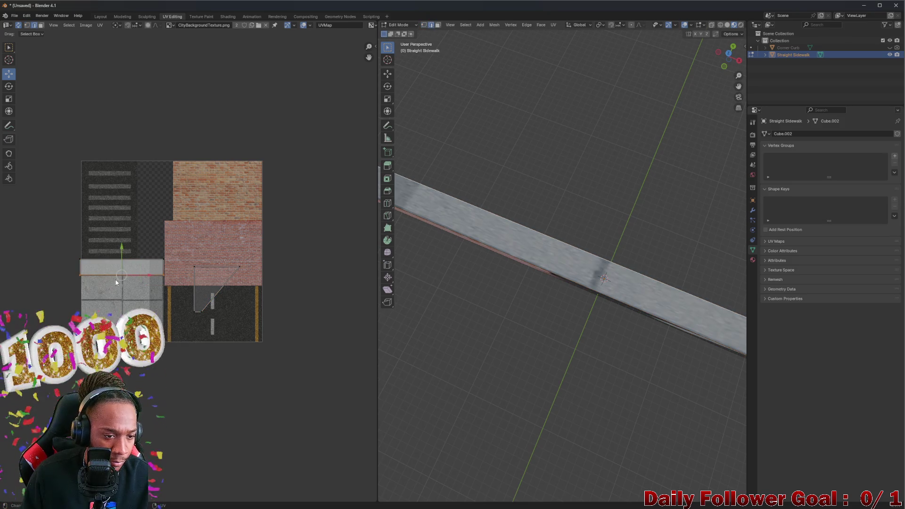
pyautogui.press('g')
pyautogui.click(603, 278)
pyautogui.moveTo(603, 278); pyautogui.dragTo(547, 281, button='middle')
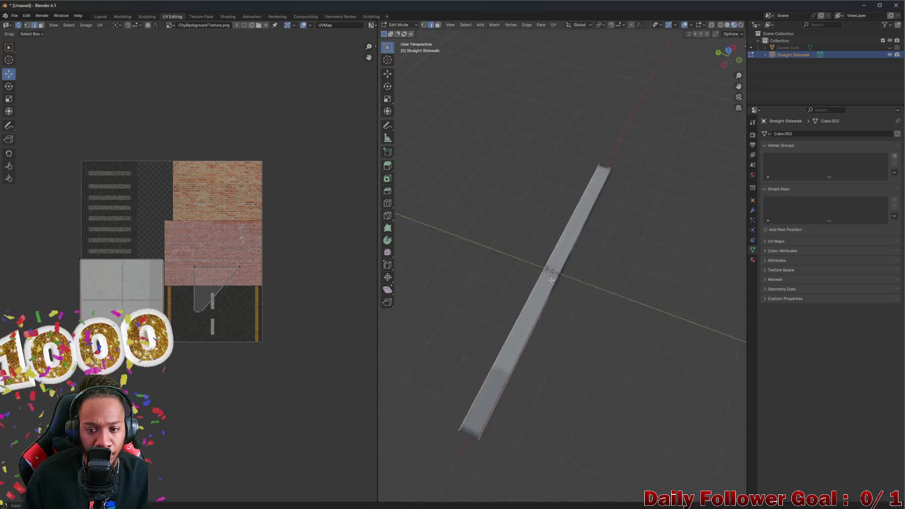
pyautogui.scroll(5, 547, 280)
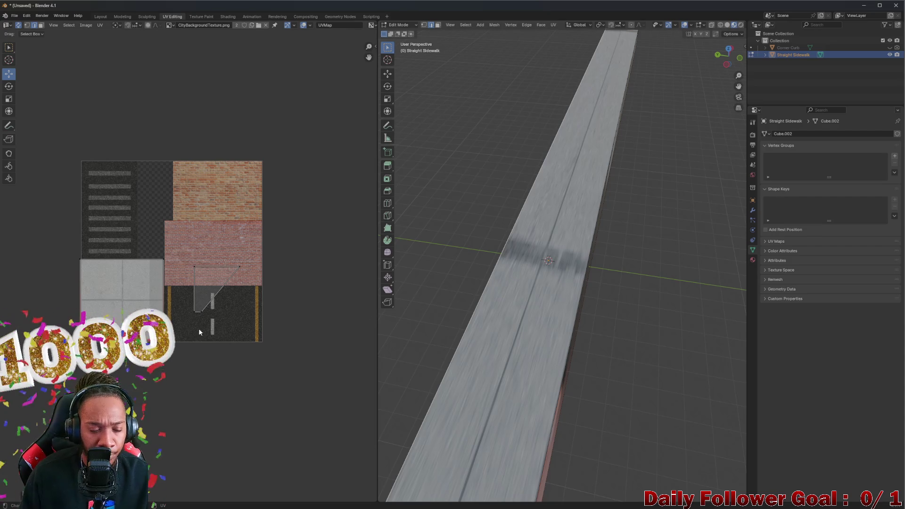
# - Shrink the curb UV face to a thin strip and move it over the curb area of the atlas
pyautogui.moveTo(604, 223); pyautogui.dragTo(529, 232, button='middle')
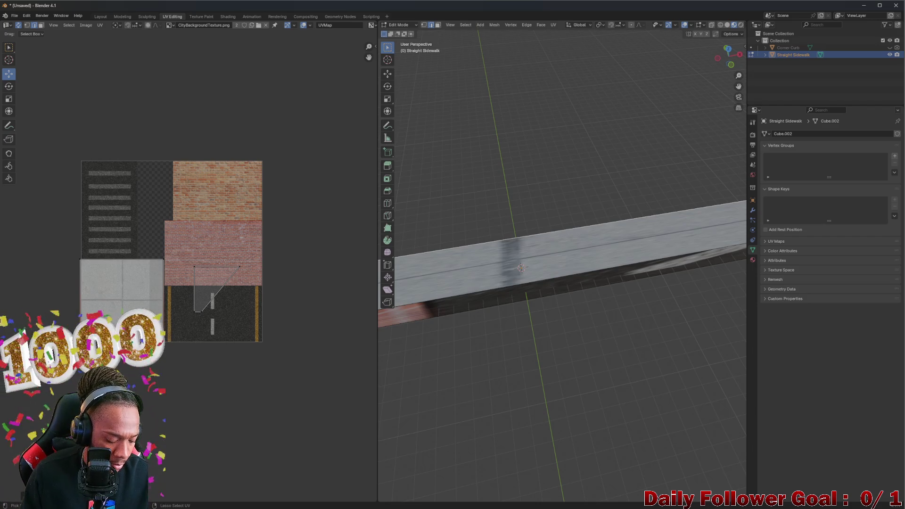
pyautogui.moveTo(90, 311); pyautogui.dragTo(89, 278)
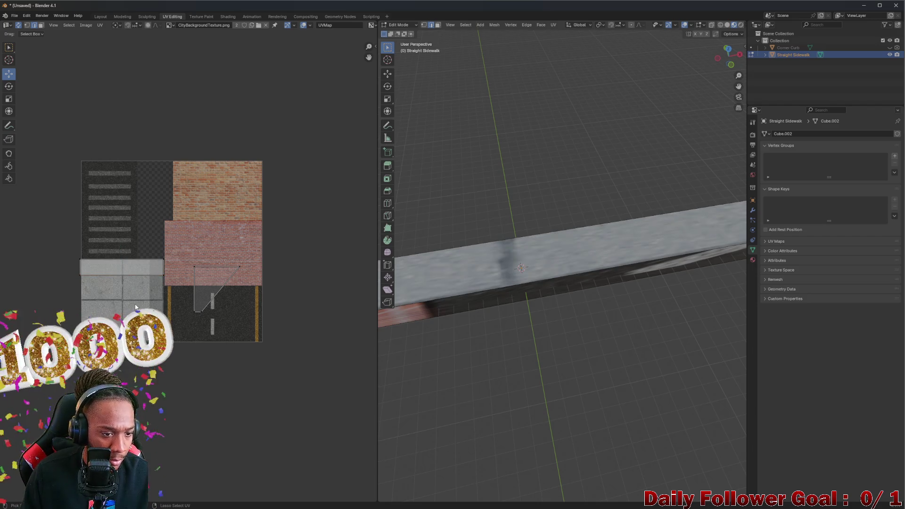
pyautogui.click(78, 273)
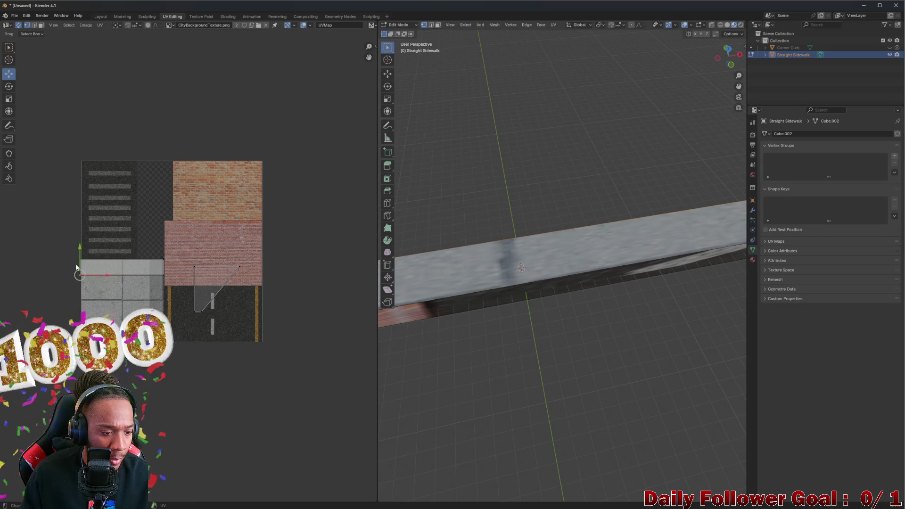
pyautogui.moveTo(77, 269); pyautogui.dragTo(87, 287)
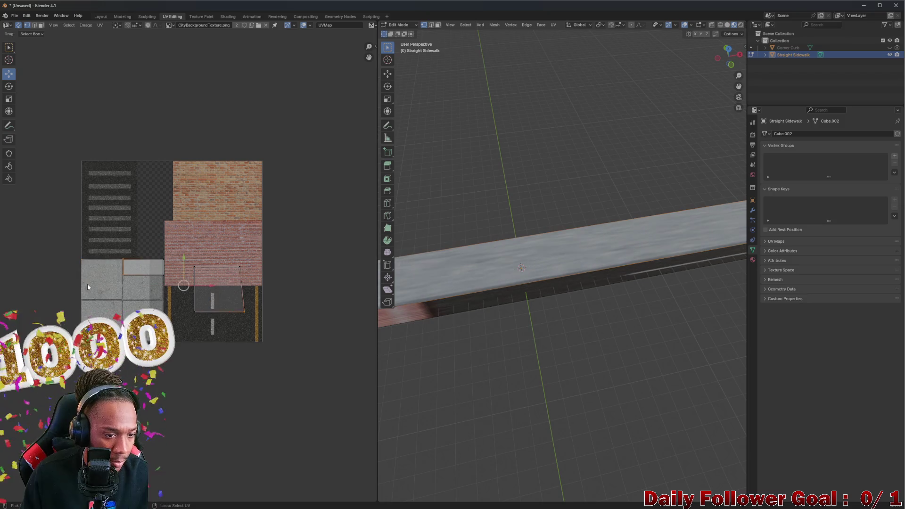
pyautogui.click(456, 322)
# - Orbit around the sidewalk strip to check the texture, then select every face
pyautogui.moveTo(456, 321)
pyautogui.mouseDown(button='middle')
pyautogui.moveTo(592, 290)
pyautogui.moveTo(575, 275)
pyautogui.moveTo(480, 244)
pyautogui.mouseUp(button='middle')
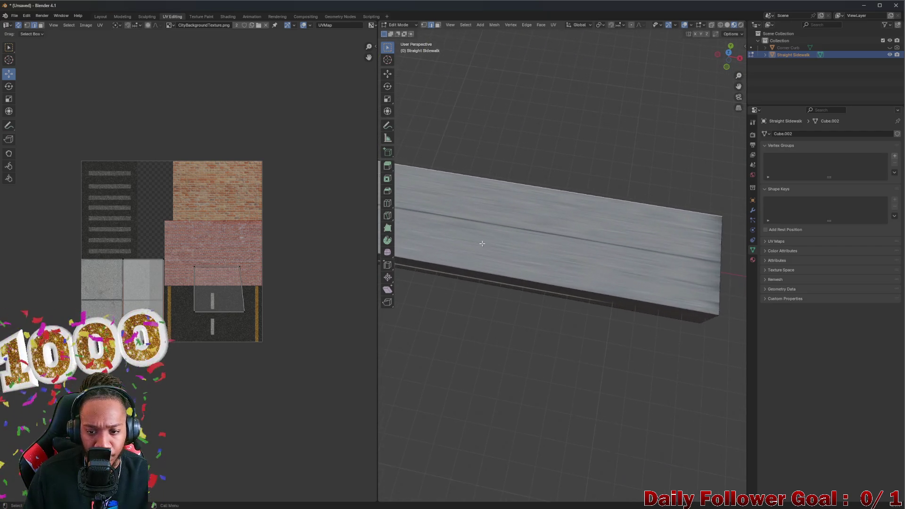
pyautogui.moveTo(481, 243); pyautogui.dragTo(436, 213, button='middle')
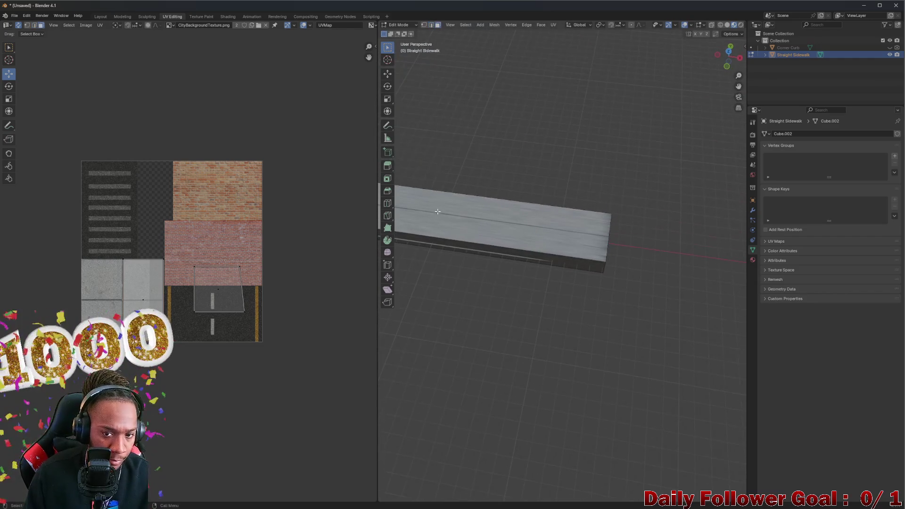
pyautogui.scroll(2, 436, 213)
pyautogui.press('a')
# - Unwrap the selected sidewalk faces and move the new UV island down-left toward the concrete area
pyautogui.rightClick(511, 230)
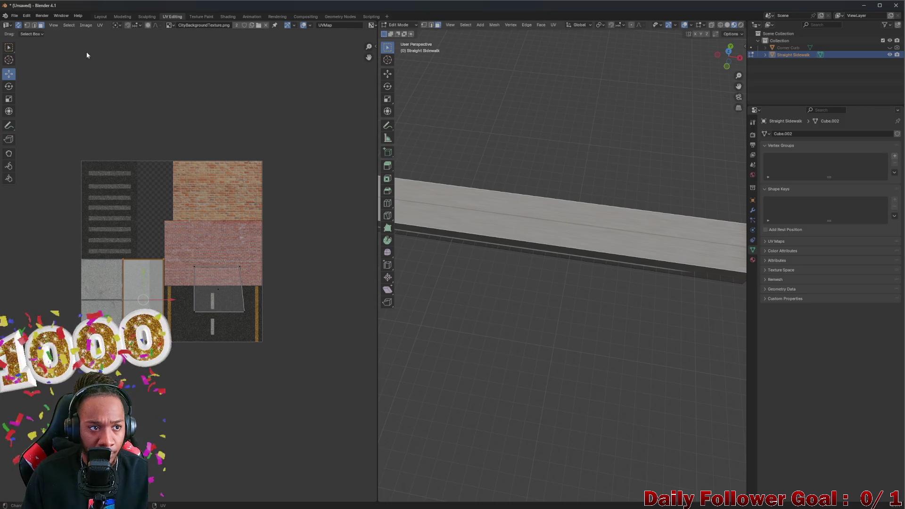
pyautogui.rightClick(556, 214)
pyautogui.moveTo(532, 271)
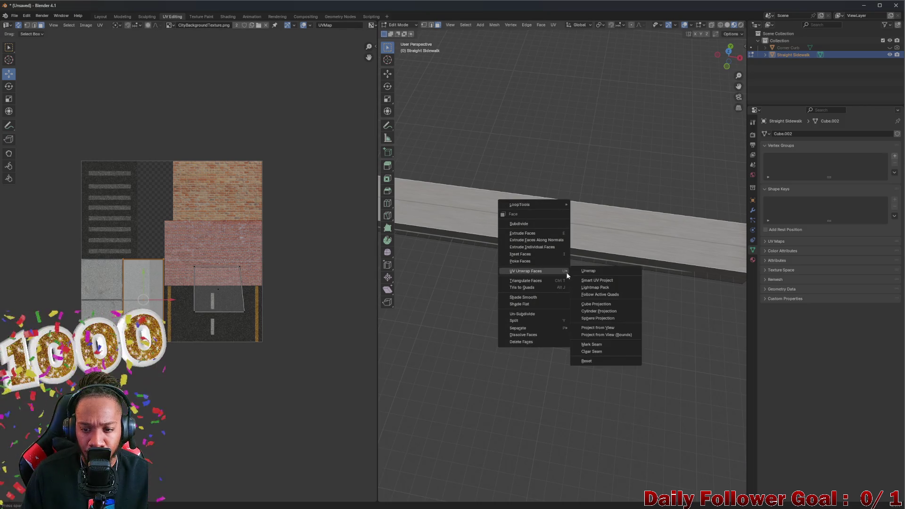
pyautogui.click(591, 271)
pyautogui.press('g')
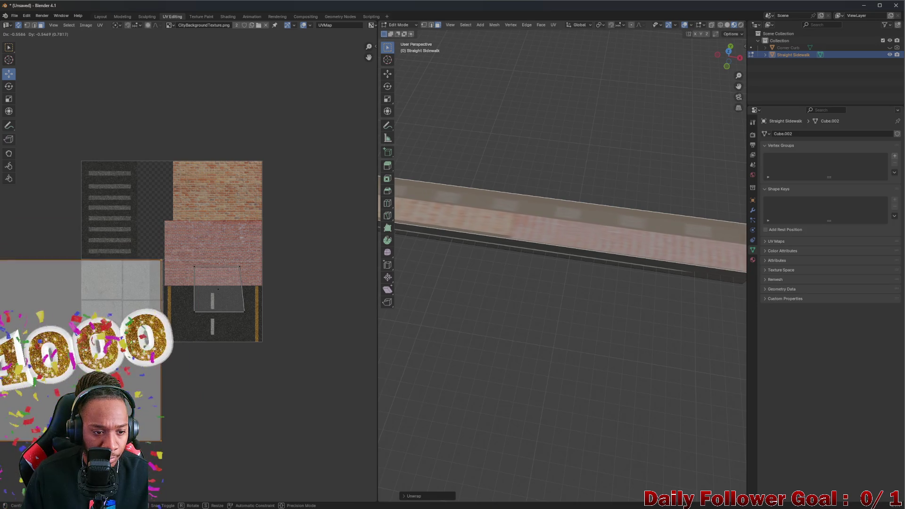
pyautogui.click(135, 311)
pyautogui.scroll(-5, 131, 296)
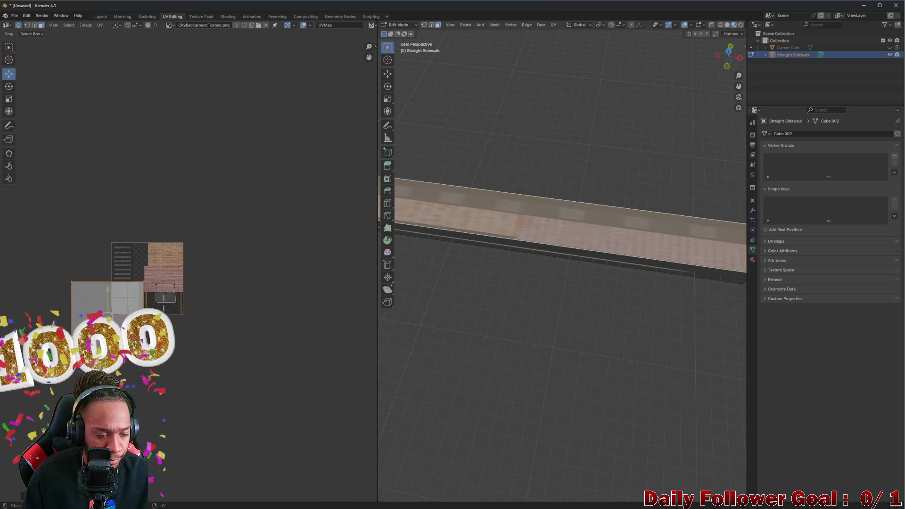
# - Slide the unwrapped UV island right and pull its corner up toward the concrete tile
pyautogui.press('a')
pyautogui.hotkey('alt', 'a')
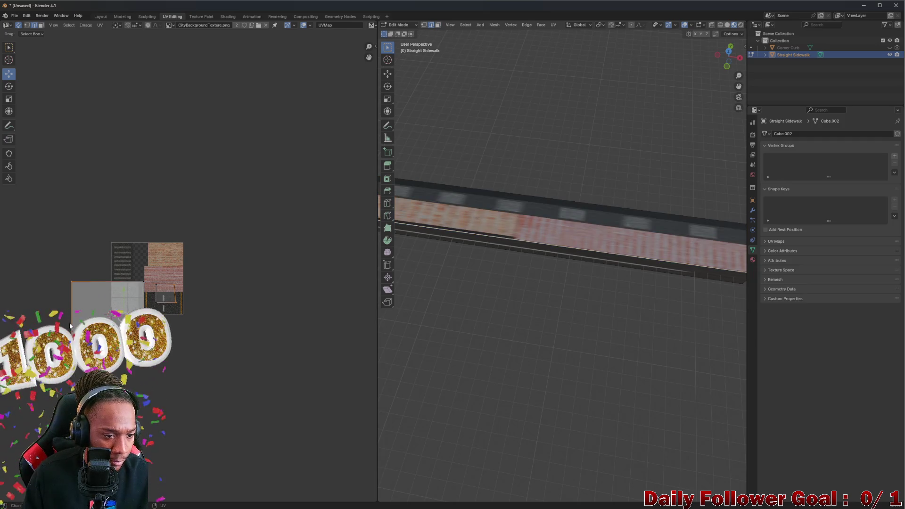
pyautogui.press('g')
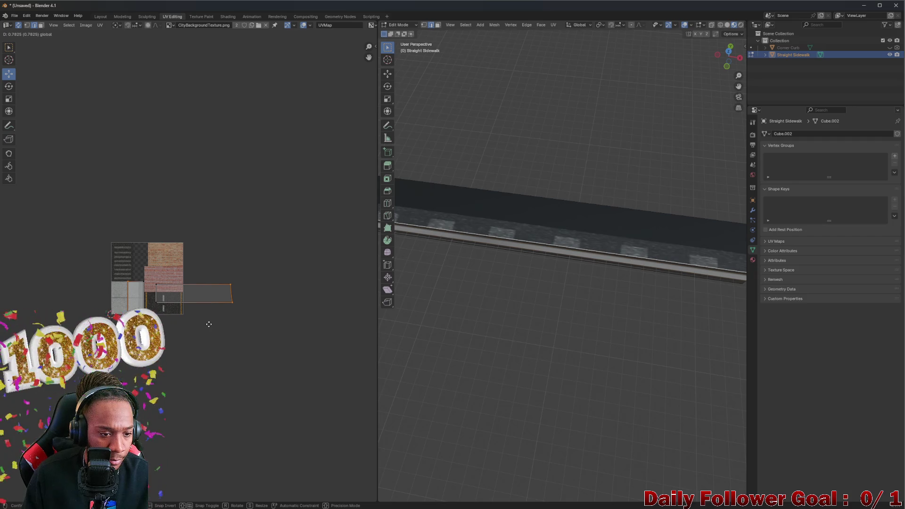
pyautogui.scroll(3, 125, 363)
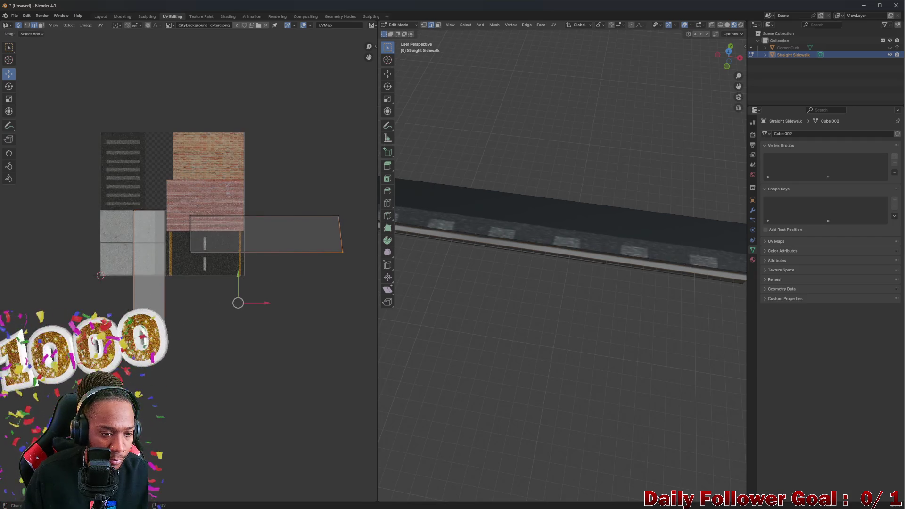
pyautogui.press('g')
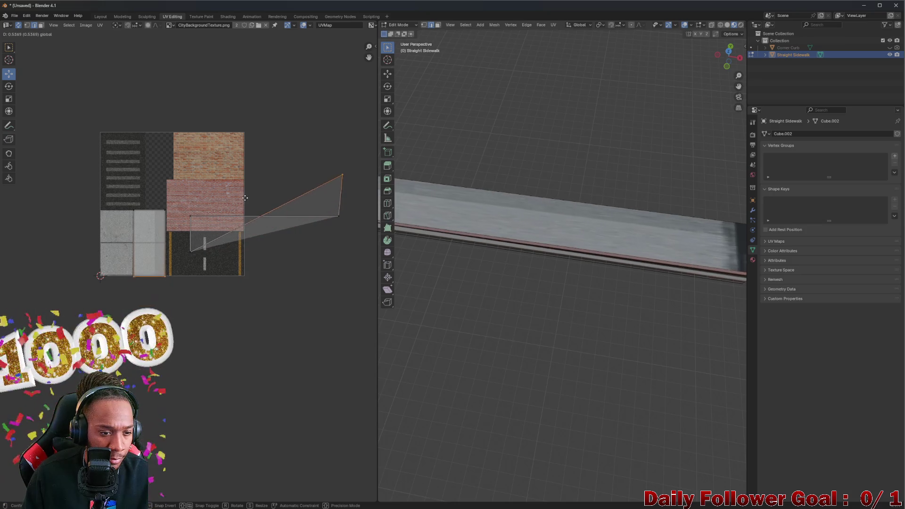
pyautogui.moveTo(487, 255)
pyautogui.mouseDown(button='middle')
pyautogui.moveTo(523, 316)
pyautogui.moveTo(488, 374)
pyautogui.moveTo(567, 161)
pyautogui.moveTo(646, 85)
pyautogui.mouseUp(button='middle')
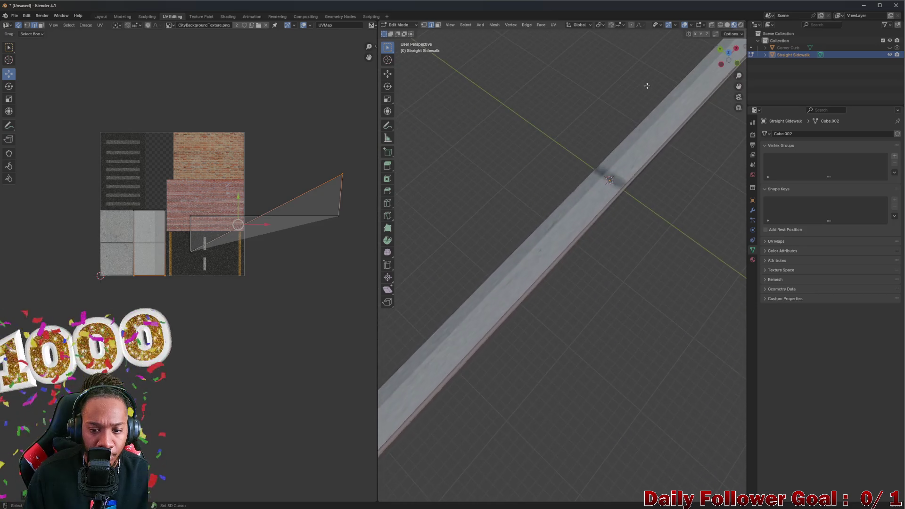
pyautogui.scroll(-2, 448, 279)
pyautogui.scroll(-2, 499, 287)
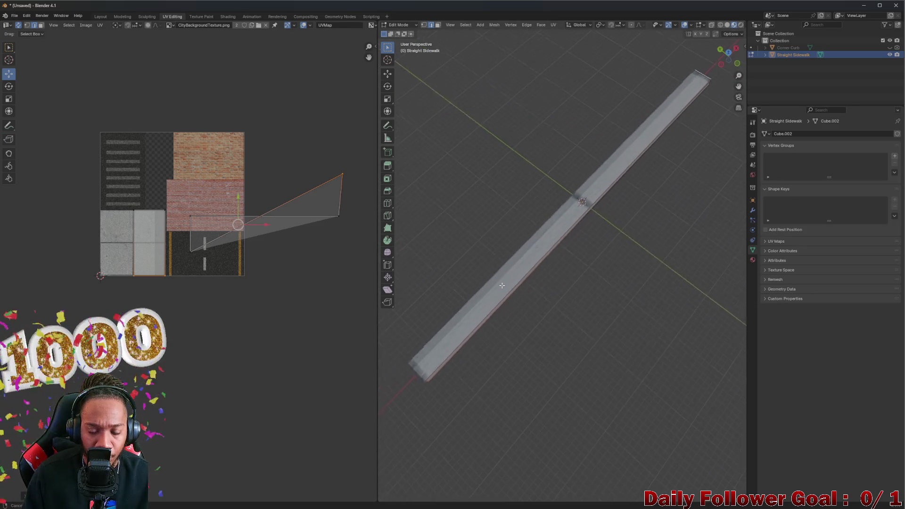
pyautogui.scroll(5, 588, 268)
pyautogui.scroll(-2, 467, 206)
pyautogui.scroll(-2, 510, 241)
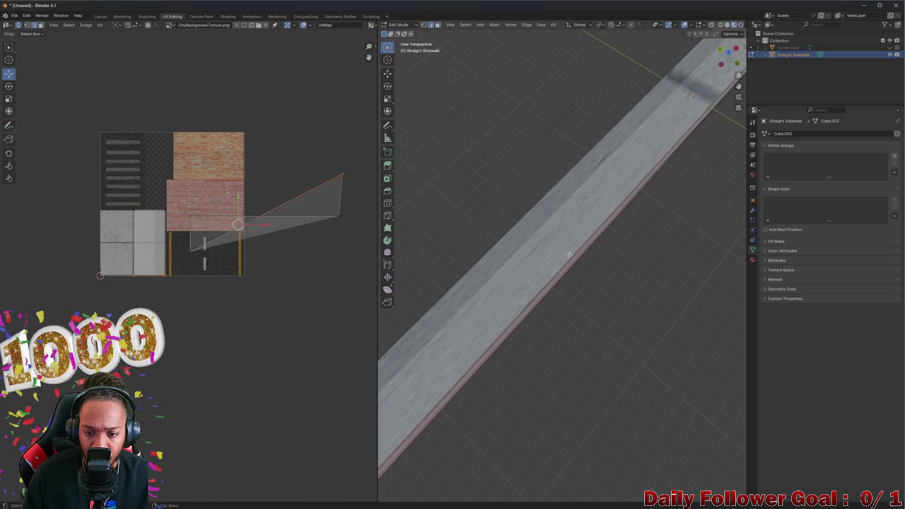
pyautogui.scroll(-1, 547, 280)
pyautogui.scroll(2, 159, 238)
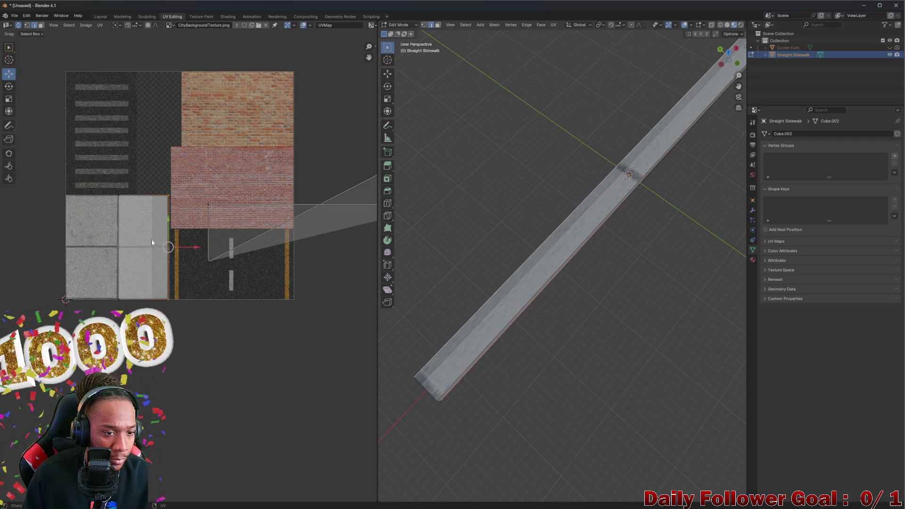
# - Rotate the UV island to a tilted angle with the Rotate tool, then undo the rotation
pyautogui.press('a')
pyautogui.click(9, 86)
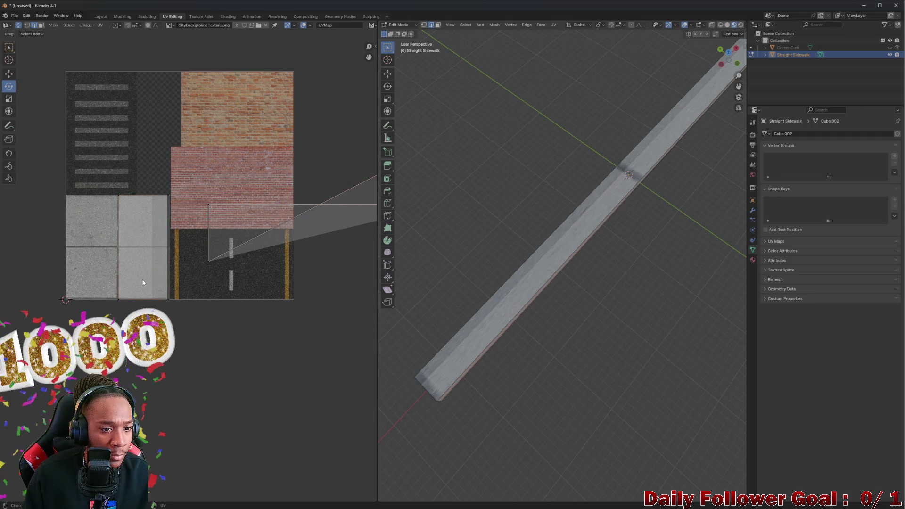
pyautogui.moveTo(144, 247)
pyautogui.mouseDown()
pyautogui.moveTo(196, 258)
pyautogui.moveTo(159, 233)
pyautogui.moveTo(164, 242)
pyautogui.moveTo(105, 305)
pyautogui.mouseUp()
pyautogui.click(142, 249)
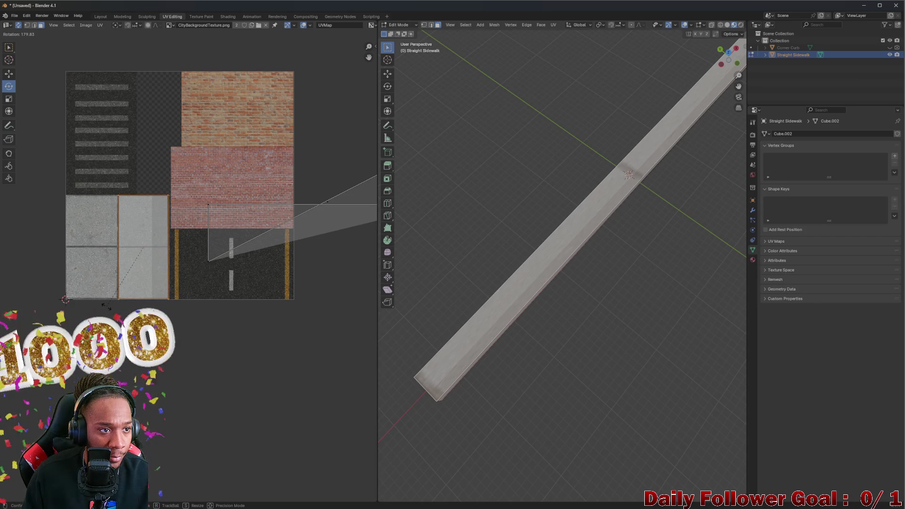
pyautogui.moveTo(99, 303); pyautogui.dragTo(67, 291)
pyautogui.press('a')
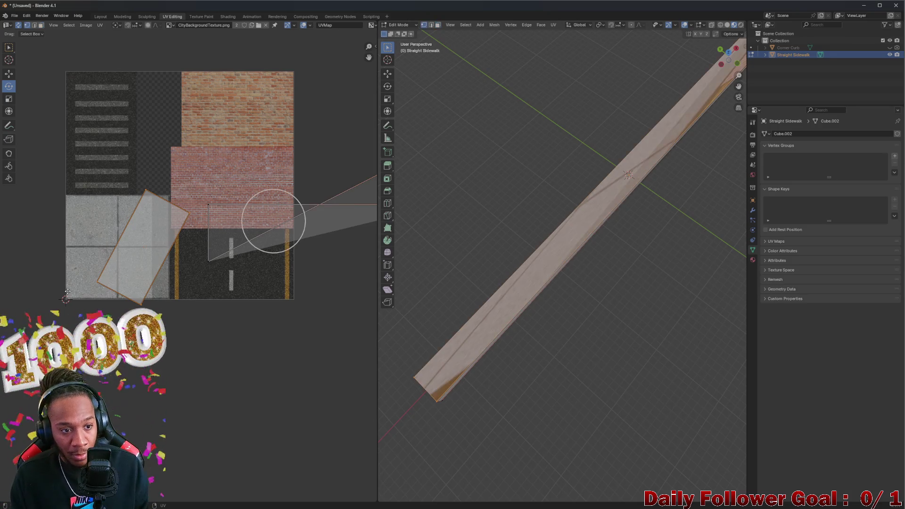
pyautogui.hotkey('alt', 'a')
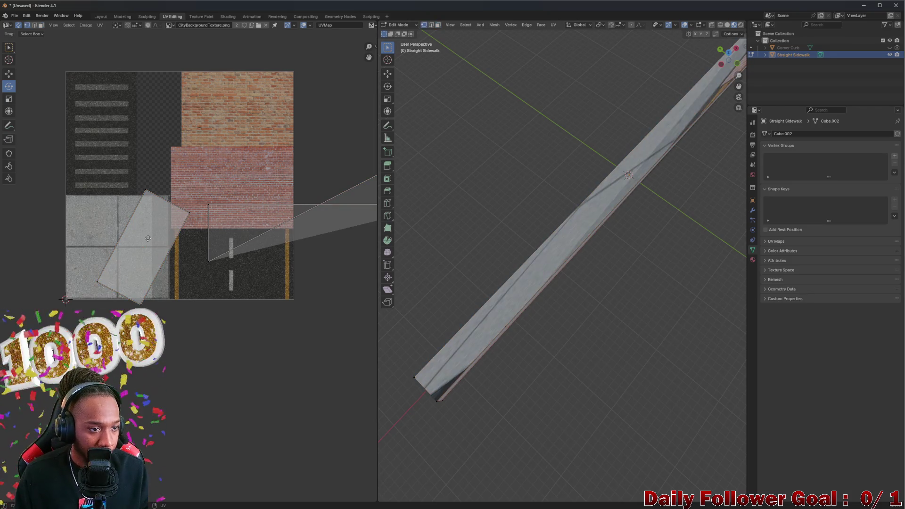
pyautogui.press('a')
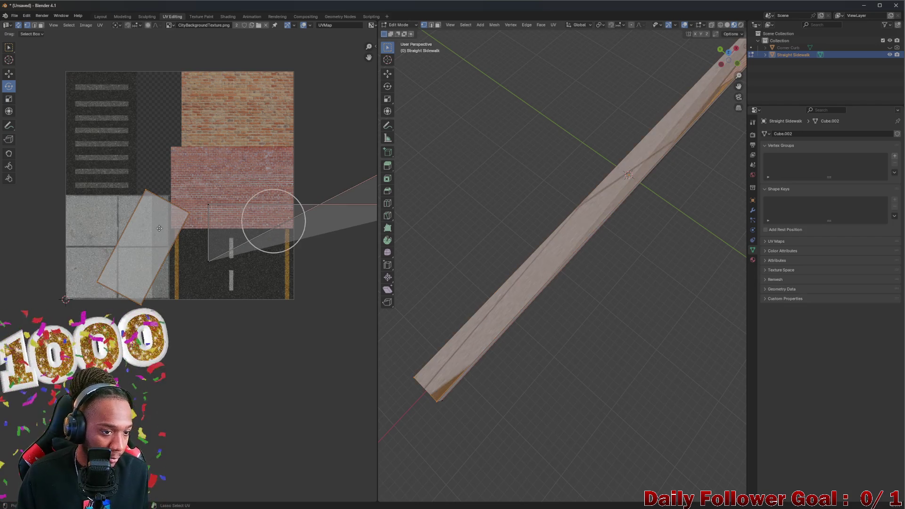
pyautogui.hotkey('ctrl', 'z')
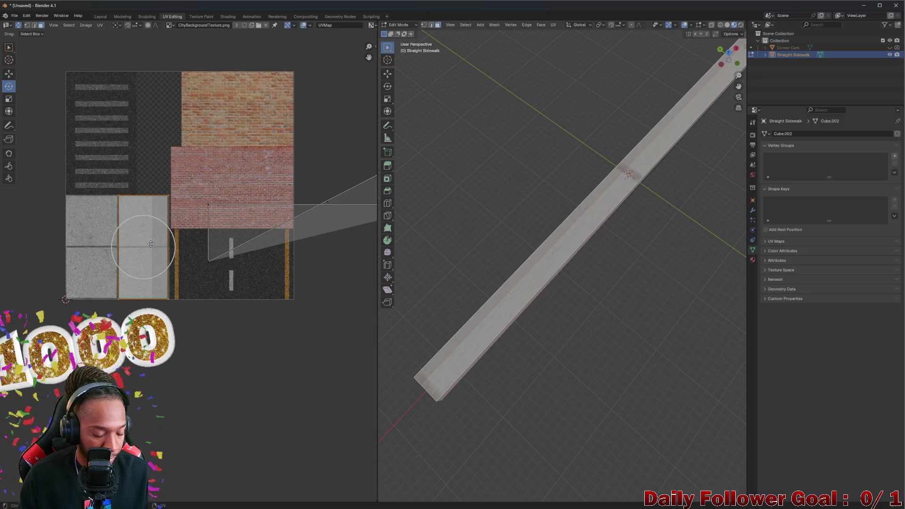
# - Rotate the top-face island on the right concrete tile by 180 degrees so the top reads as concrete
pyautogui.press('a')
pyautogui.hotkey('alt', 'a')
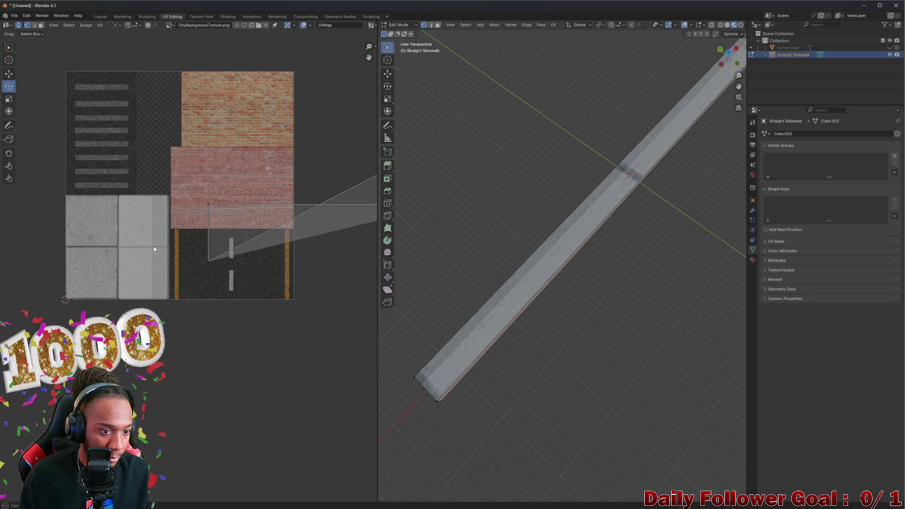
pyautogui.click(140, 278)
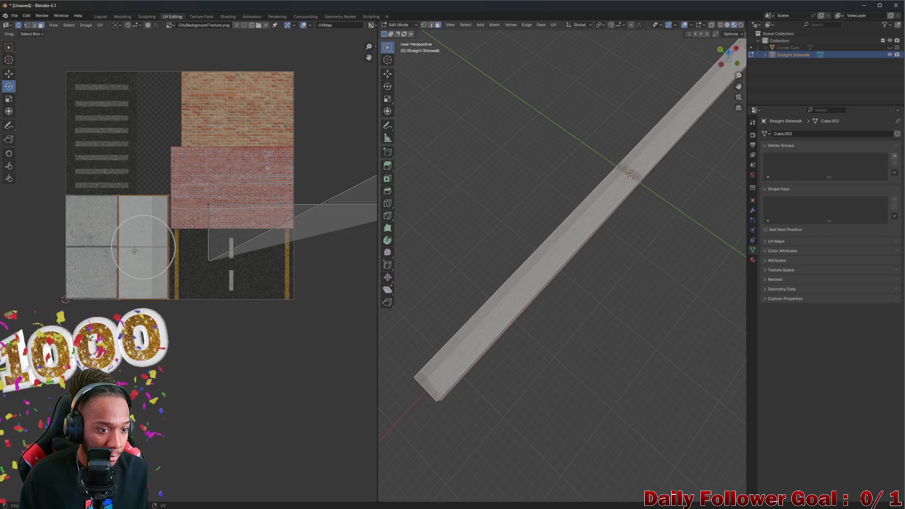
pyautogui.press('r')
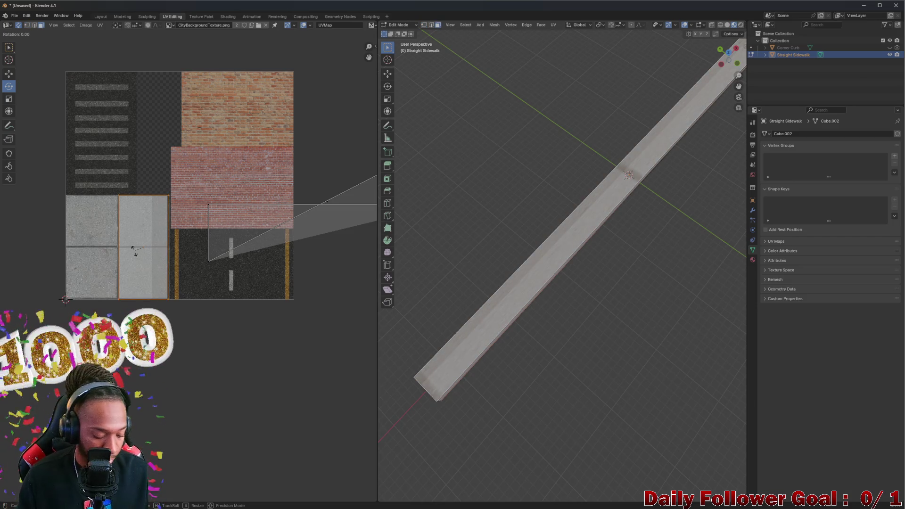
pyautogui.write('80')
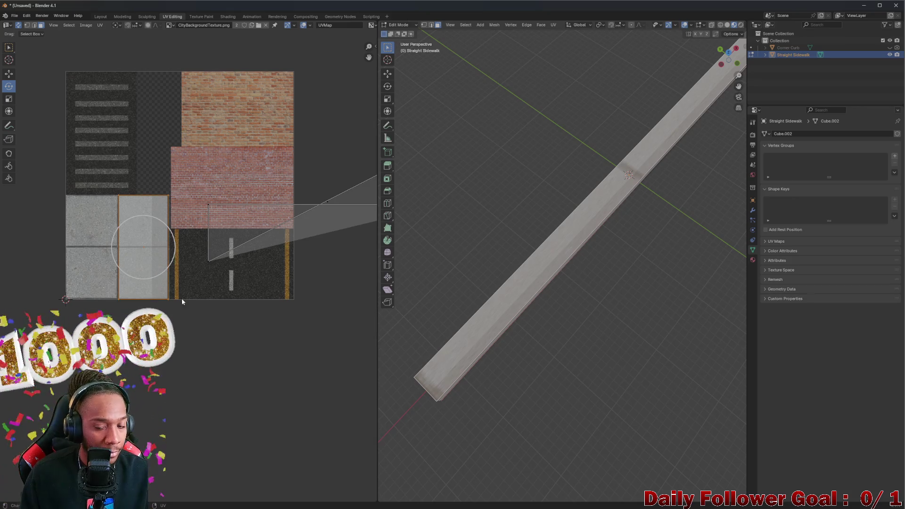
pyautogui.moveTo(555, 264)
pyautogui.mouseDown(button='middle')
pyautogui.moveTo(666, 253)
pyautogui.moveTo(666, 222)
pyautogui.moveTo(546, 240)
pyautogui.moveTo(609, 261)
pyautogui.mouseUp(button='middle')
pyautogui.scroll(3, 546, 241)
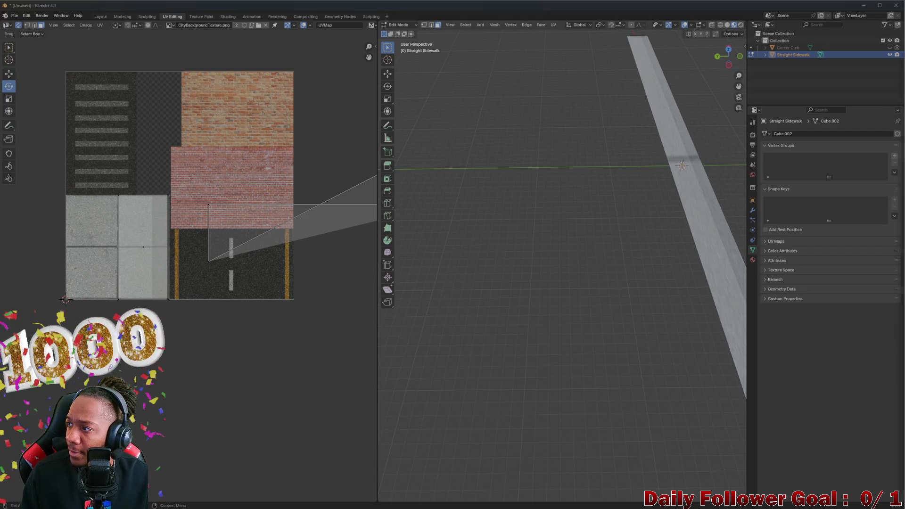
# - Re-unwrap all sidewalk UVs from the UV menu to fill the texture square, then undo it
pyautogui.moveTo(678, 269)
pyautogui.mouseDown(button='middle')
pyautogui.moveTo(568, 232)
pyautogui.moveTo(616, 263)
pyautogui.moveTo(290, 244)
pyautogui.mouseUp(button='middle')
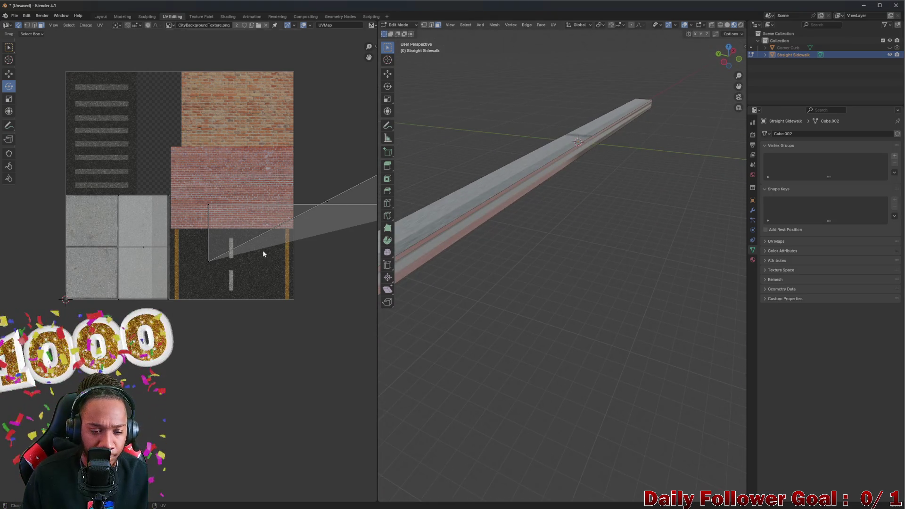
pyautogui.scroll(-2, 263, 253)
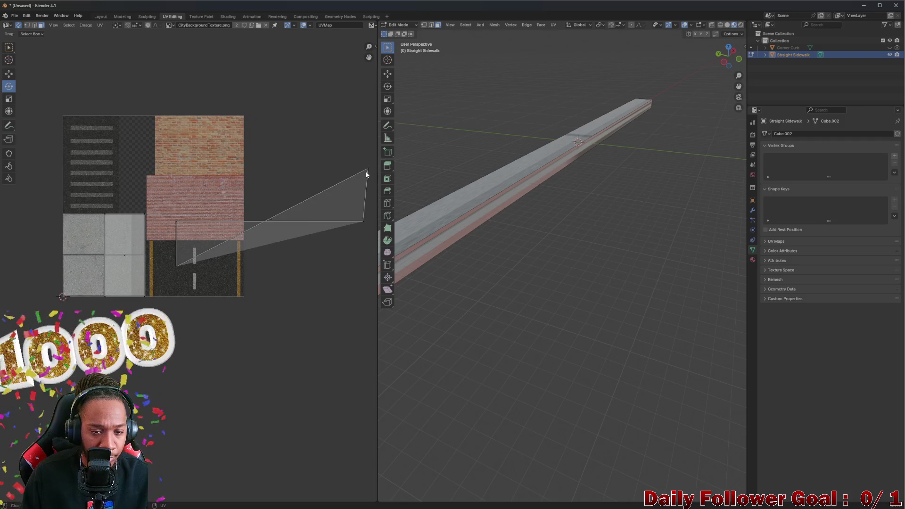
pyautogui.press('a')
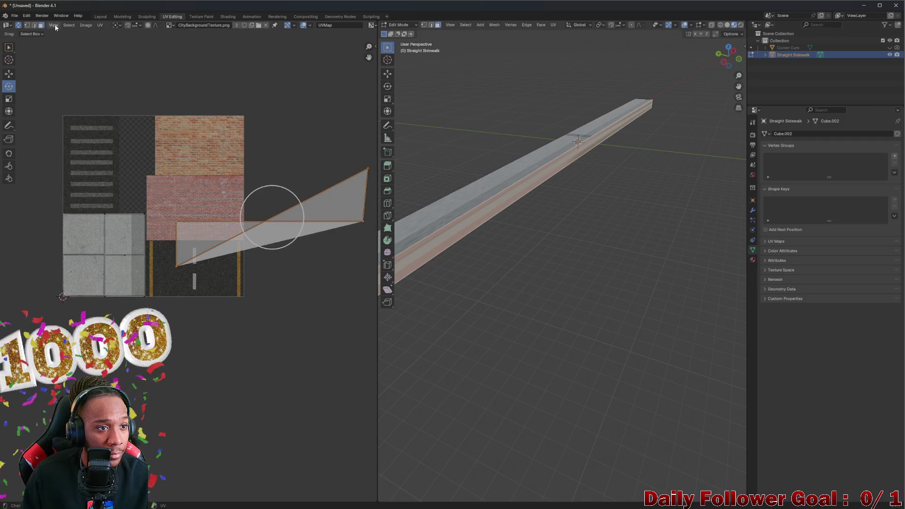
pyautogui.click(100, 25)
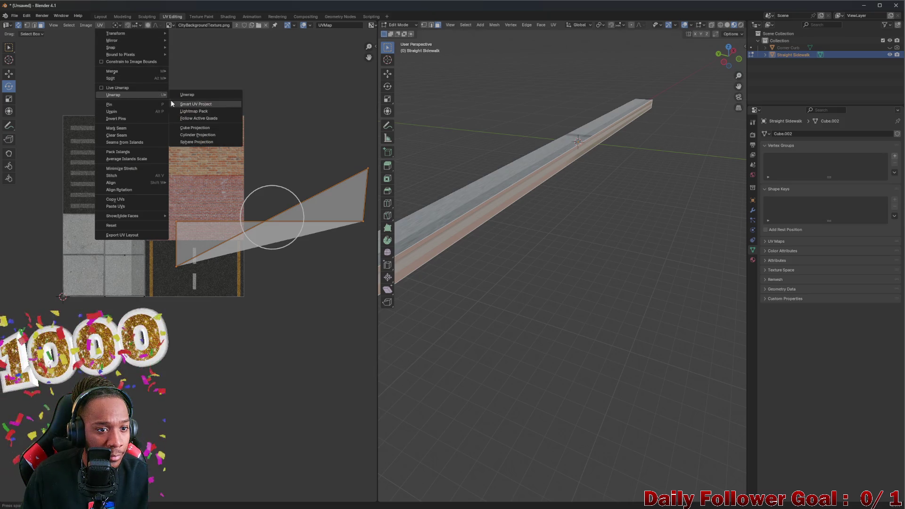
pyautogui.click(182, 94)
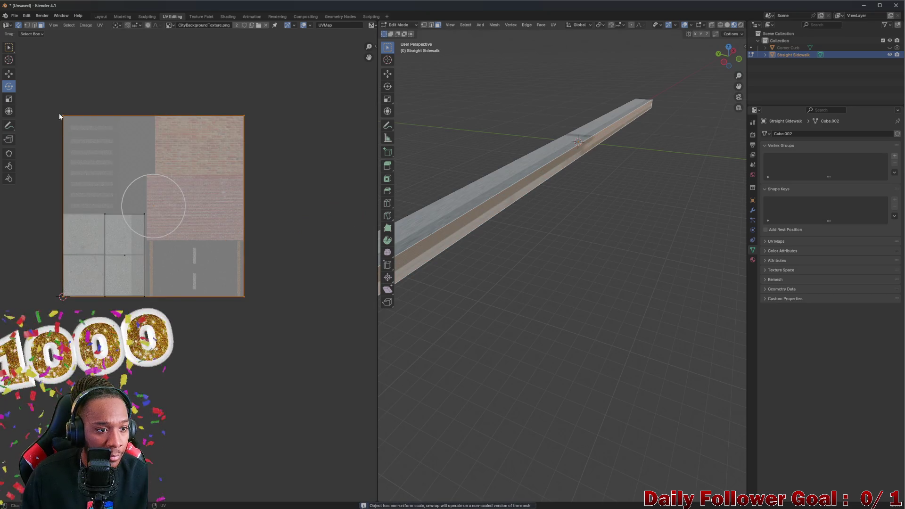
pyautogui.hotkey('ctrl', 'z')
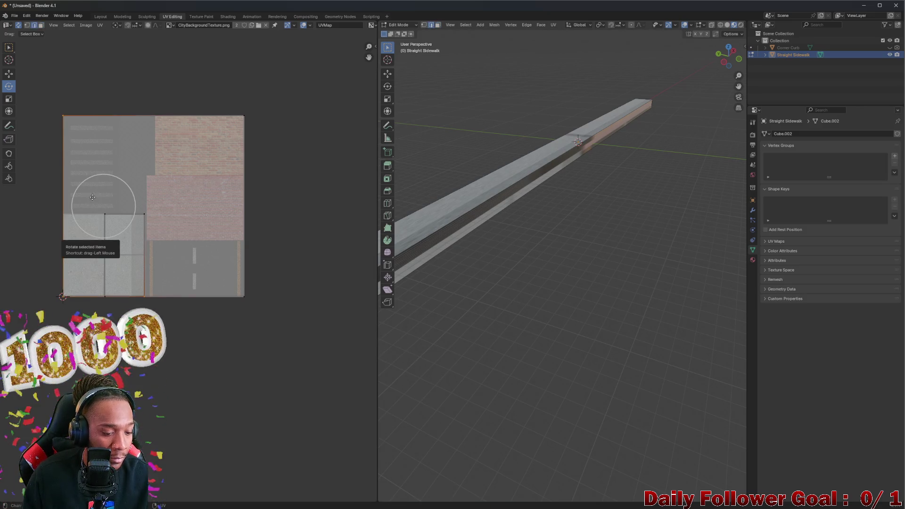
# - Cancel a trial UV move and attempt UV Split > Selection, which is refused with sync selection on
pyautogui.press('g')
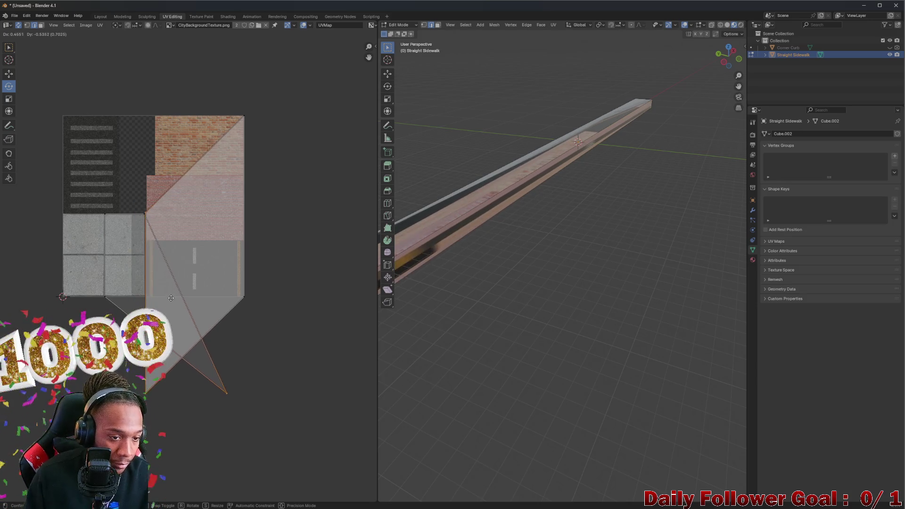
pyautogui.press('Escape')
pyautogui.press('g')
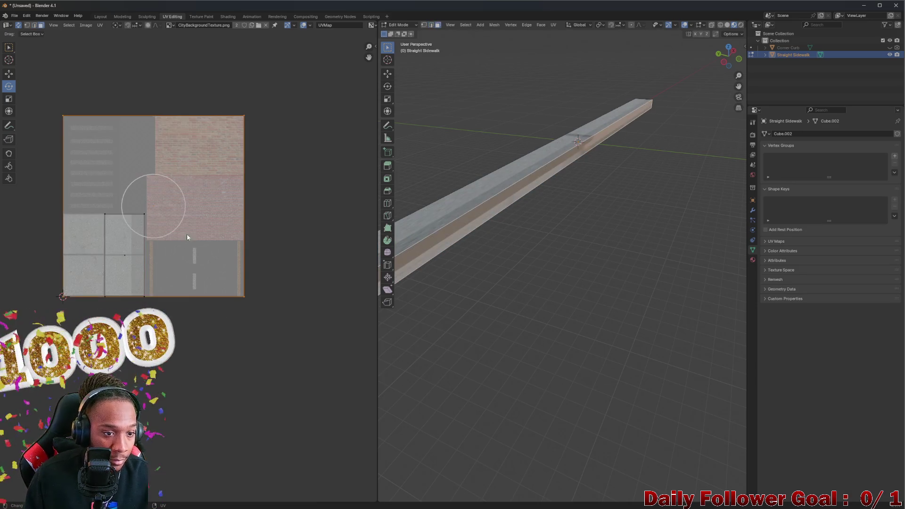
pyautogui.press('u')
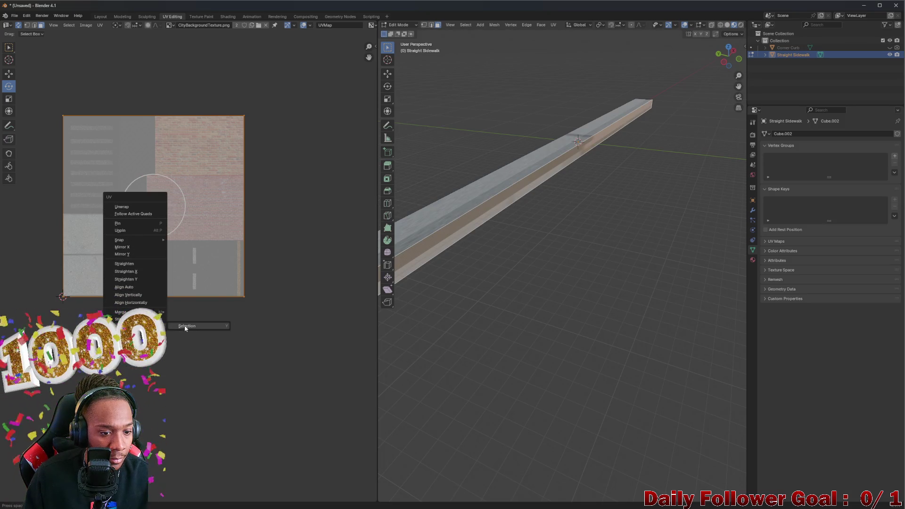
pyautogui.click(185, 325)
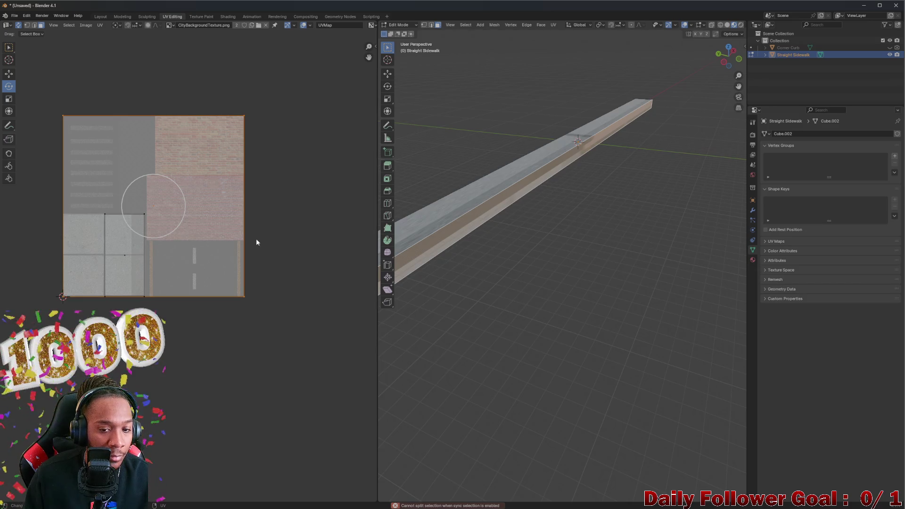
# - Turn off UV Sync Selection and clear the current selection
pyautogui.rightClick(509, 197)
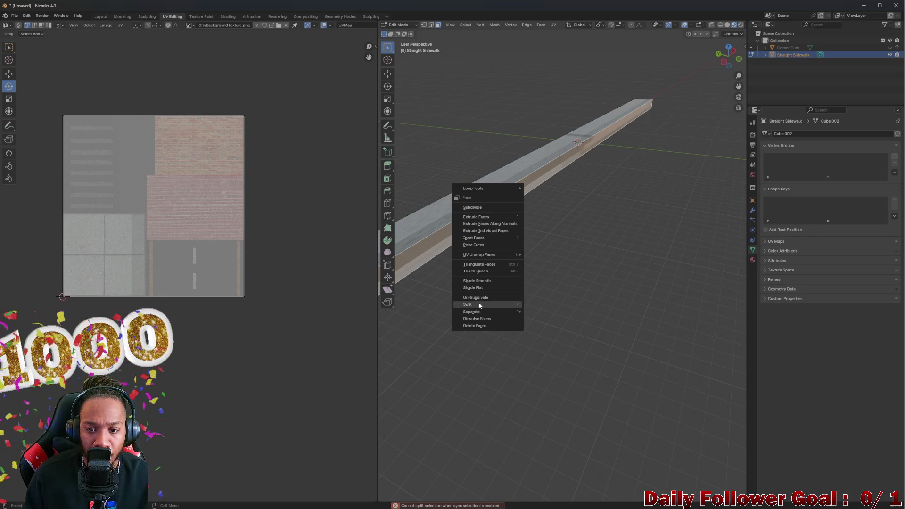
pyautogui.press('Escape')
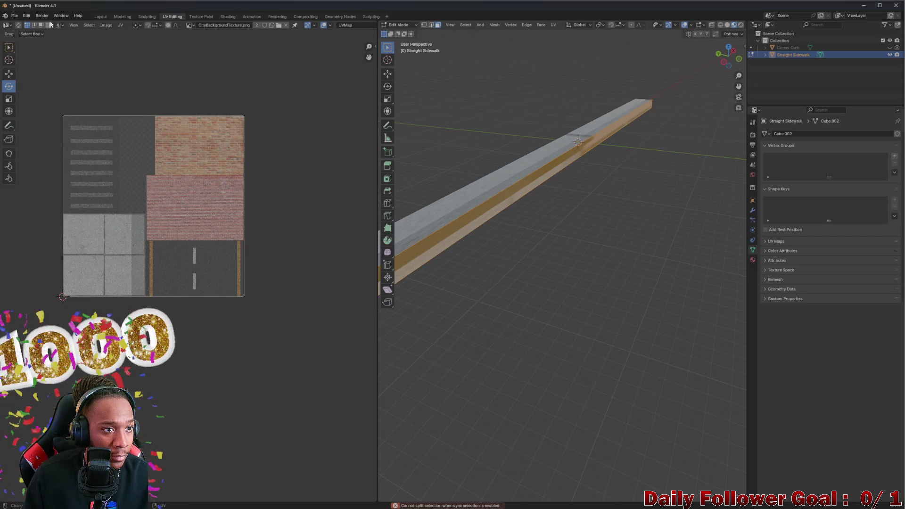
pyautogui.click(19, 25)
pyautogui.hotkey('alt', 'a')
pyautogui.press('c')
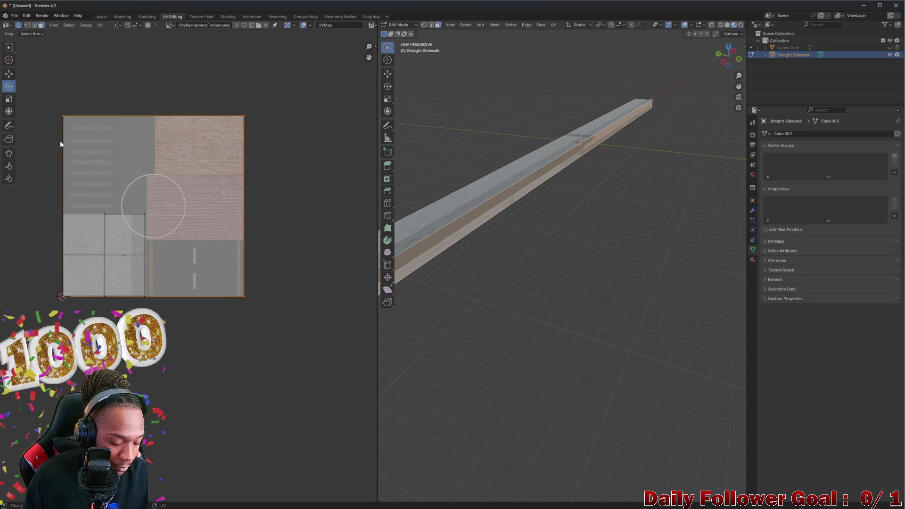
# - Move the curb island right and then down (Y-constrained) onto the narrow curb strip beside the concrete tiles
pyautogui.click(62, 199)
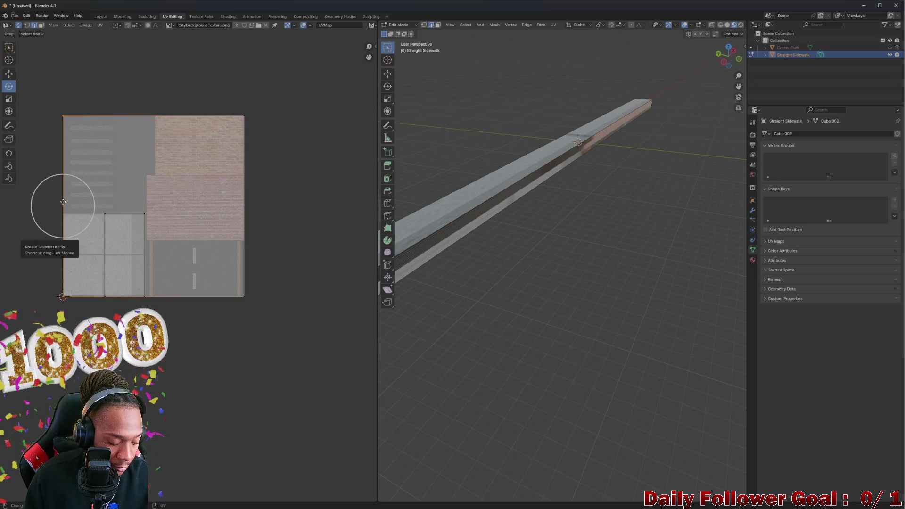
pyautogui.press('w')
pyautogui.press('g')
pyautogui.click(63, 205)
pyautogui.hotkey('shift', 'space')
pyautogui.press('g')
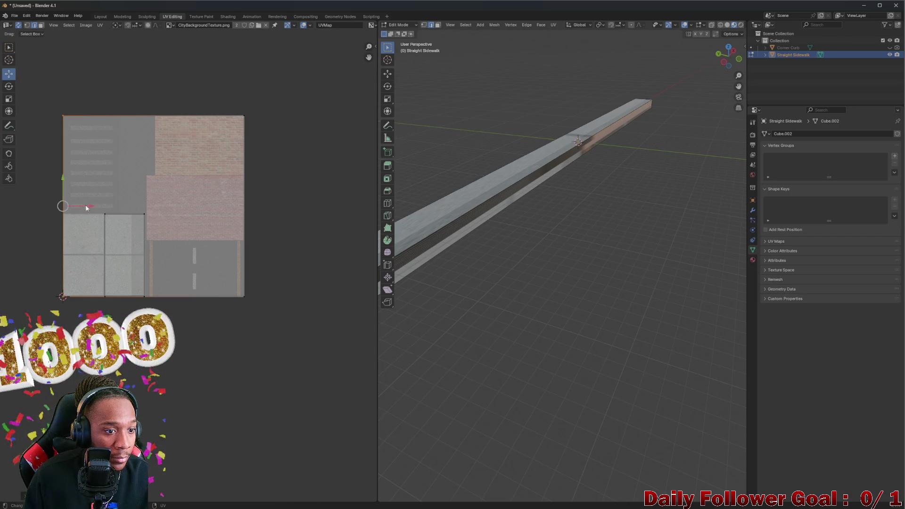
pyautogui.moveTo(85, 207); pyautogui.dragTo(154, 207)
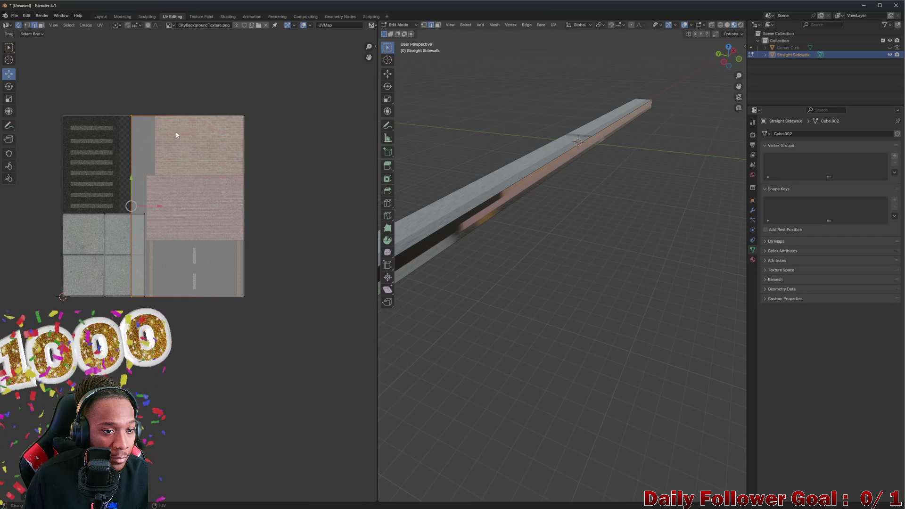
pyautogui.press('g')
pyautogui.press('y')
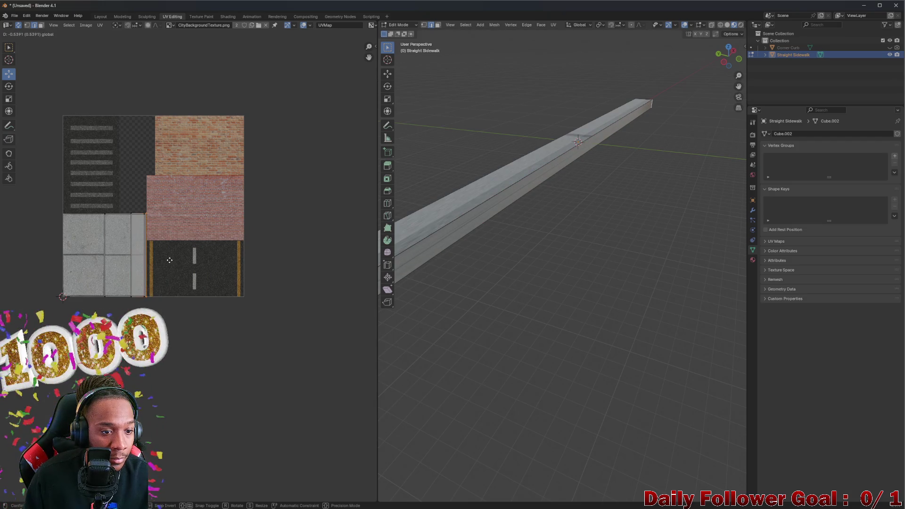
pyautogui.click(169, 259)
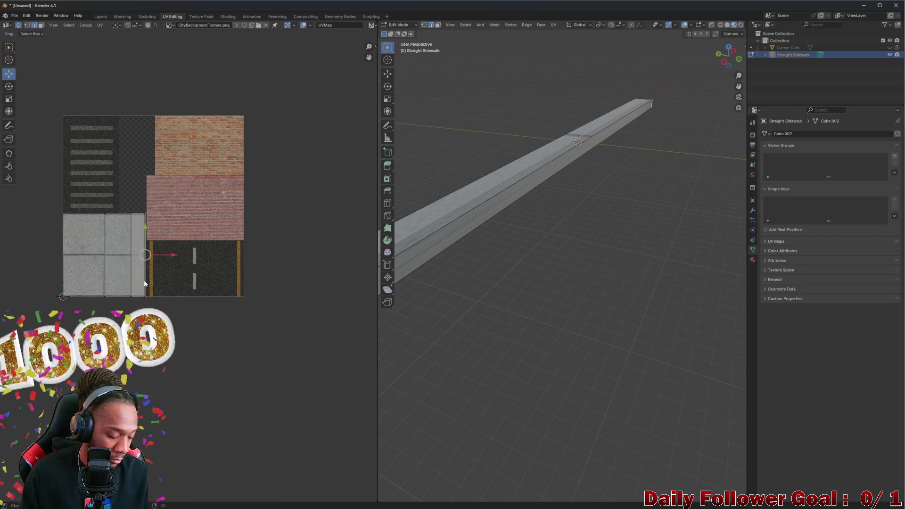
pyautogui.scroll(5, 146, 273)
pyautogui.scroll(3, 156, 179)
# - Nudge the curb island slightly right so its edge lines up with the atlas's curb strip
pyautogui.moveTo(156, 180)
pyautogui.mouseDown(button='middle')
pyautogui.moveTo(212, 215)
pyautogui.moveTo(161, 89)
pyautogui.mouseUp(button='middle')
pyautogui.press('g')
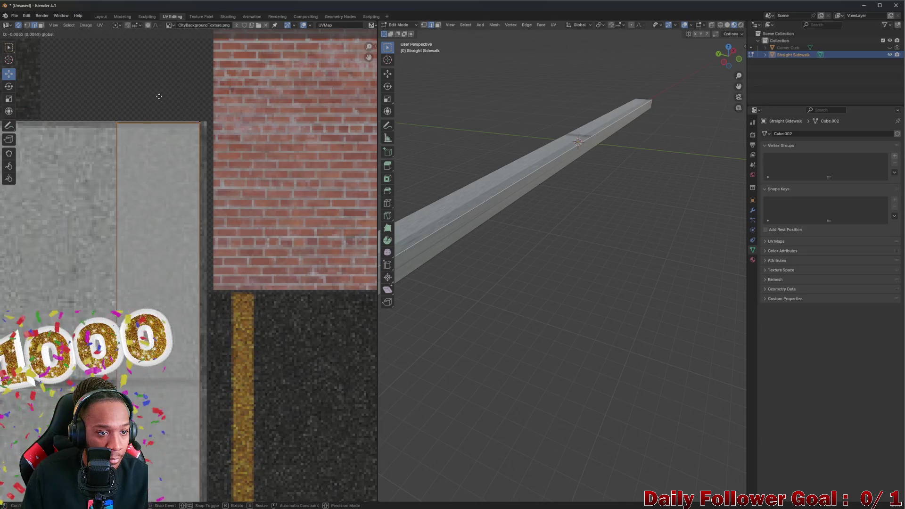
pyautogui.click(160, 96)
pyautogui.scroll(-2, 138, 260)
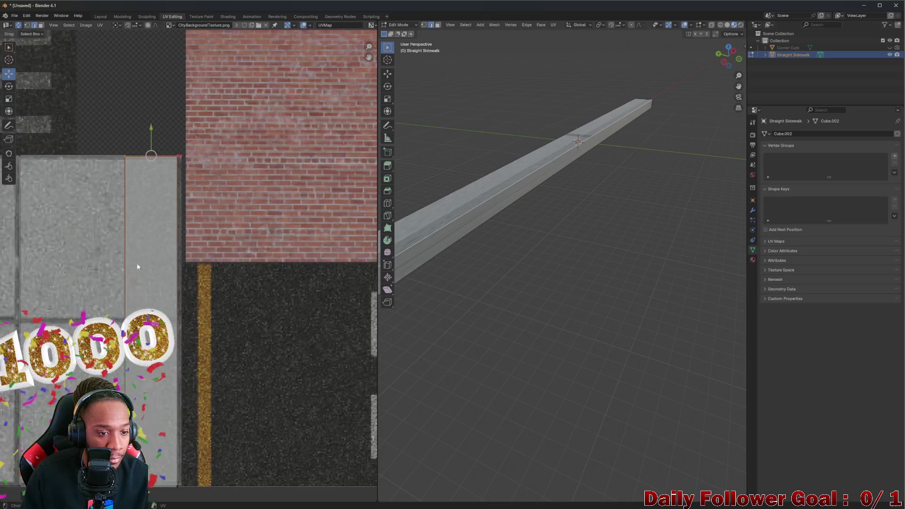
pyautogui.moveTo(138, 260); pyautogui.dragTo(141, 163, button='middle')
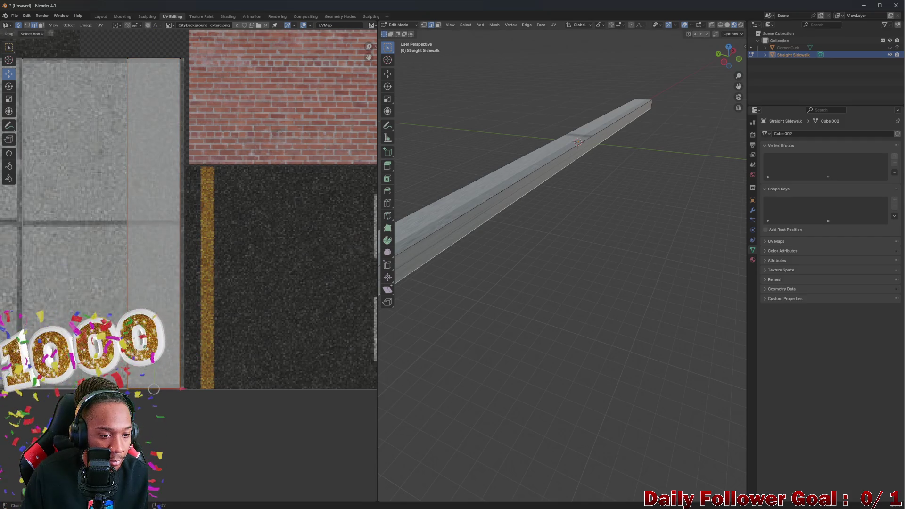
pyautogui.press('g')
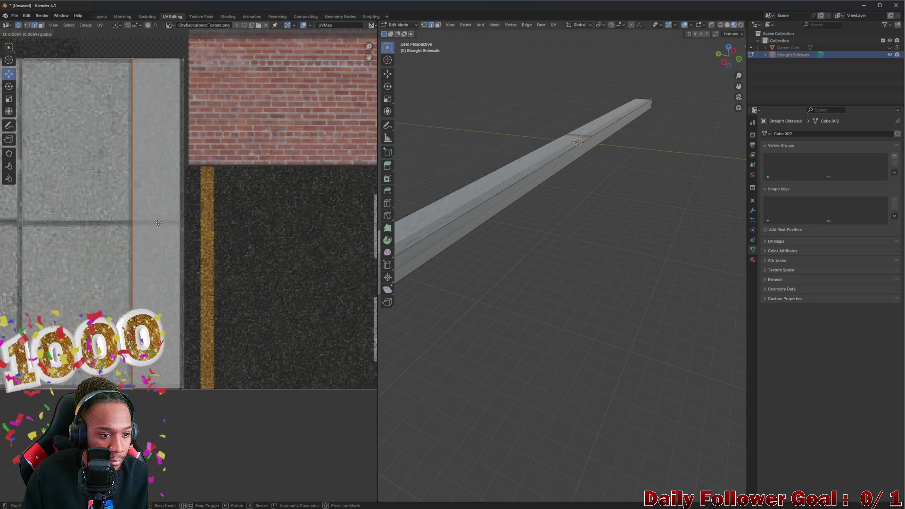
pyautogui.click(130, 223)
# - Select the curb island's right edge and orbit the sidewalk to inspect the result
pyautogui.moveTo(478, 262)
pyautogui.mouseDown(button='middle')
pyautogui.moveTo(459, 302)
pyautogui.moveTo(526, 219)
pyautogui.moveTo(539, 252)
pyautogui.moveTo(552, 169)
pyautogui.moveTo(571, 206)
pyautogui.moveTo(571, 169)
pyautogui.moveTo(585, 176)
pyautogui.moveTo(530, 180)
pyautogui.moveTo(537, 212)
pyautogui.moveTo(523, 242)
pyautogui.mouseUp(button='middle')
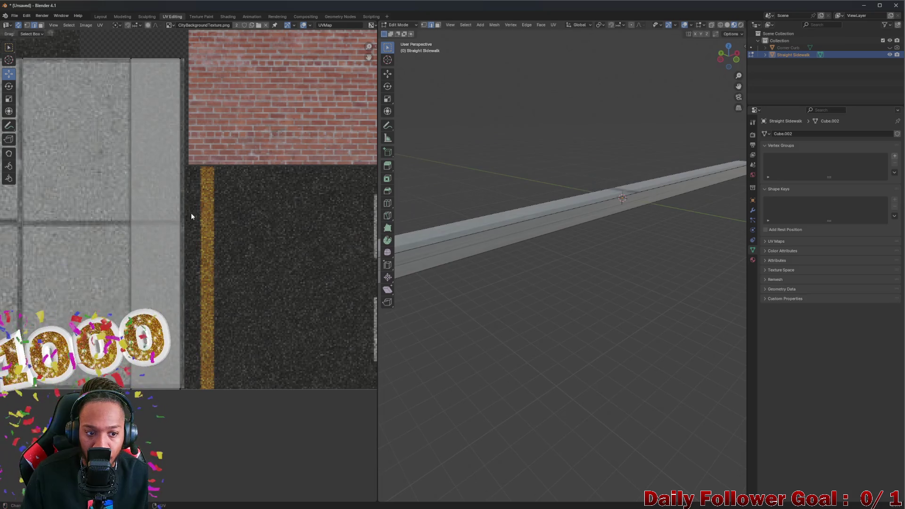
pyautogui.click(179, 221)
pyautogui.moveTo(424, 243)
pyautogui.mouseDown(button='middle')
pyautogui.moveTo(636, 242)
pyautogui.moveTo(579, 239)
pyautogui.moveTo(446, 202)
pyautogui.moveTo(439, 182)
pyautogui.moveTo(428, 200)
pyautogui.moveTo(475, 182)
pyautogui.moveTo(560, 174)
pyautogui.moveTo(531, 168)
pyautogui.moveTo(481, 189)
pyautogui.moveTo(454, 216)
pyautogui.moveTo(410, 208)
pyautogui.moveTo(435, 178)
pyautogui.moveTo(471, 178)
pyautogui.moveTo(424, 191)
pyautogui.moveTo(464, 177)
pyautogui.moveTo(494, 182)
pyautogui.moveTo(484, 193)
pyautogui.moveTo(594, 198)
pyautogui.moveTo(576, 186)
pyautogui.moveTo(406, 212)
pyautogui.moveTo(727, 236)
pyautogui.moveTo(683, 242)
pyautogui.moveTo(542, 186)
pyautogui.moveTo(555, 223)
pyautogui.moveTo(648, 252)
pyautogui.moveTo(585, 228)
pyautogui.moveTo(561, 257)
pyautogui.moveTo(530, 229)
pyautogui.moveTo(504, 221)
pyautogui.moveTo(608, 232)
pyautogui.moveTo(700, 223)
pyautogui.moveTo(448, 198)
pyautogui.moveTo(480, 215)
pyautogui.mouseUp(button='middle')
pyautogui.scroll(1, 579, 240)
pyautogui.scroll(2, 574, 233)
pyautogui.scroll(2, 569, 226)
pyautogui.scroll(3, 562, 217)
pyautogui.scroll(-2, 204, 214)
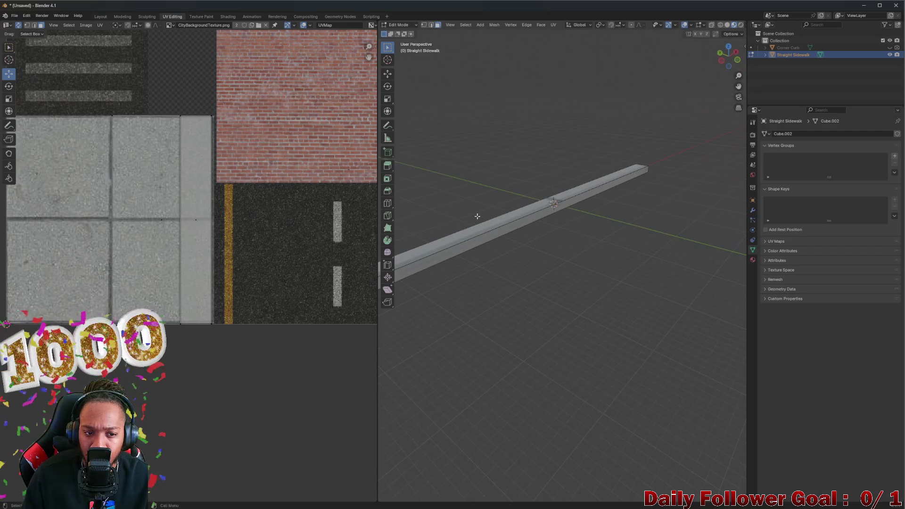
pyautogui.scroll(-2, 212, 222)
# - Drag the top face's UV edge left to the concrete area's edge, stretching it across the concrete tiles
pyautogui.moveTo(396, 220)
pyautogui.mouseDown(button='middle')
pyautogui.moveTo(424, 219)
pyautogui.moveTo(480, 249)
pyautogui.moveTo(410, 255)
pyautogui.moveTo(433, 257)
pyautogui.mouseUp(button='middle')
pyautogui.scroll(-1, 372, 258)
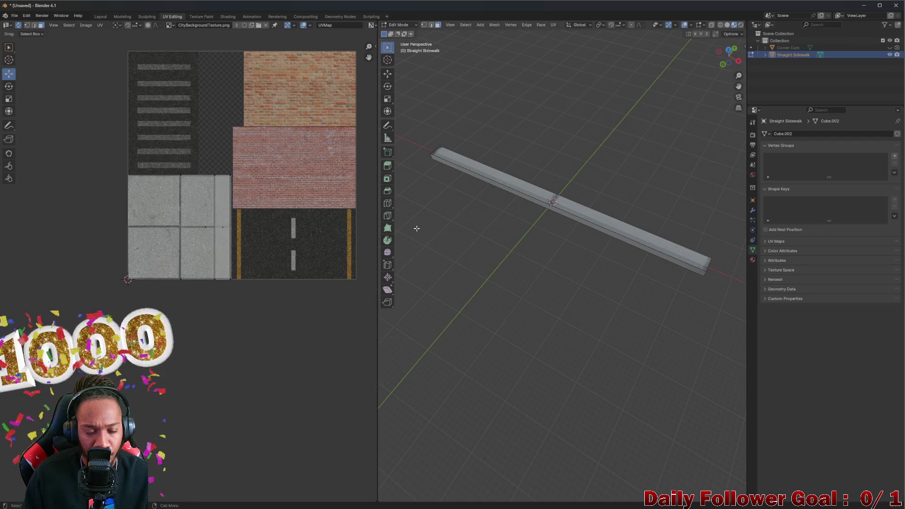
pyautogui.click(190, 223)
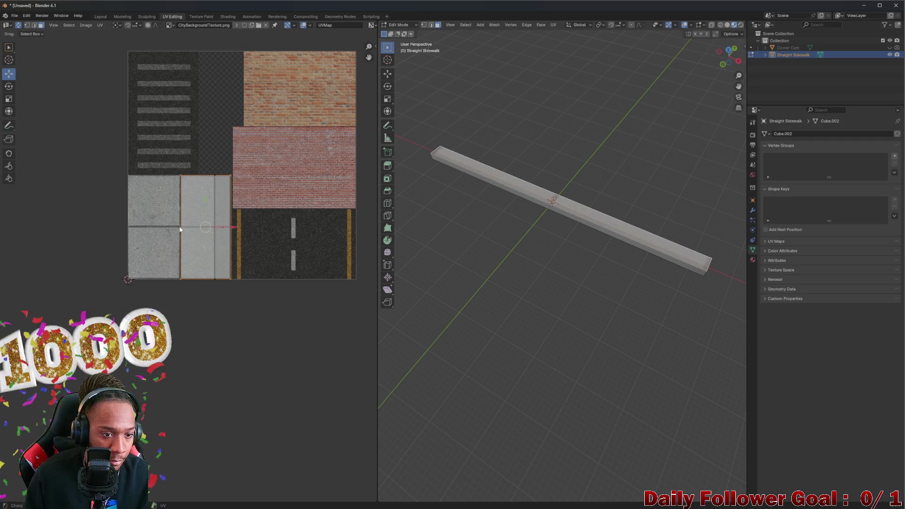
pyautogui.click(180, 228)
pyautogui.moveTo(207, 229); pyautogui.dragTo(128, 228)
pyautogui.moveTo(443, 225); pyautogui.dragTo(569, 203, button='middle')
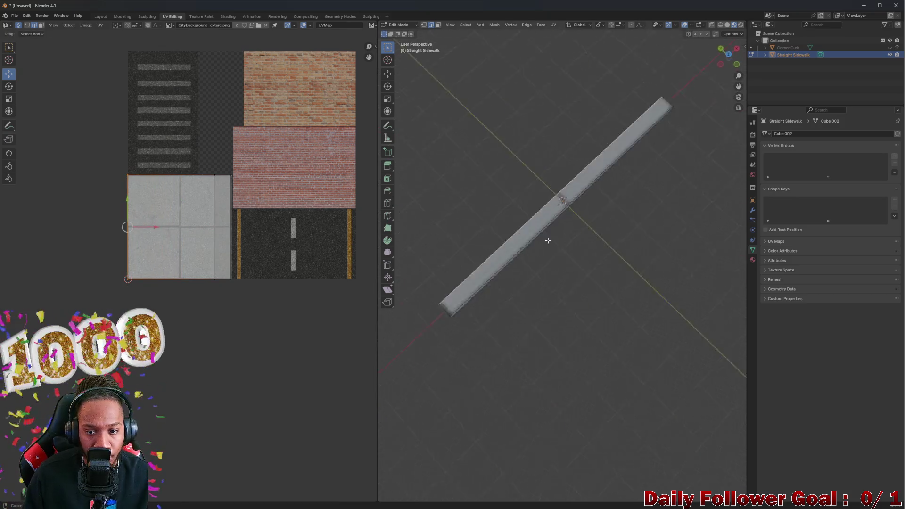
pyautogui.moveTo(563, 145)
pyautogui.mouseDown(button='middle')
pyautogui.moveTo(598, 269)
pyautogui.moveTo(595, 309)
pyautogui.moveTo(608, 214)
pyautogui.moveTo(620, 288)
pyautogui.moveTo(603, 202)
pyautogui.moveTo(624, 234)
pyautogui.moveTo(628, 274)
pyautogui.mouseUp(button='middle')
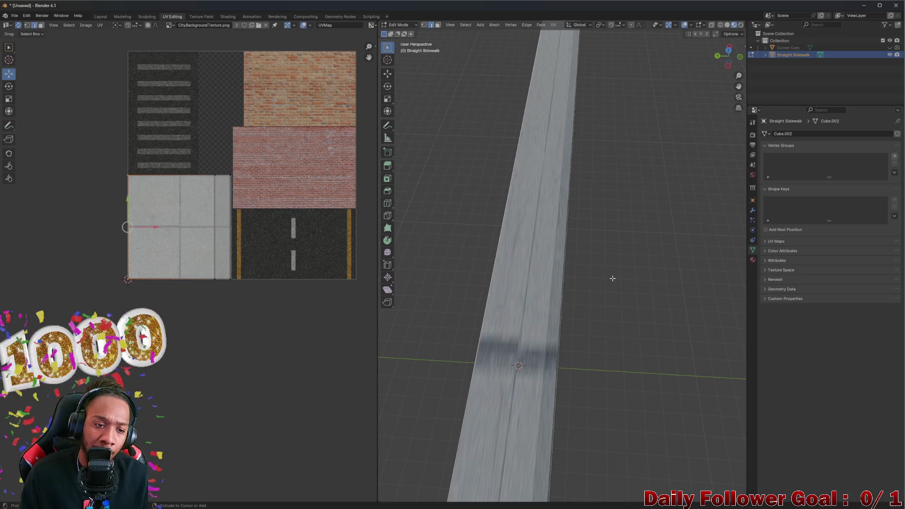
# - Undo the last UV tweak, review the sidewalk side-on, and bring up File > Open Recent
pyautogui.hotkey('ctrl', 'z')
pyautogui.moveTo(613, 278)
pyautogui.mouseDown(button='middle')
pyautogui.moveTo(579, 212)
pyautogui.moveTo(589, 182)
pyautogui.moveTo(556, 304)
pyautogui.moveTo(530, 304)
pyautogui.moveTo(446, 257)
pyautogui.moveTo(866, 253)
pyautogui.mouseUp(button='middle')
pyautogui.moveTo(551, 291)
pyautogui.mouseDown(button='middle')
pyautogui.moveTo(549, 261)
pyautogui.moveTo(545, 283)
pyautogui.moveTo(490, 295)
pyautogui.moveTo(559, 264)
pyautogui.moveTo(494, 251)
pyautogui.moveTo(530, 235)
pyautogui.moveTo(556, 265)
pyautogui.moveTo(556, 297)
pyautogui.mouseUp(button='middle')
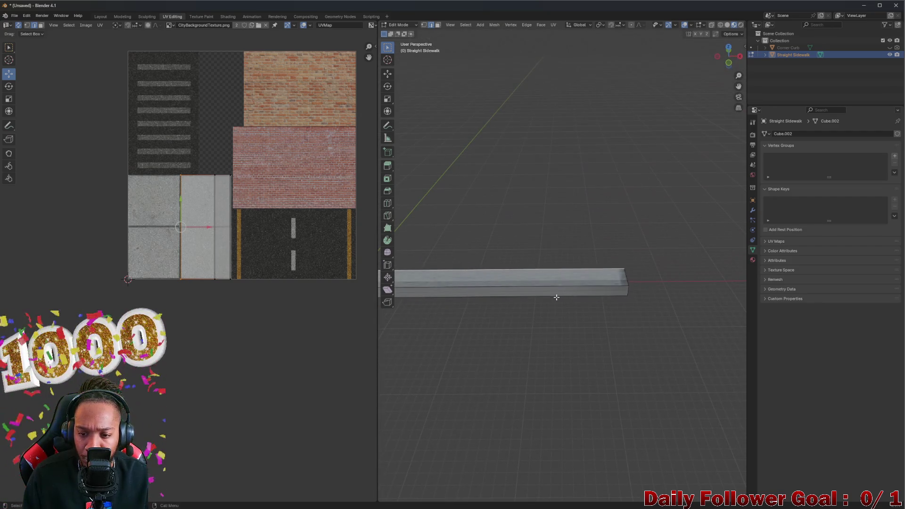
pyautogui.click(12, 19)
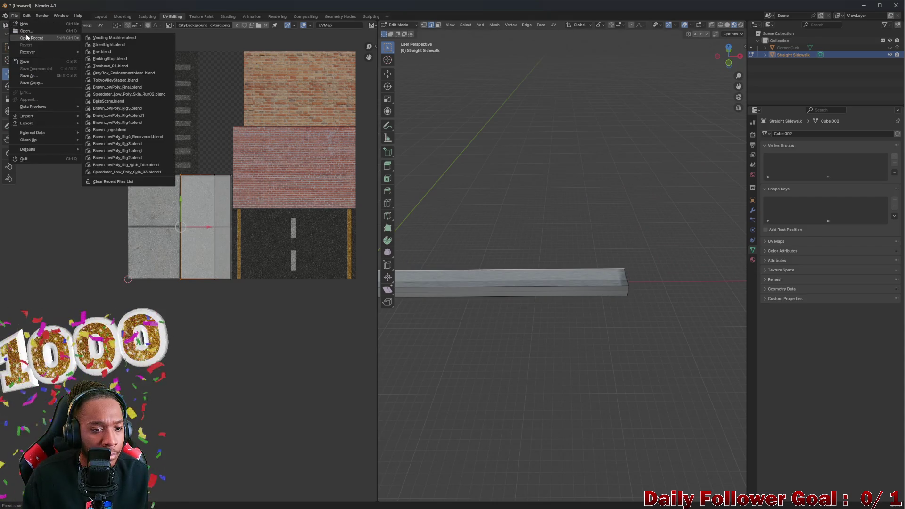
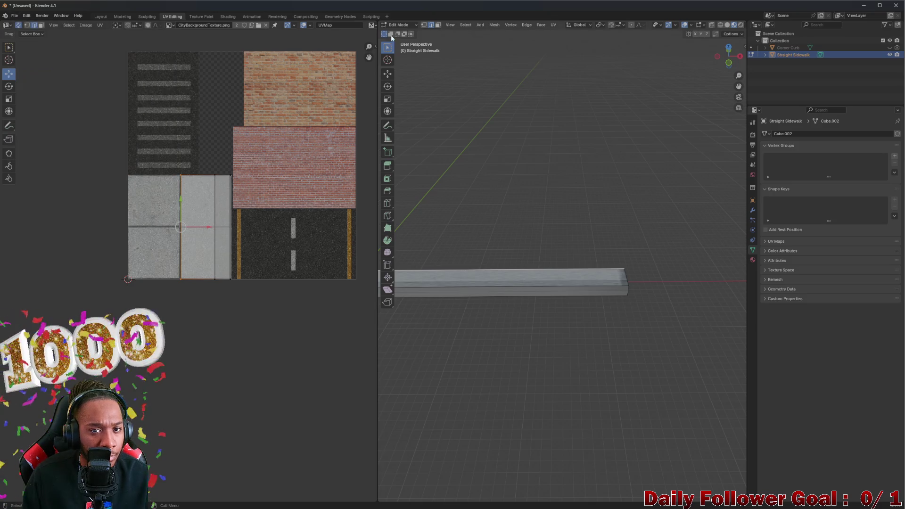
# - Show the Straight Sidewalk in Material Preview in the Layout workspace and enter Edit Mode on its mesh
pyautogui.click(101, 16)
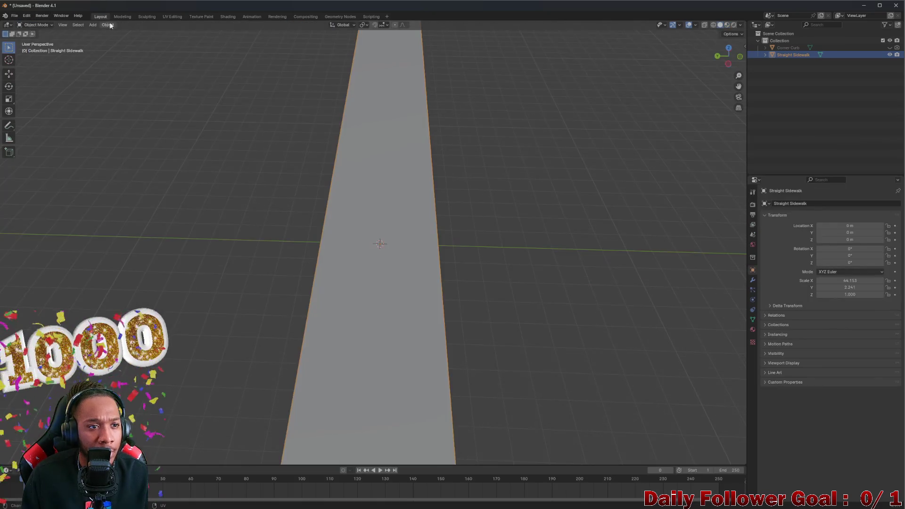
pyautogui.moveTo(374, 162); pyautogui.dragTo(537, 131, button='middle')
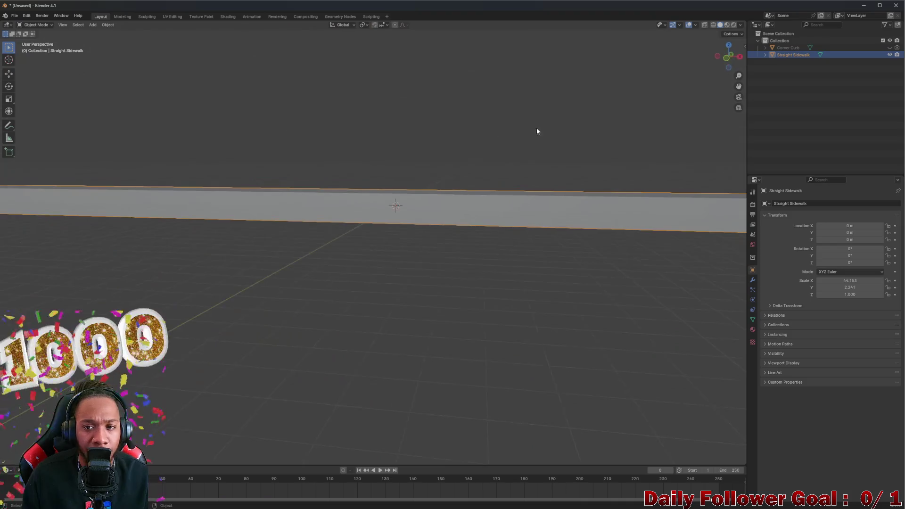
pyautogui.click(726, 24)
pyautogui.moveTo(642, 143)
pyautogui.mouseDown(button='middle')
pyautogui.moveTo(686, 217)
pyautogui.moveTo(610, 228)
pyautogui.moveTo(564, 204)
pyautogui.moveTo(441, 209)
pyautogui.moveTo(479, 211)
pyautogui.moveTo(575, 245)
pyautogui.moveTo(600, 230)
pyautogui.mouseUp(button='middle')
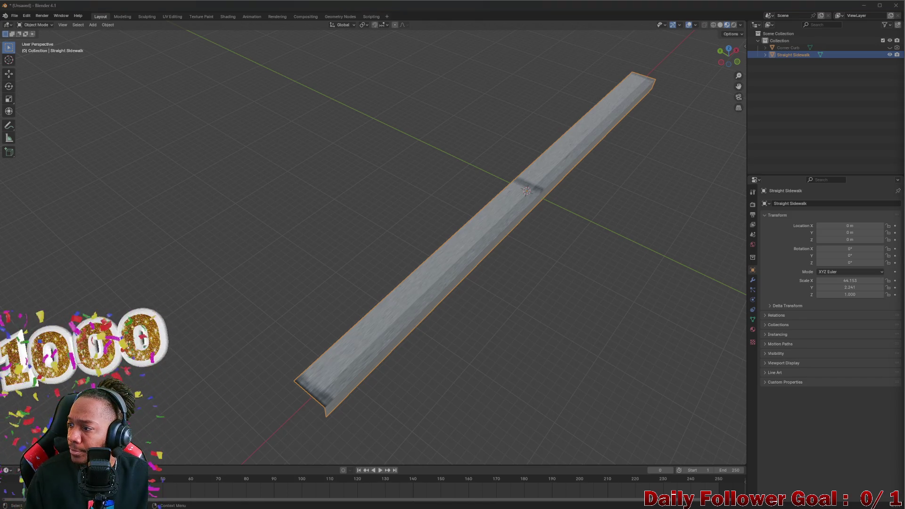
pyautogui.moveTo(594, 212)
pyautogui.mouseDown(button='middle')
pyautogui.moveTo(608, 130)
pyautogui.moveTo(422, 228)
pyautogui.moveTo(507, 243)
pyautogui.moveTo(549, 182)
pyautogui.moveTo(600, 188)
pyautogui.moveTo(576, 208)
pyautogui.moveTo(572, 267)
pyautogui.moveTo(586, 308)
pyautogui.moveTo(479, 262)
pyautogui.moveTo(500, 191)
pyautogui.moveTo(434, 214)
pyautogui.moveTo(285, 192)
pyautogui.mouseUp(button='middle')
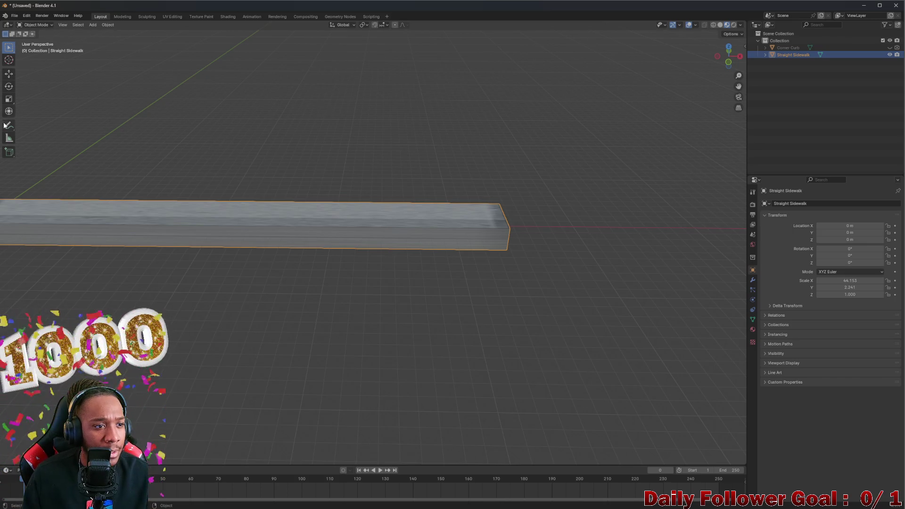
pyautogui.press('Tab')
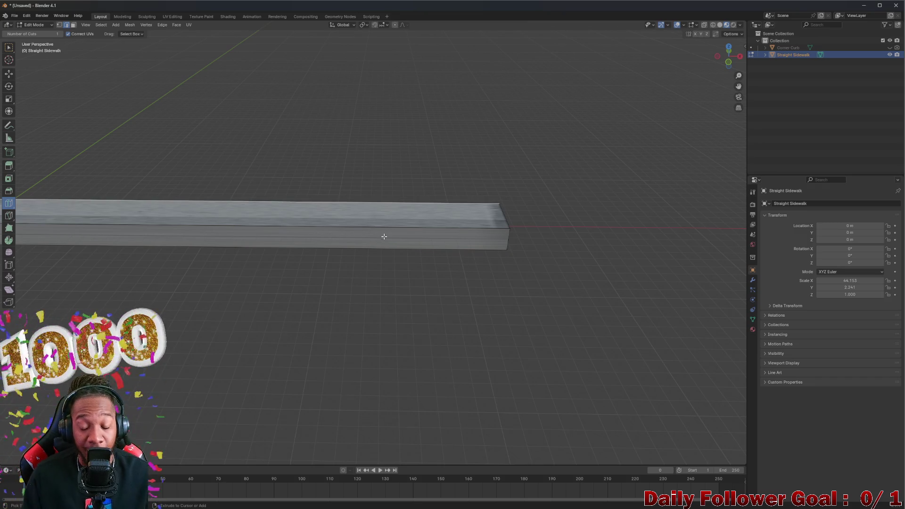
pyautogui.moveTo(447, 242); pyautogui.dragTo(282, 252, button='middle')
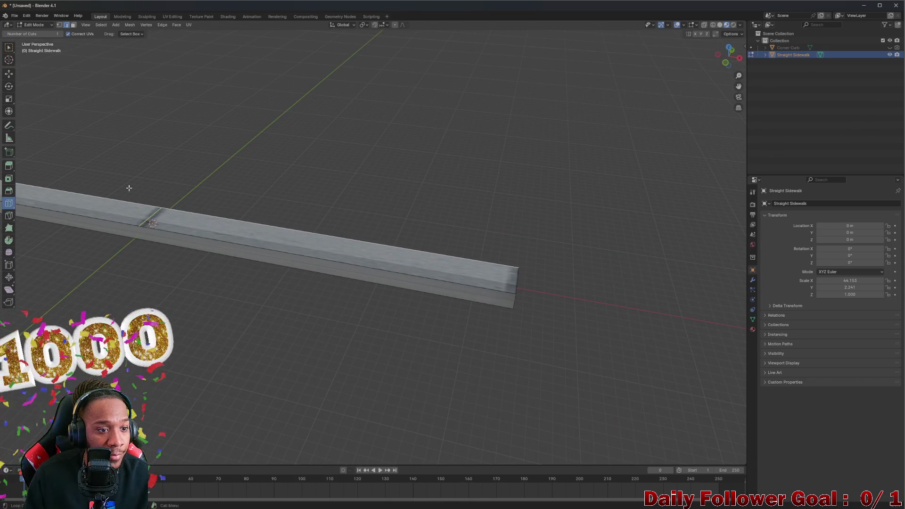
pyautogui.click(9, 47)
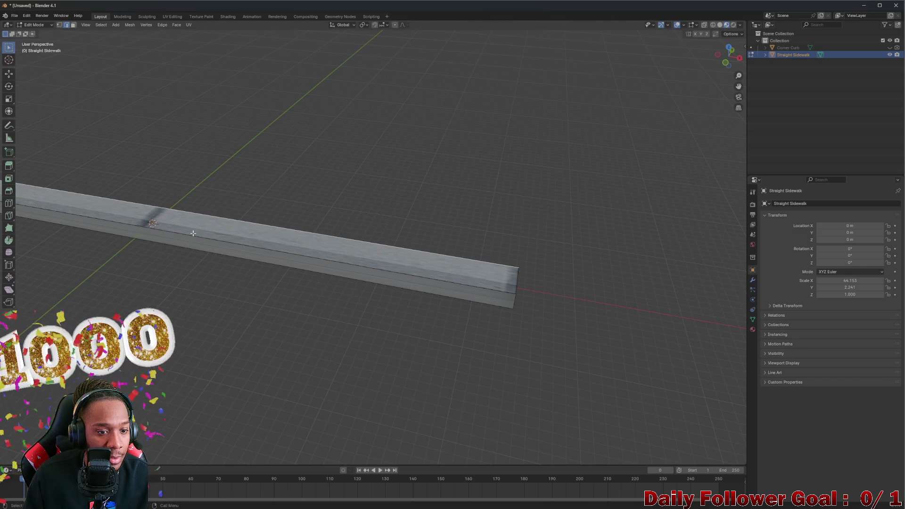
pyautogui.moveTo(221, 269); pyautogui.dragTo(206, 247)
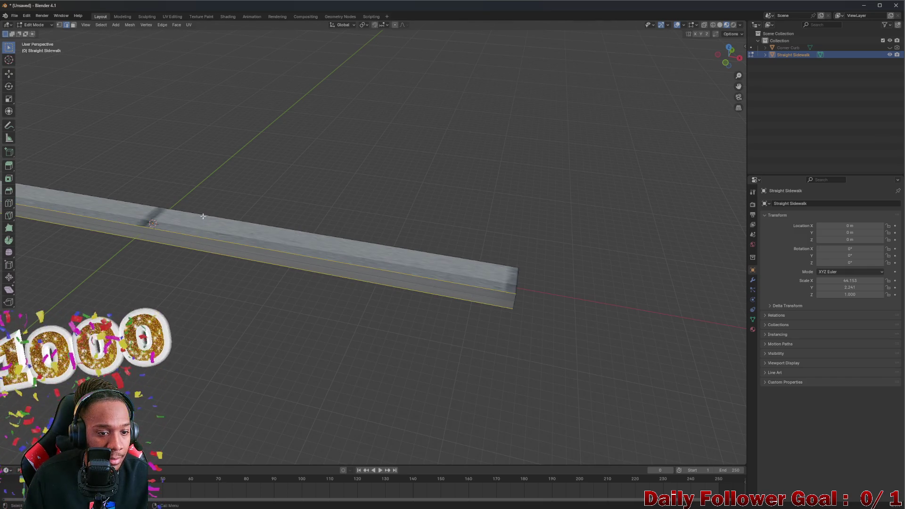
pyautogui.moveTo(199, 223); pyautogui.dragTo(193, 245, button='middle')
pyautogui.click(200, 249)
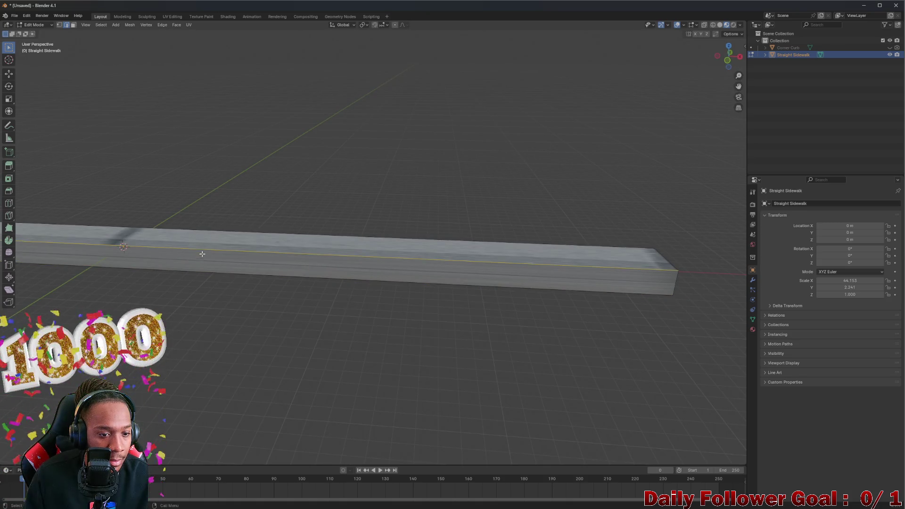
pyautogui.rightClick(203, 247)
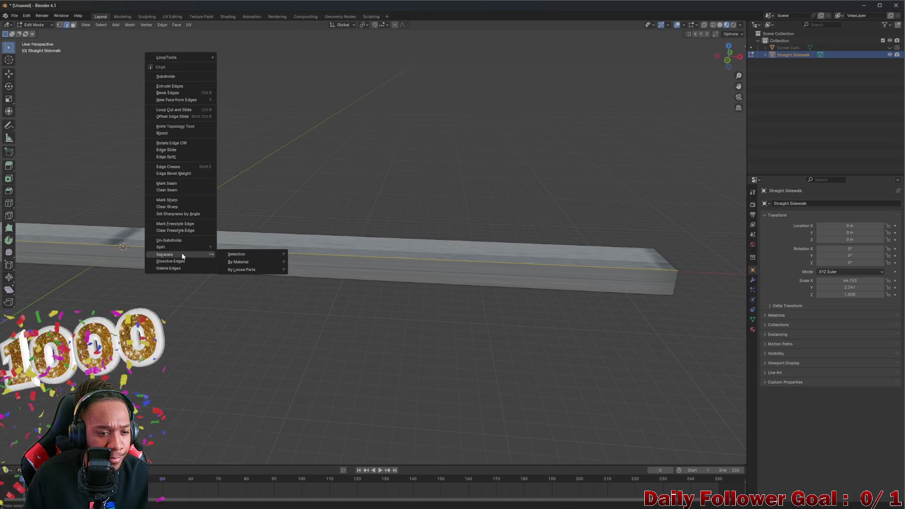
pyautogui.press('p')
pyautogui.click(281, 267)
pyautogui.moveTo(406, 271); pyautogui.dragTo(368, 260, button='middle')
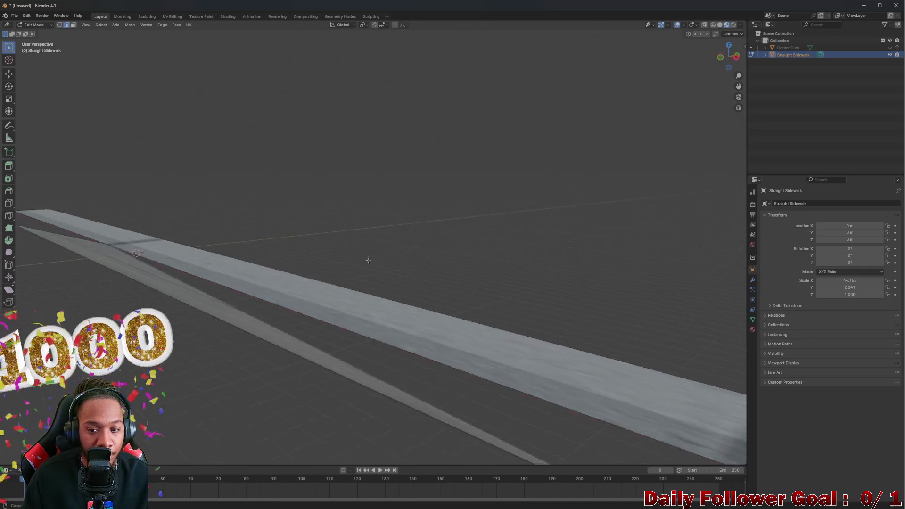
pyautogui.scroll(-3, 363, 268)
pyautogui.scroll(-1, 329, 292)
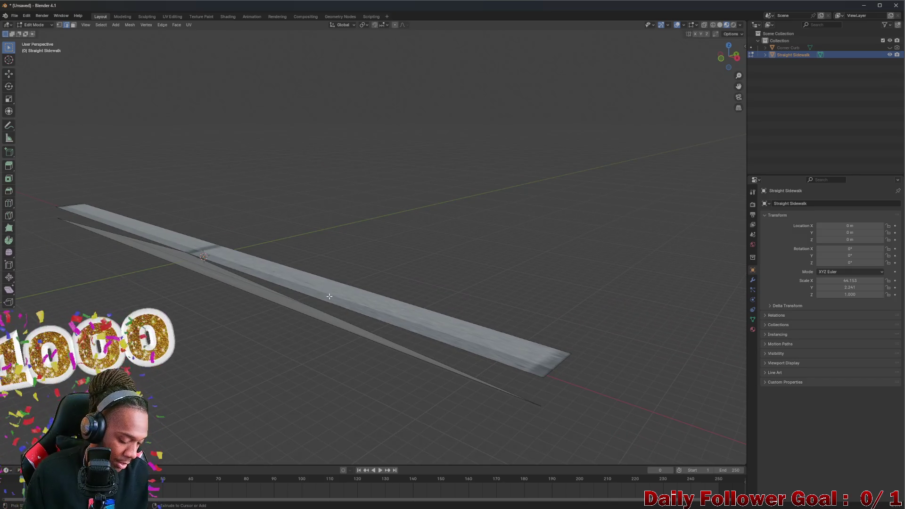
pyautogui.hotkey('ctrl', 'z')
pyautogui.moveTo(355, 304); pyautogui.dragTo(563, 373, button='middle')
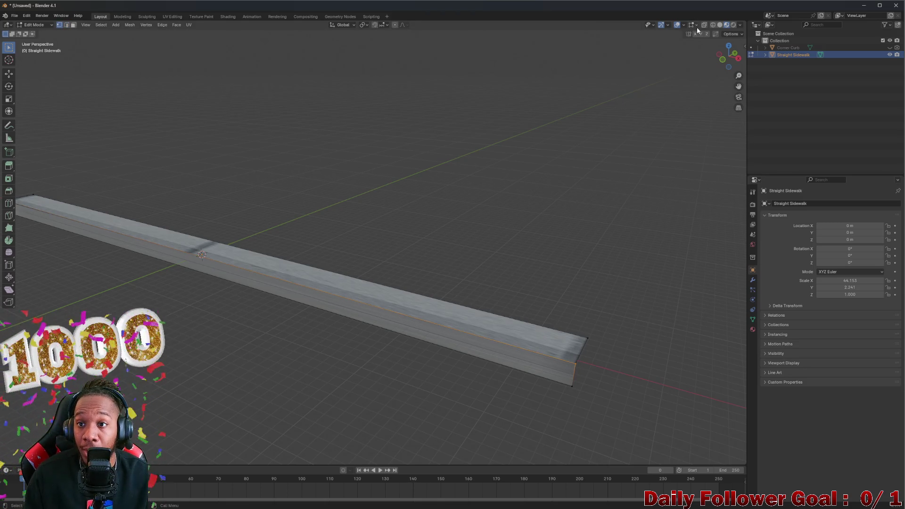
pyautogui.click(657, 388)
pyautogui.click(583, 371)
pyautogui.rightClick(584, 371)
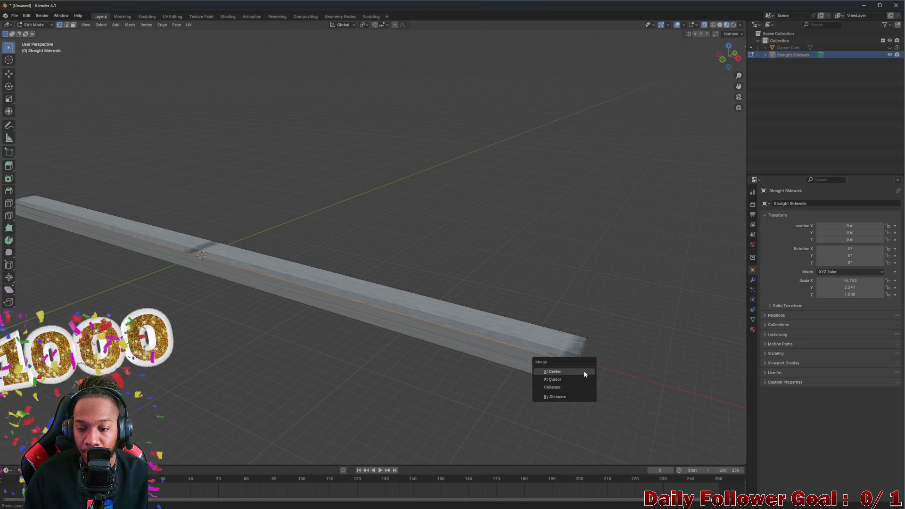
pyautogui.click(583, 370)
pyautogui.moveTo(583, 371)
pyautogui.mouseDown(button='middle')
pyautogui.moveTo(244, 298)
pyautogui.moveTo(238, 269)
pyautogui.mouseUp(button='middle')
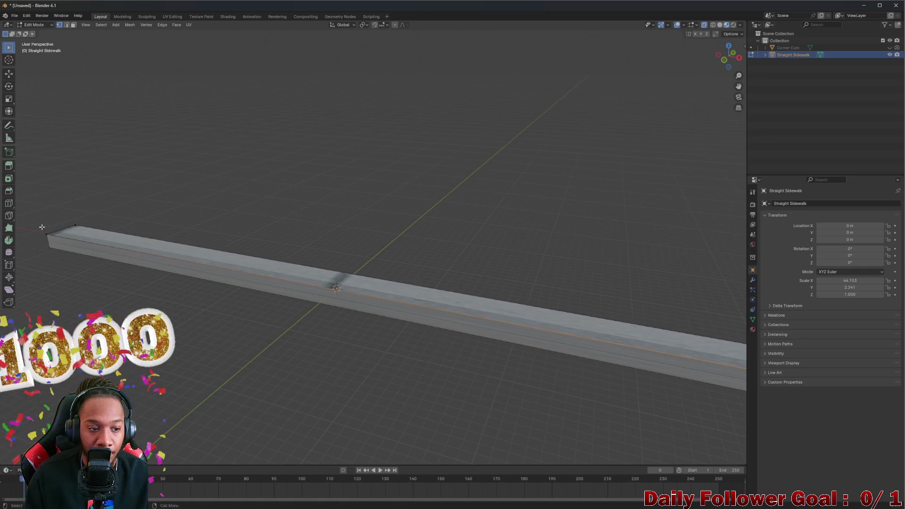
pyautogui.rightClick(63, 241)
pyautogui.click(62, 240)
pyautogui.scroll(-2, 250, 236)
pyautogui.scroll(-2, 334, 238)
pyautogui.scroll(2, 335, 237)
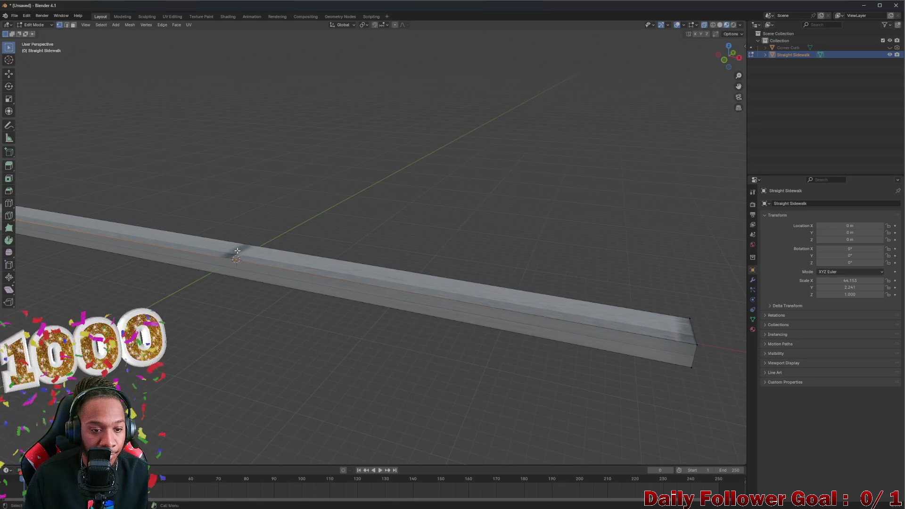
pyautogui.click(9, 203)
pyautogui.moveTo(223, 272); pyautogui.dragTo(225, 265)
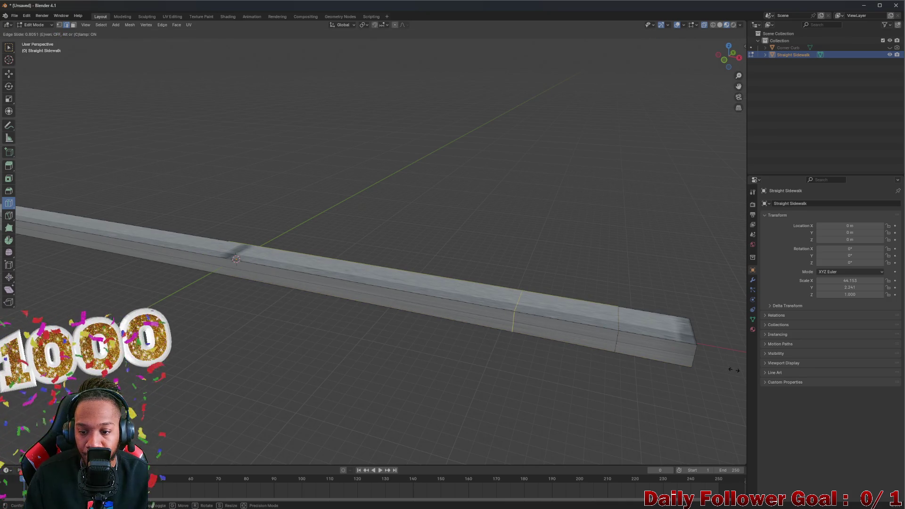
# - Place further edge loops across the sidewalk beam to segment it
pyautogui.click(235, 259)
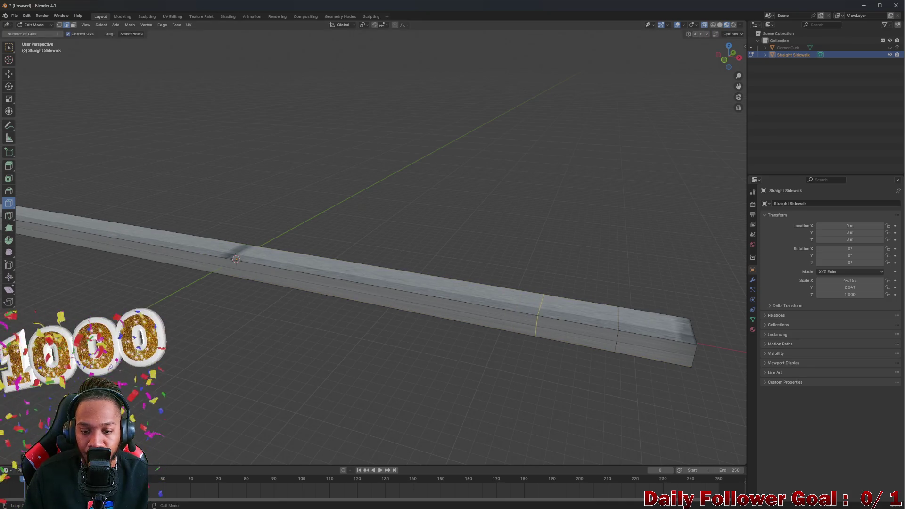
pyautogui.moveTo(185, 263); pyautogui.dragTo(220, 259)
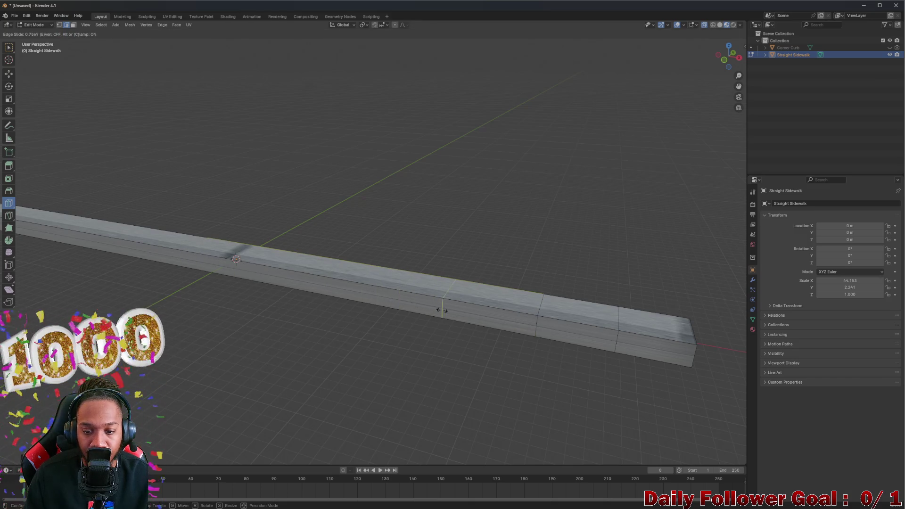
pyautogui.click(447, 311)
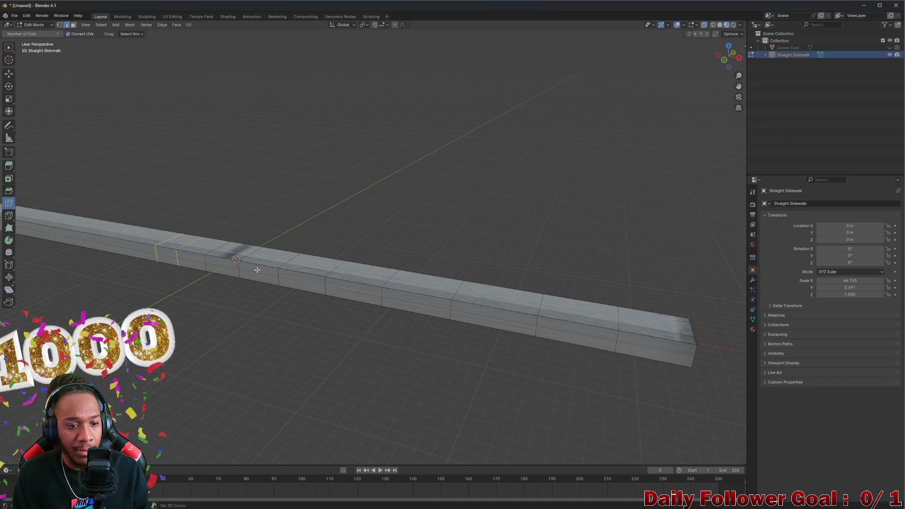
# - Bring the segmented sidewalk into the UV Editing workspace beside the atlas
pyautogui.moveTo(253, 264)
pyautogui.mouseDown(button='middle')
pyautogui.moveTo(268, 309)
pyautogui.moveTo(262, 256)
pyautogui.moveTo(229, 247)
pyautogui.mouseUp(button='middle')
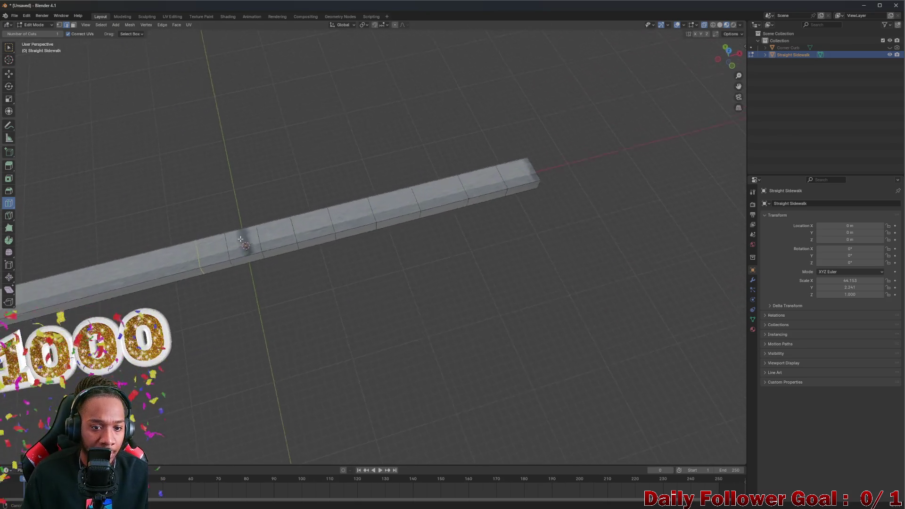
pyautogui.moveTo(89, 268)
pyautogui.mouseDown(button='middle')
pyautogui.moveTo(212, 258)
pyautogui.moveTo(218, 252)
pyautogui.moveTo(176, 205)
pyautogui.moveTo(234, 262)
pyautogui.moveTo(224, 239)
pyautogui.moveTo(107, 155)
pyautogui.mouseUp(button='middle')
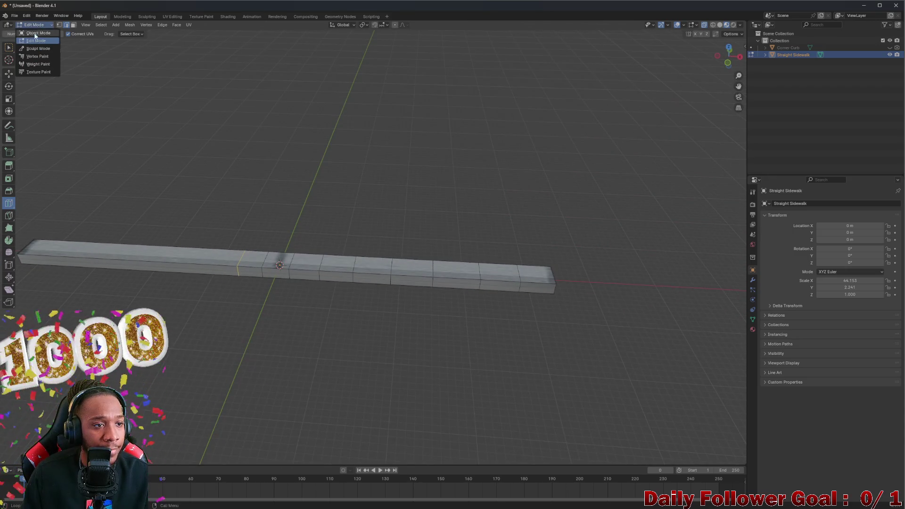
pyautogui.click(170, 16)
pyautogui.moveTo(508, 53)
pyautogui.mouseDown(button='middle')
pyautogui.moveTo(523, 121)
pyautogui.moveTo(460, 77)
pyautogui.moveTo(418, 31)
pyautogui.mouseUp(button='middle')
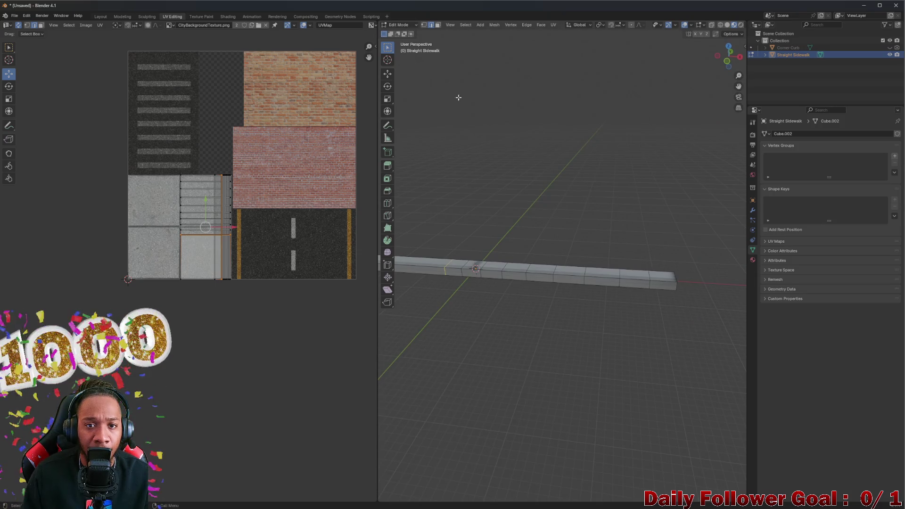
# - Select the whole sidewalk mesh and unwrap it with Lightmap Pack
pyautogui.moveTo(455, 95); pyautogui.dragTo(459, 95, button='middle')
pyautogui.moveTo(315, 34); pyautogui.dragTo(479, 130, button='middle')
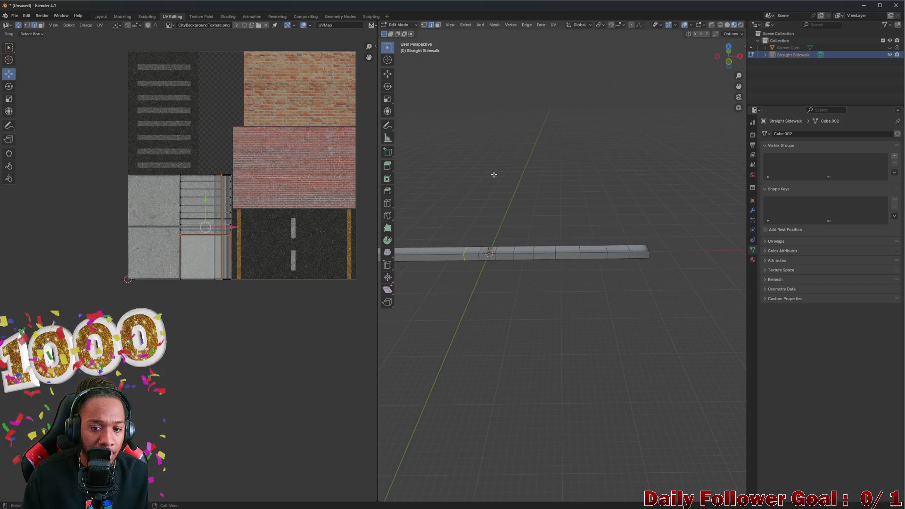
pyautogui.press('a')
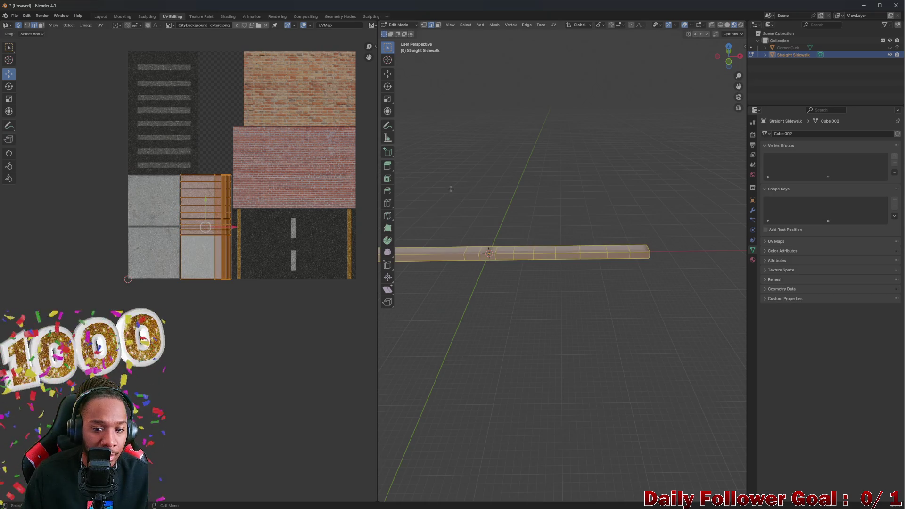
pyautogui.moveTo(425, 148); pyautogui.dragTo(483, 157, button='middle')
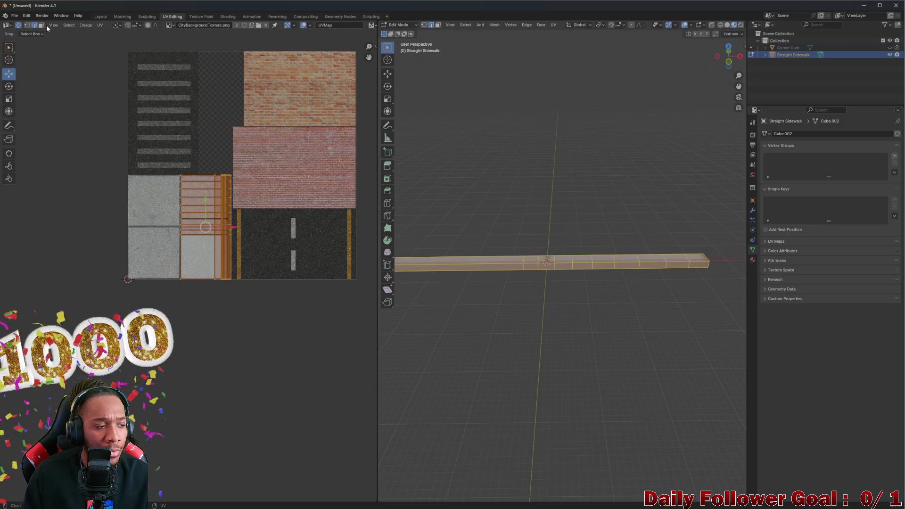
pyautogui.click(98, 28)
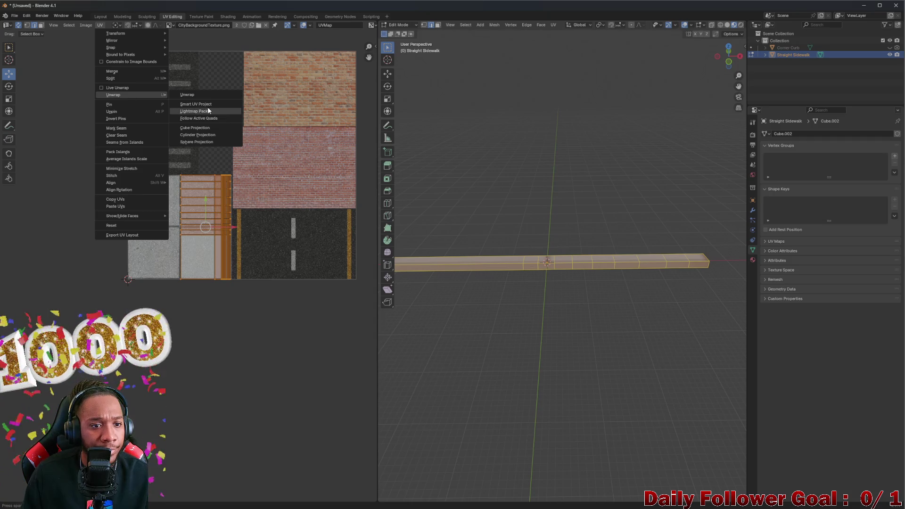
pyautogui.click(210, 94)
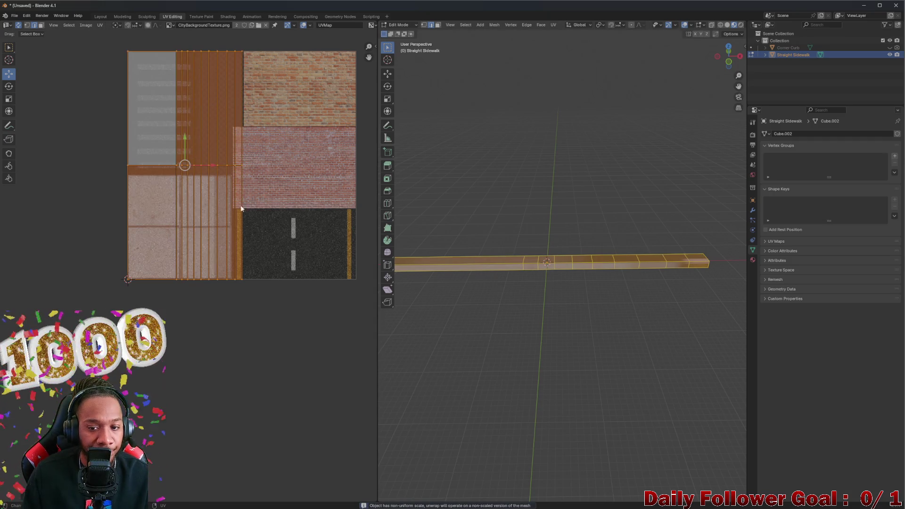
pyautogui.moveTo(638, 264); pyautogui.dragTo(568, 214, button='middle')
pyautogui.scroll(2, 248, 189)
pyautogui.scroll(2, 162, 158)
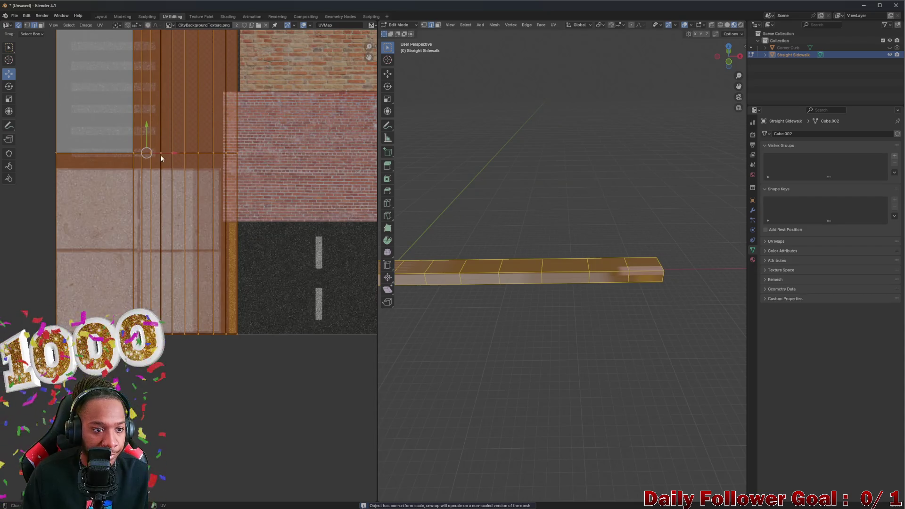
pyautogui.scroll(-1, 162, 157)
pyautogui.scroll(-1, 183, 184)
pyautogui.scroll(-1, 205, 205)
# - Move the sidewalk's UV island left, off the city texture atlas
pyautogui.moveTo(197, 212)
pyautogui.mouseDown(button='middle')
pyautogui.moveTo(253, 244)
pyautogui.moveTo(253, 233)
pyautogui.mouseUp(button='middle')
pyautogui.moveTo(253, 233); pyautogui.dragTo(149, 236)
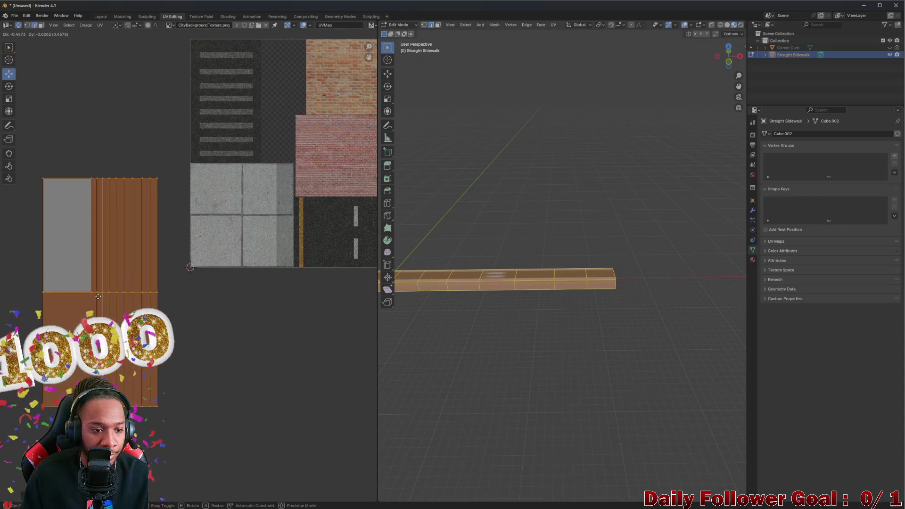
pyautogui.click(92, 147)
pyautogui.scroll(-1, 133, 222)
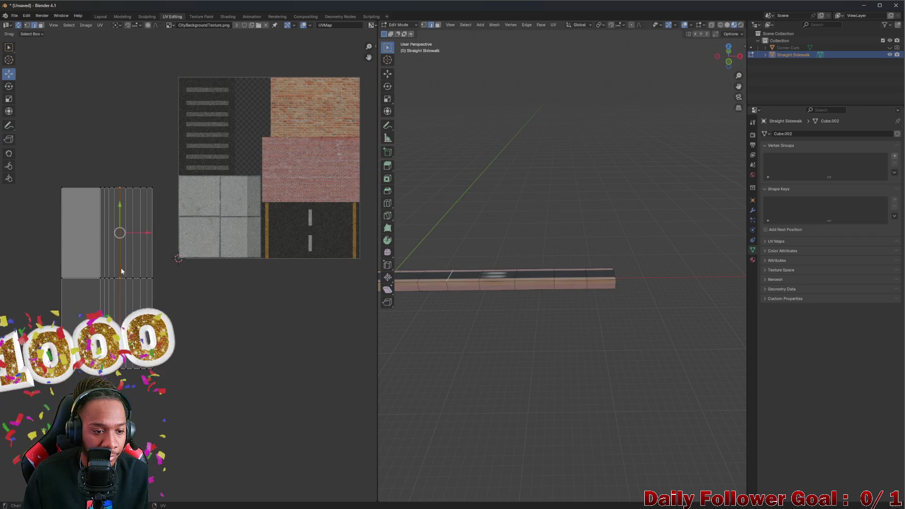
# - Inspect individual UV face strips of the sidewalk, then box-select all its UVs
pyautogui.click(90, 282)
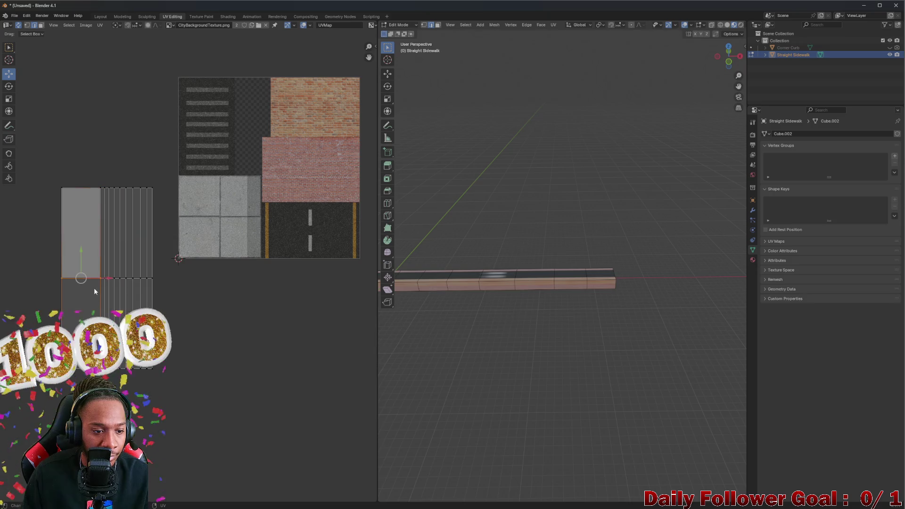
pyautogui.click(133, 289)
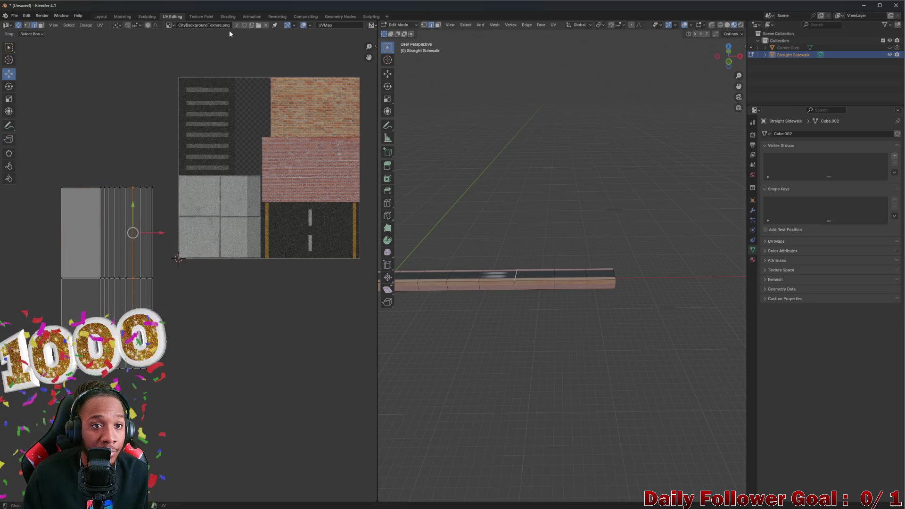
pyautogui.click(150, 206)
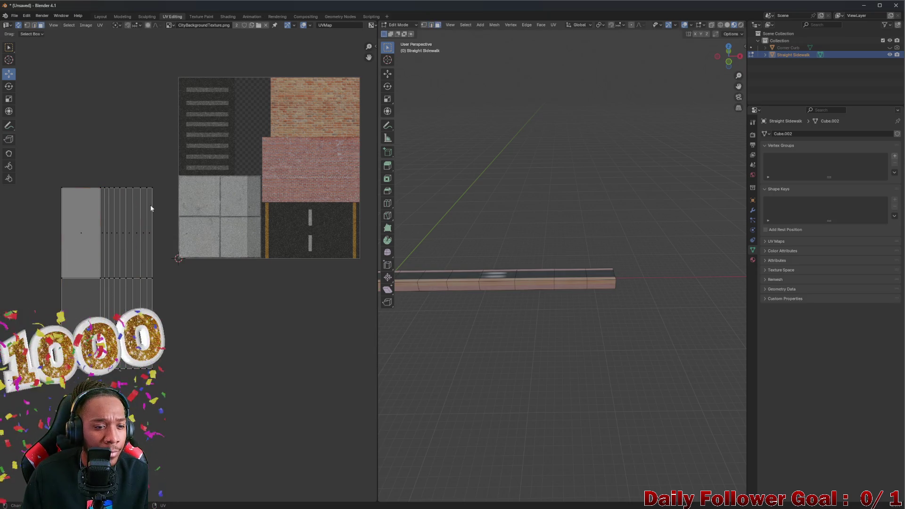
pyautogui.click(125, 241)
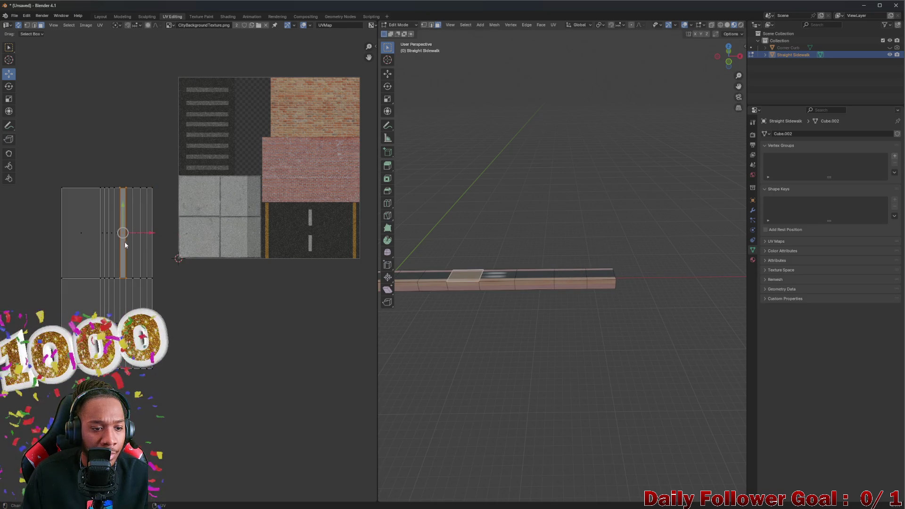
pyautogui.click(105, 240)
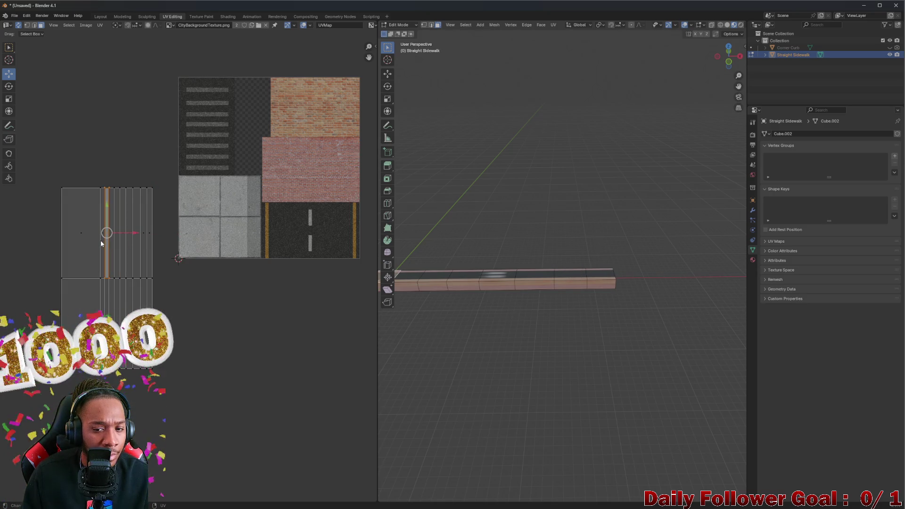
pyautogui.click(119, 242)
pyautogui.moveTo(44, 154); pyautogui.dragTo(179, 369)
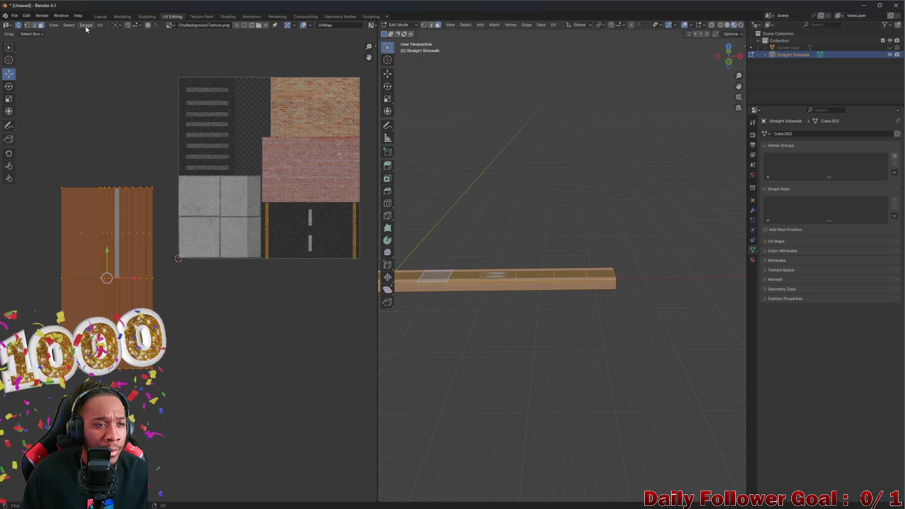
# - Re-unwrap the sidewalk with Smart UV Project and drag the island left off the atlas
pyautogui.click(100, 25)
pyautogui.moveTo(131, 95)
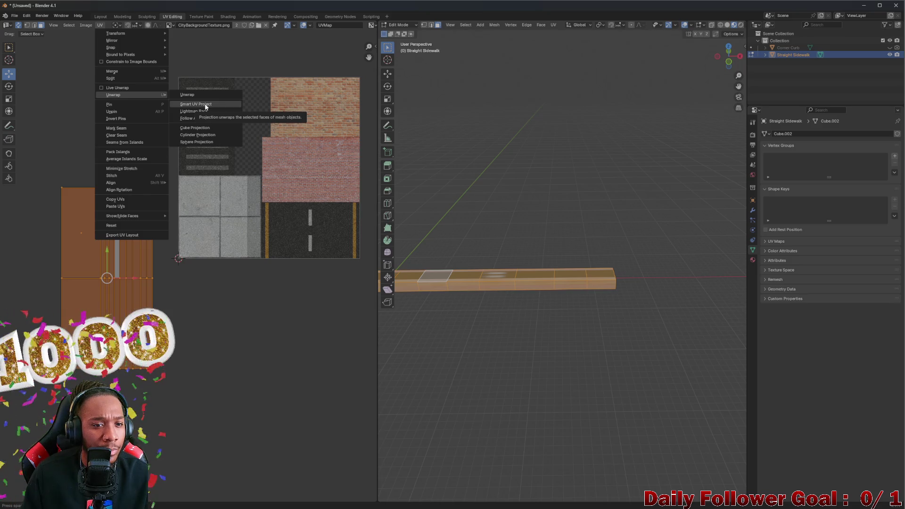
pyautogui.click(206, 106)
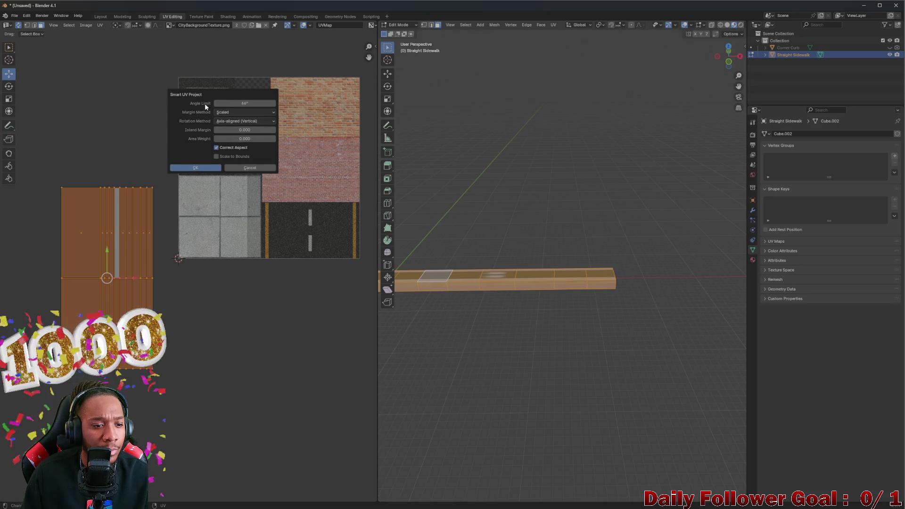
pyautogui.click(200, 168)
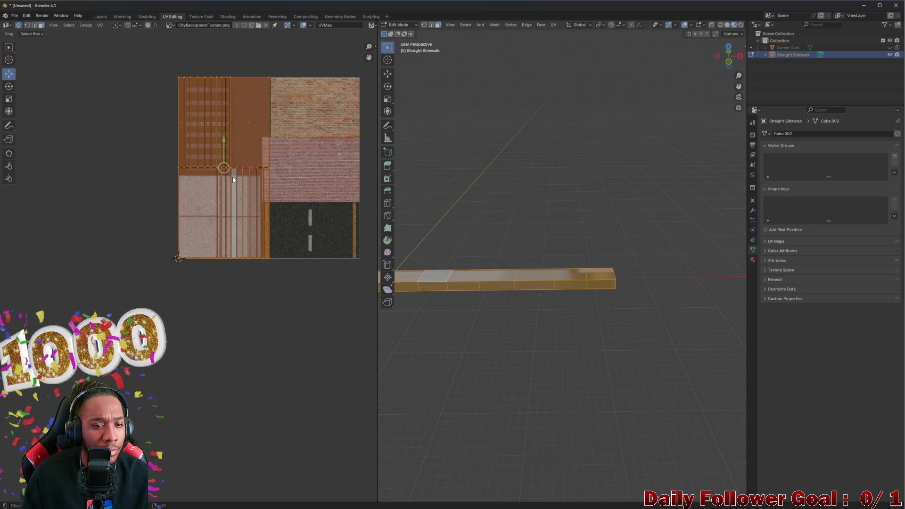
pyautogui.moveTo(232, 180); pyautogui.dragTo(66, 242)
# - Shift the remaining UV columns and grey island beside the atlas and select all sidewalk faces
pyautogui.click(61, 206)
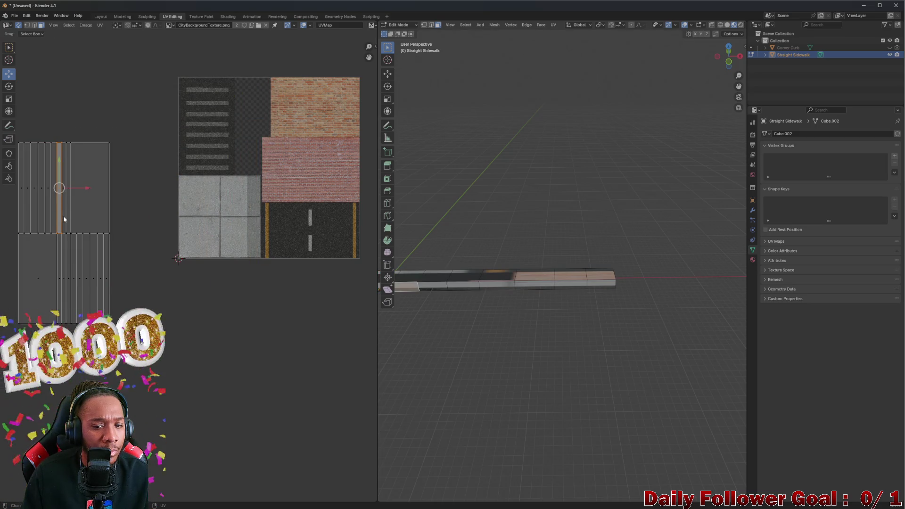
pyautogui.press('a')
pyautogui.press('g')
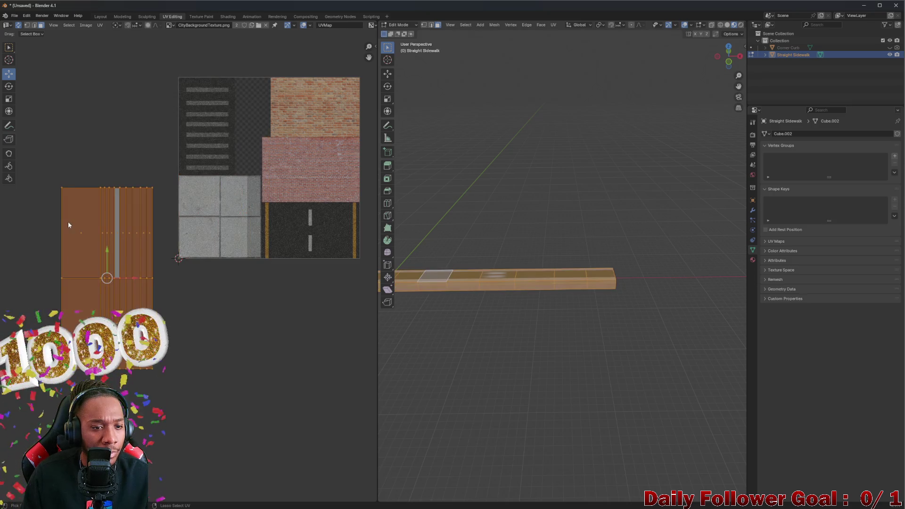
pyautogui.scroll(4, 141, 241)
pyautogui.click(149, 230)
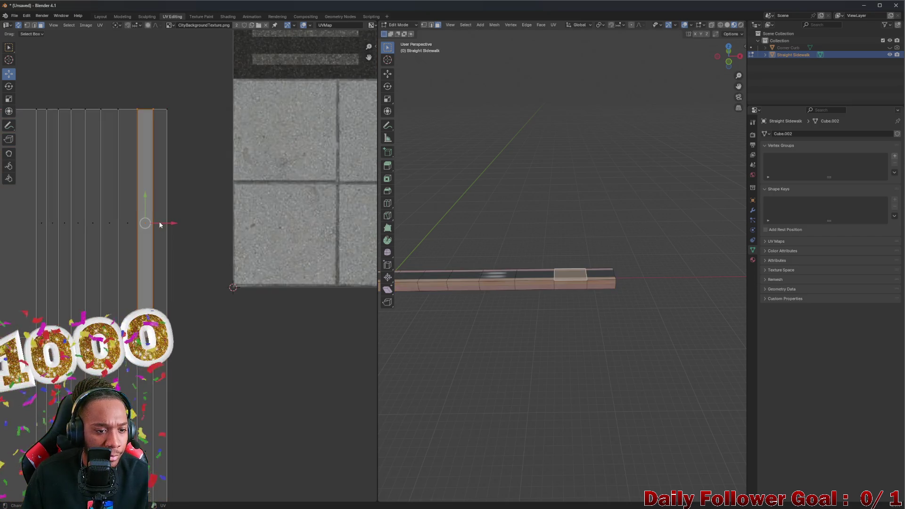
pyautogui.scroll(-1, 158, 226)
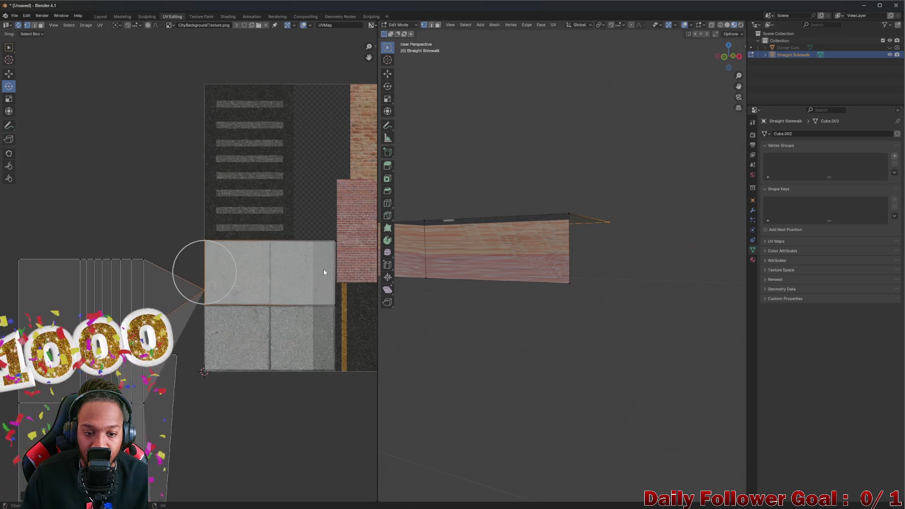
pyautogui.moveTo(494, 297)
pyautogui.mouseDown(button='middle')
pyautogui.moveTo(593, 338)
pyautogui.moveTo(456, 315)
pyautogui.moveTo(464, 277)
pyautogui.moveTo(616, 257)
pyautogui.moveTo(512, 299)
pyautogui.moveTo(525, 293)
pyautogui.moveTo(525, 336)
pyautogui.moveTo(539, 307)
pyautogui.moveTo(342, 296)
pyautogui.mouseUp(button='middle')
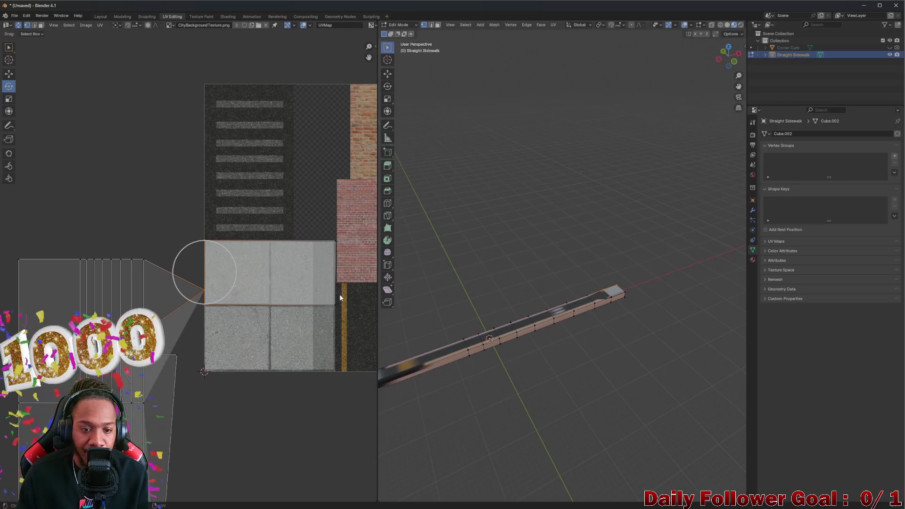
pyautogui.scroll(-2, 341, 295)
pyautogui.scroll(-2, 342, 295)
pyautogui.scroll(2, 466, 331)
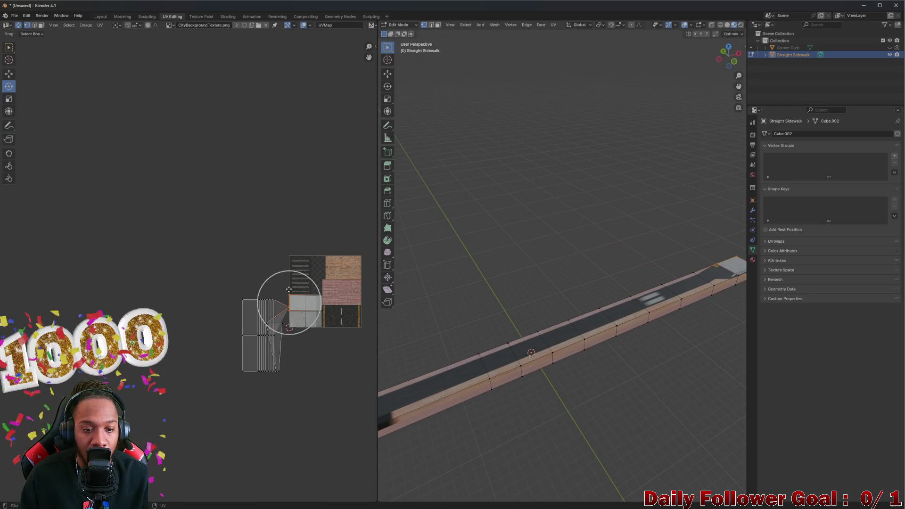
pyautogui.scroll(-2, 481, 316)
pyautogui.moveTo(288, 302); pyautogui.dragTo(269, 303)
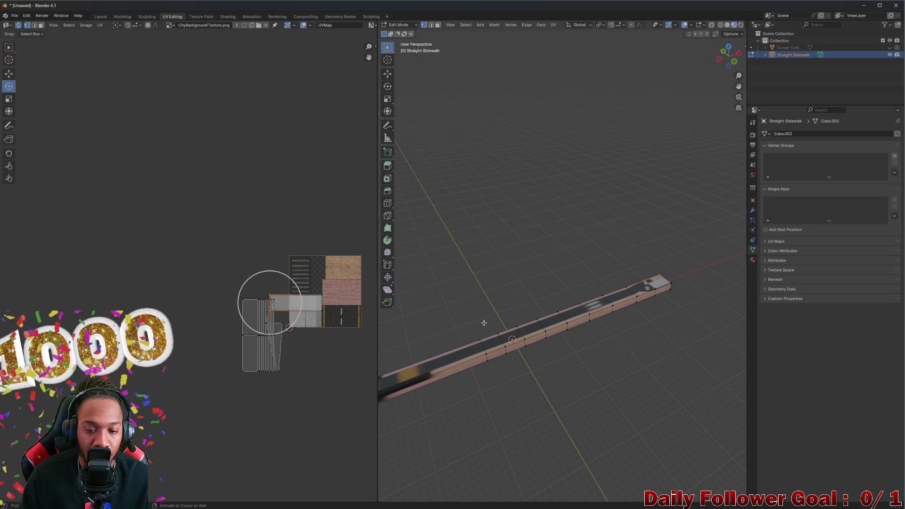
pyautogui.press('a')
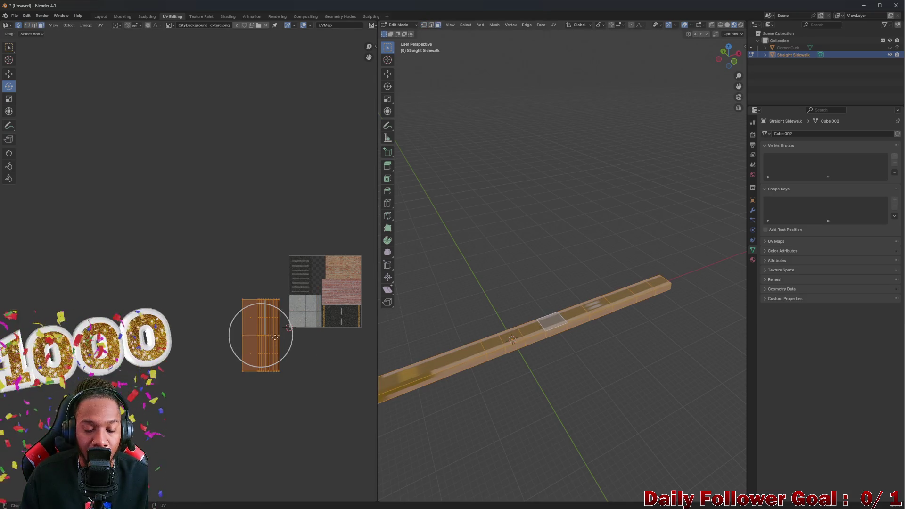
pyautogui.scroll(3, 483, 344)
pyautogui.scroll(-1, 466, 353)
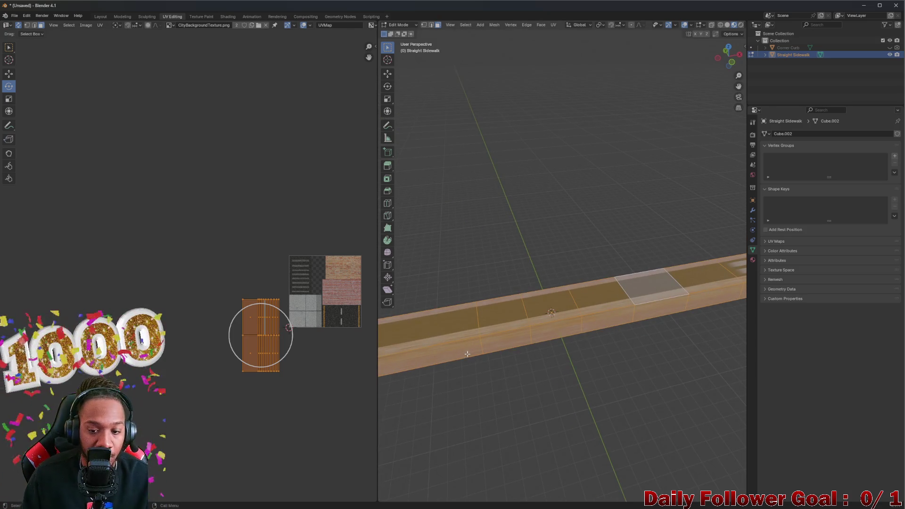
pyautogui.scroll(-3, 485, 337)
pyautogui.moveTo(484, 326); pyautogui.dragTo(428, 342, button='middle')
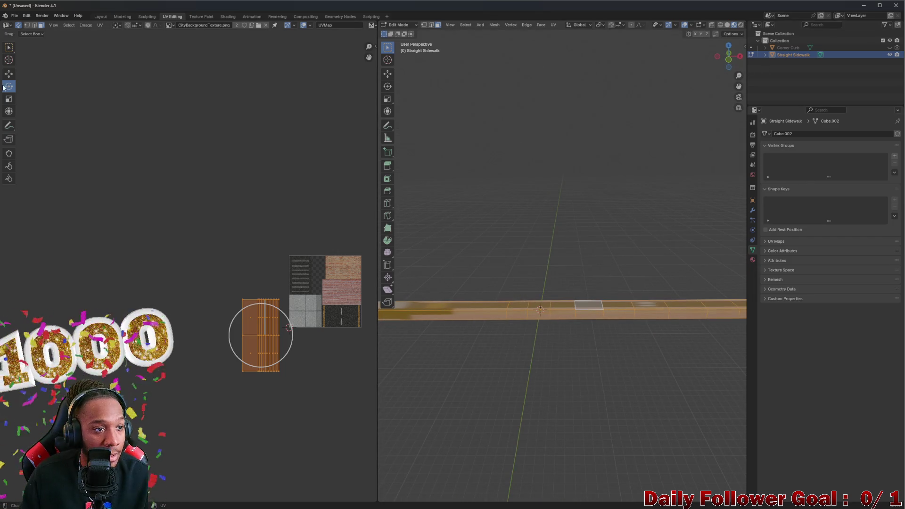
pyautogui.click(14, 16)
# - Cancel closing the file, return to the Layout workspace and hide the Straight Sidewalk
pyautogui.click(21, 31)
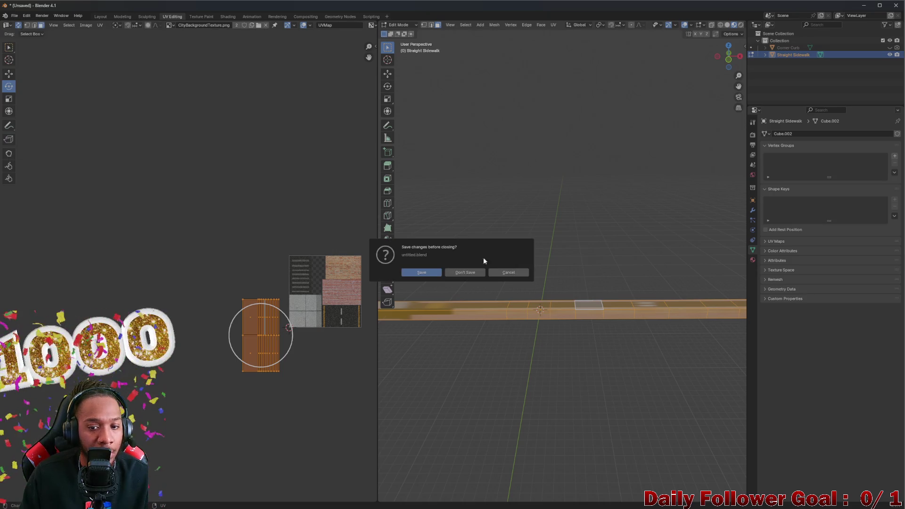
pyautogui.click(518, 273)
pyautogui.click(14, 16)
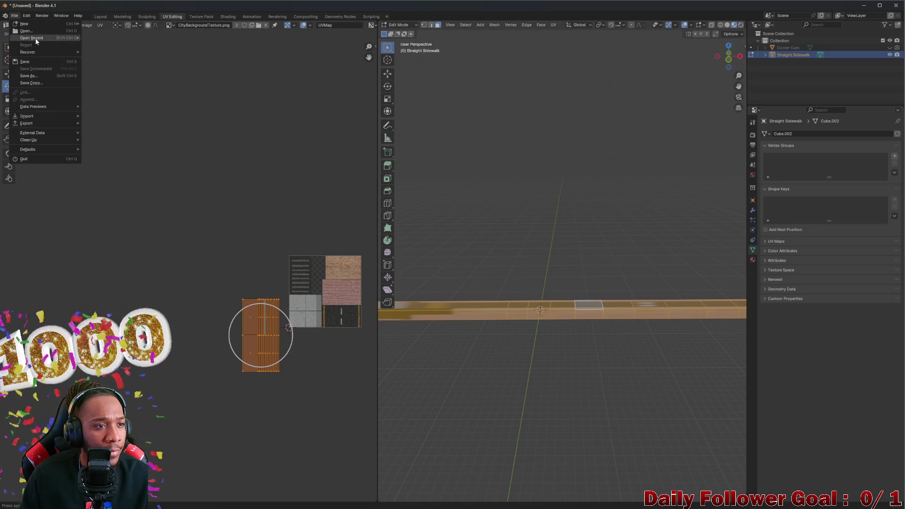
pyautogui.click(99, 16)
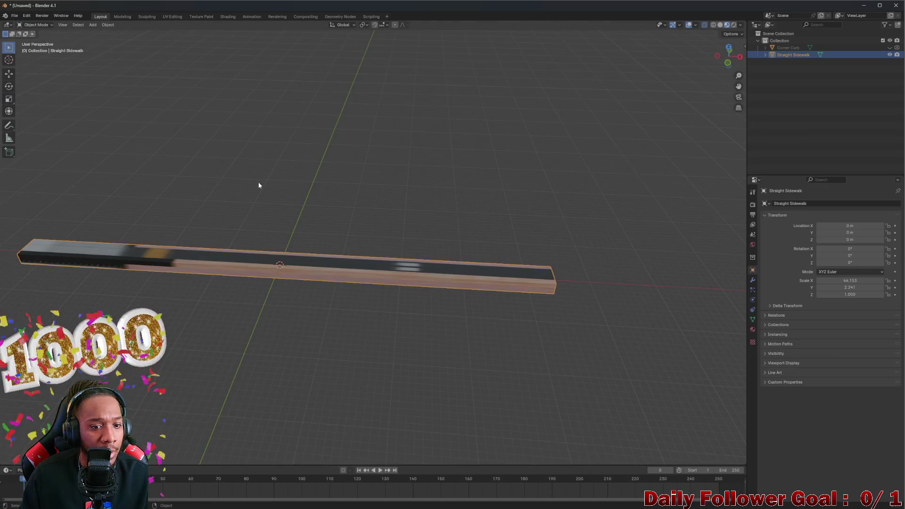
pyautogui.click(890, 55)
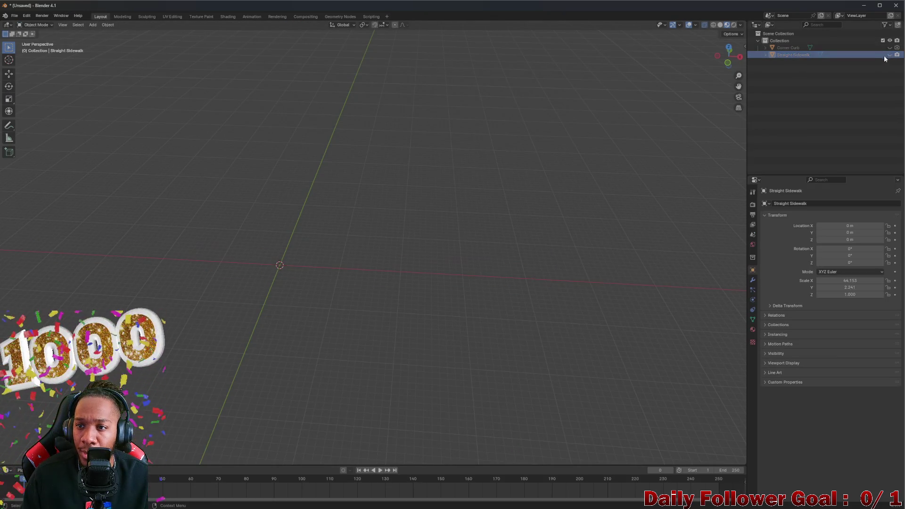
pyautogui.moveTo(307, 299); pyautogui.dragTo(234, 249, button='middle')
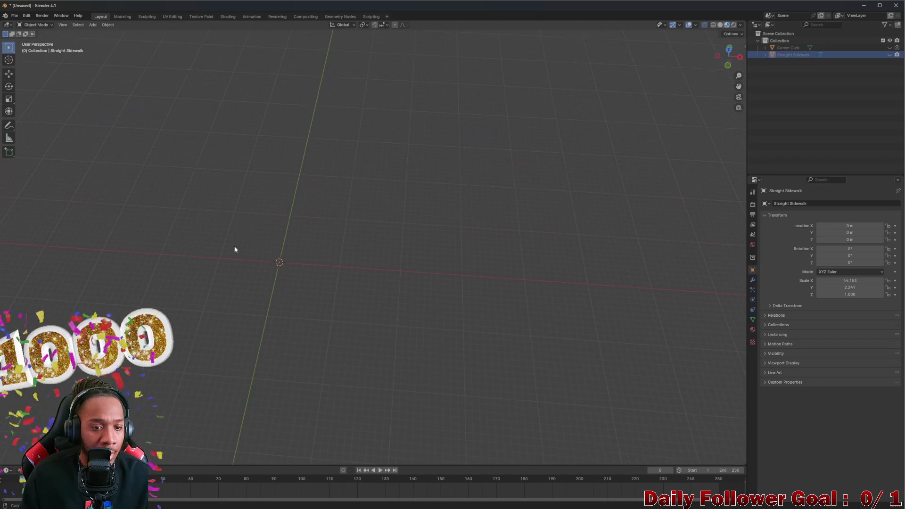
# - Add a plane at the origin and scale it evenly to about 9.042
pyautogui.click(92, 25)
pyautogui.click(192, 33)
pyautogui.scroll(3, 285, 262)
pyautogui.moveTo(285, 262)
pyautogui.mouseDown(button='middle')
pyautogui.moveTo(222, 262)
pyautogui.moveTo(257, 273)
pyautogui.mouseUp(button='middle')
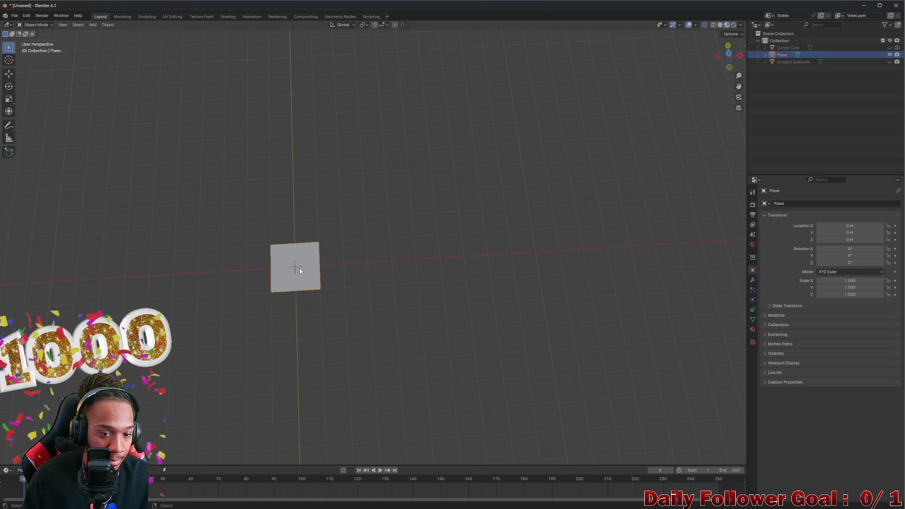
pyautogui.rightClick(299, 268)
pyautogui.click(271, 268)
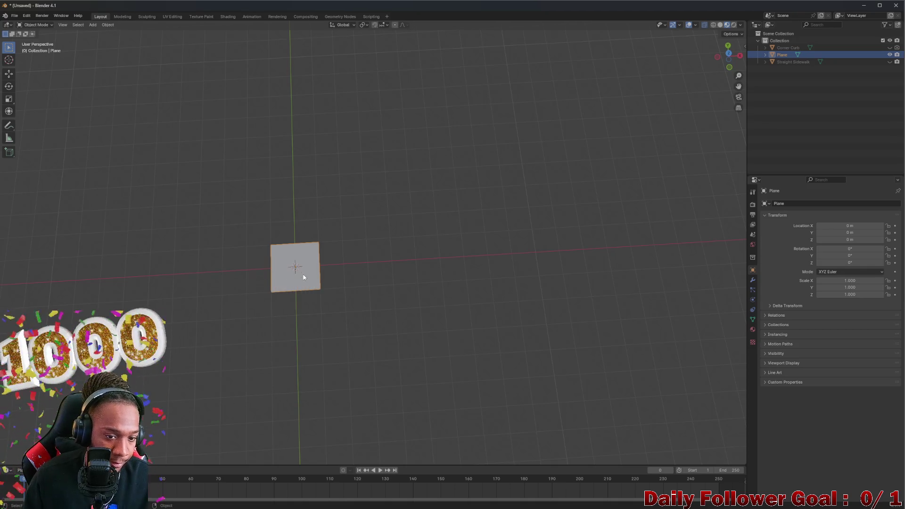
pyautogui.press('s')
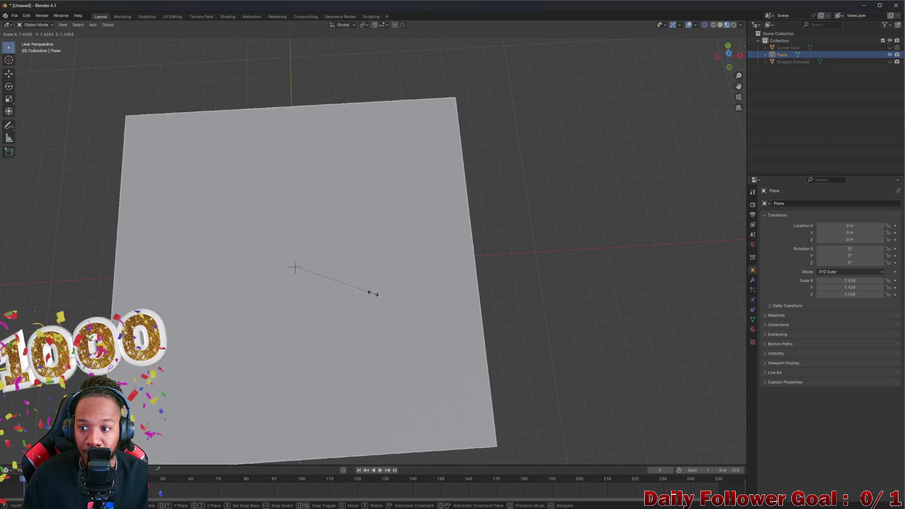
pyautogui.click(372, 297)
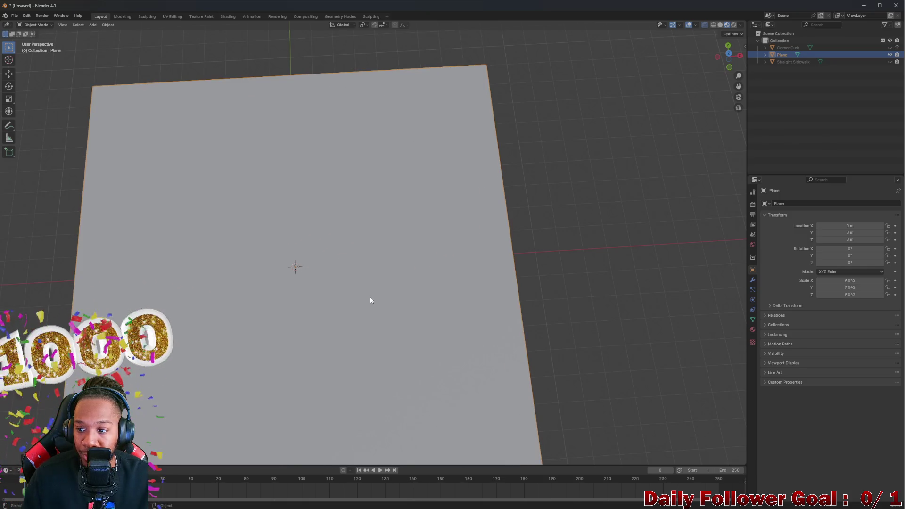
pyautogui.scroll(-2, 372, 297)
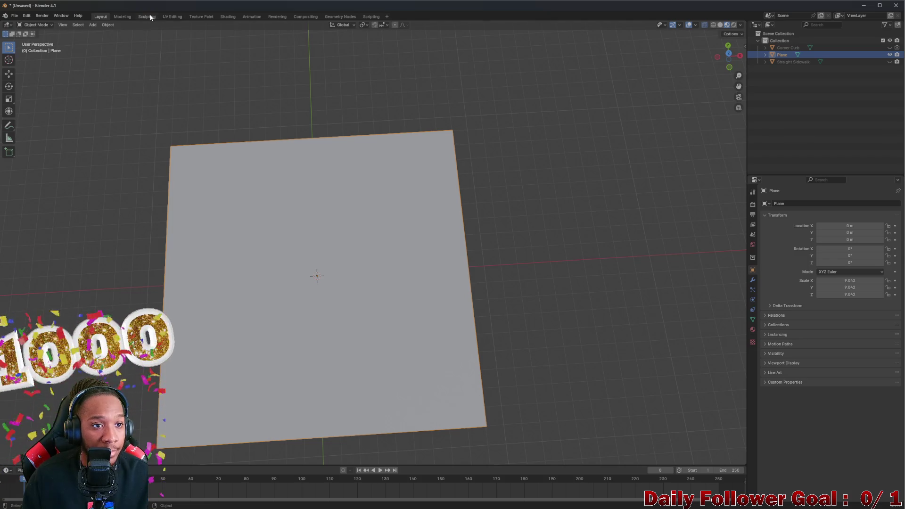
pyautogui.click(172, 16)
pyautogui.scroll(3, 313, 277)
pyautogui.scroll(1, 313, 274)
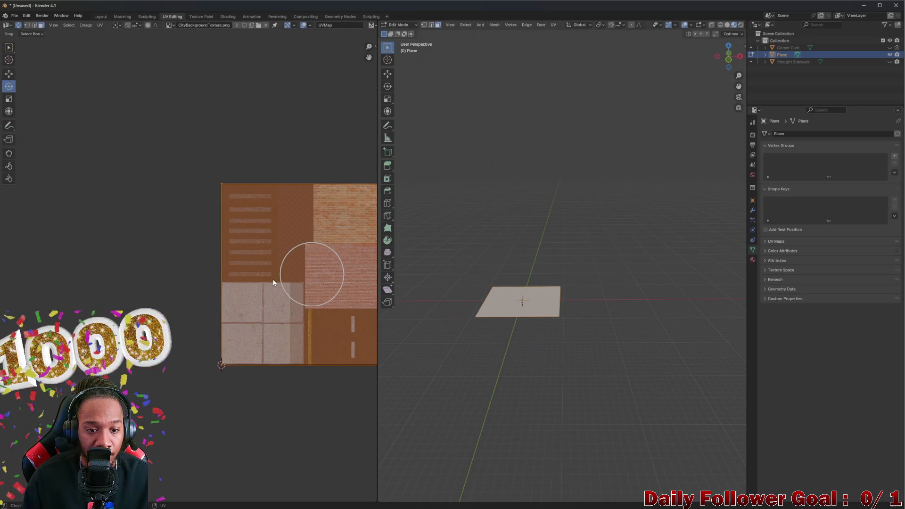
pyautogui.scroll(4, 332, 261)
# - Review the plane's UVs beside the atlas and select the plane's face in the 3D view
pyautogui.moveTo(333, 262); pyautogui.dragTo(183, 245, button='middle')
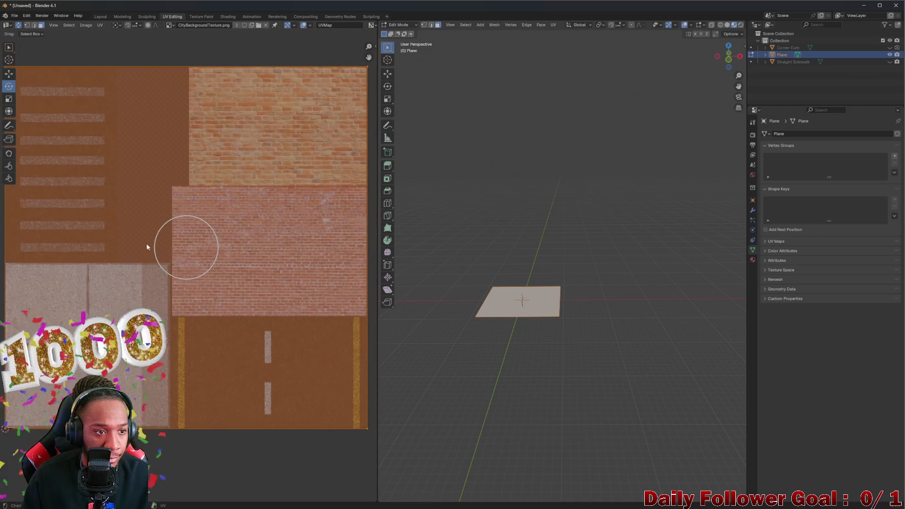
pyautogui.scroll(-2, 158, 235)
pyautogui.click(45, 122)
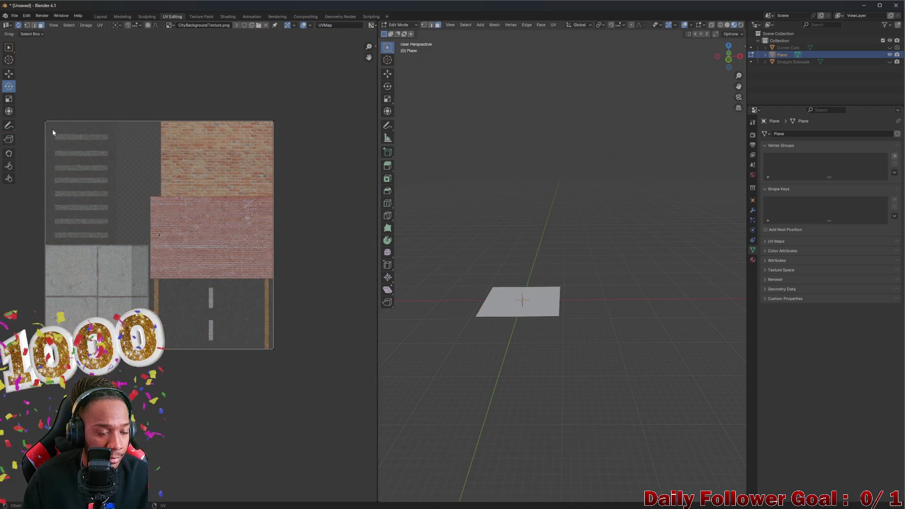
pyautogui.press('a')
pyautogui.scroll(1, 205, 242)
pyautogui.scroll(2, 207, 242)
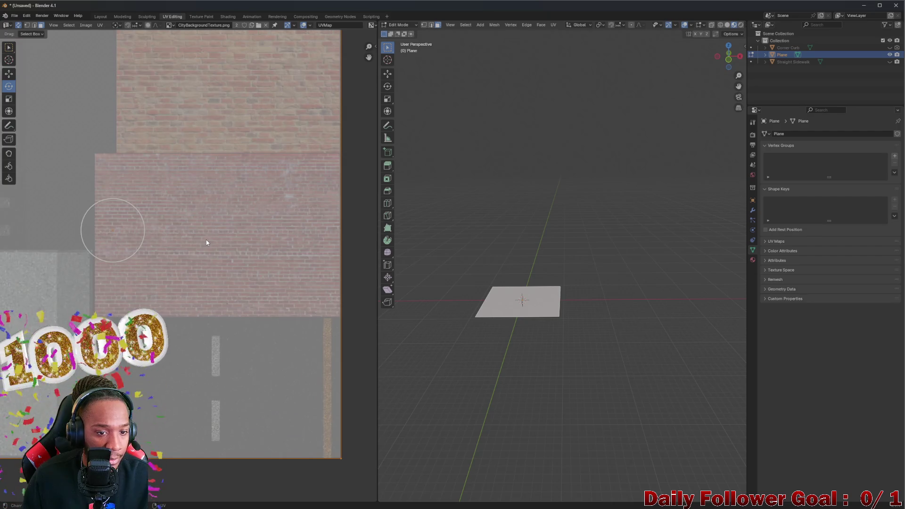
pyautogui.scroll(-2, 281, 173)
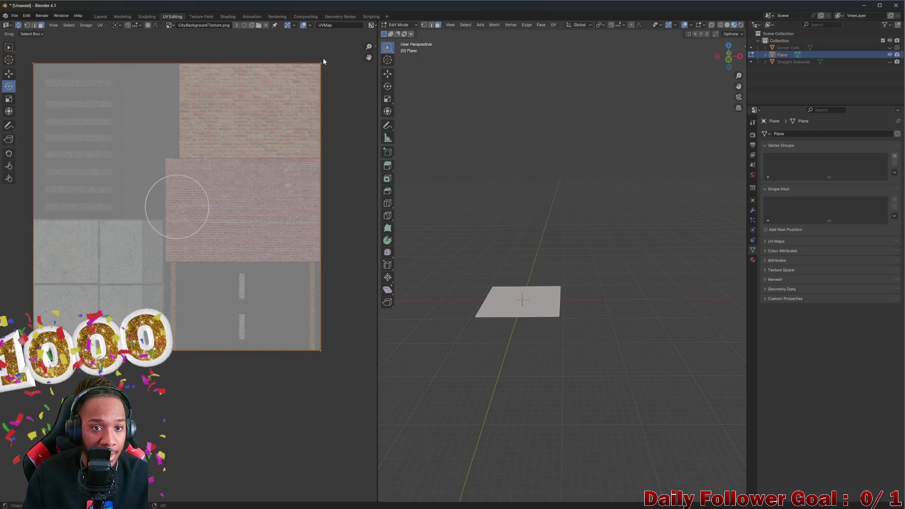
pyautogui.click(289, 131)
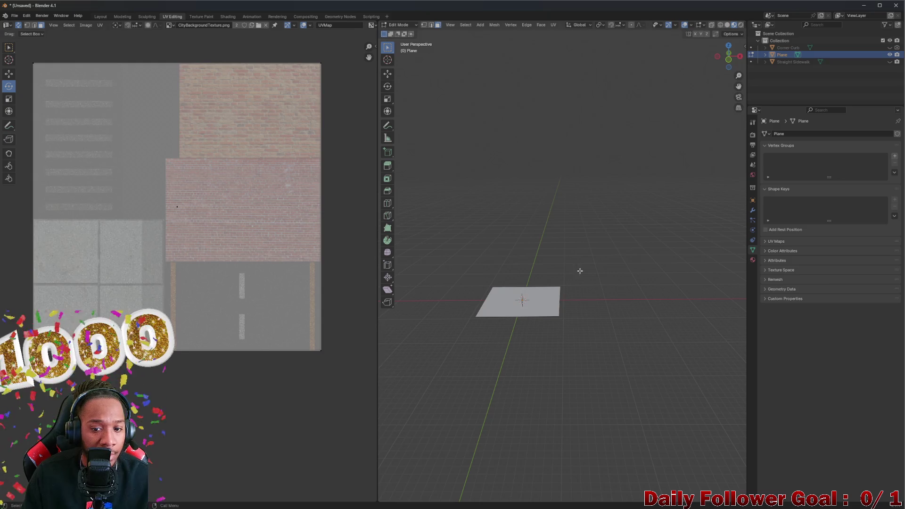
pyautogui.rightClick(591, 230)
pyautogui.moveTo(587, 289)
pyautogui.mouseDown(button='middle')
pyautogui.moveTo(487, 222)
pyautogui.moveTo(490, 210)
pyautogui.moveTo(502, 302)
pyautogui.mouseUp(button='middle')
pyautogui.click(502, 302)
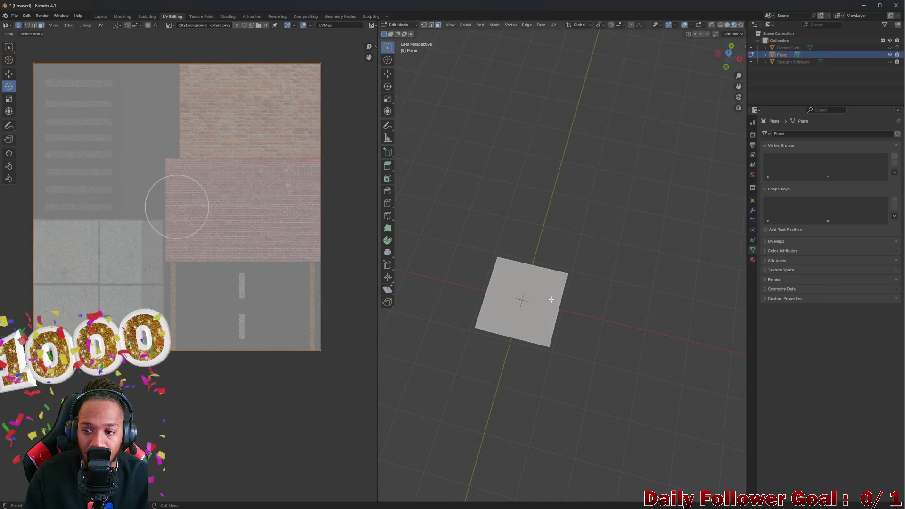
# - Set the plane's object scale to X 10, Y 7, Z 10
pyautogui.click(751, 200)
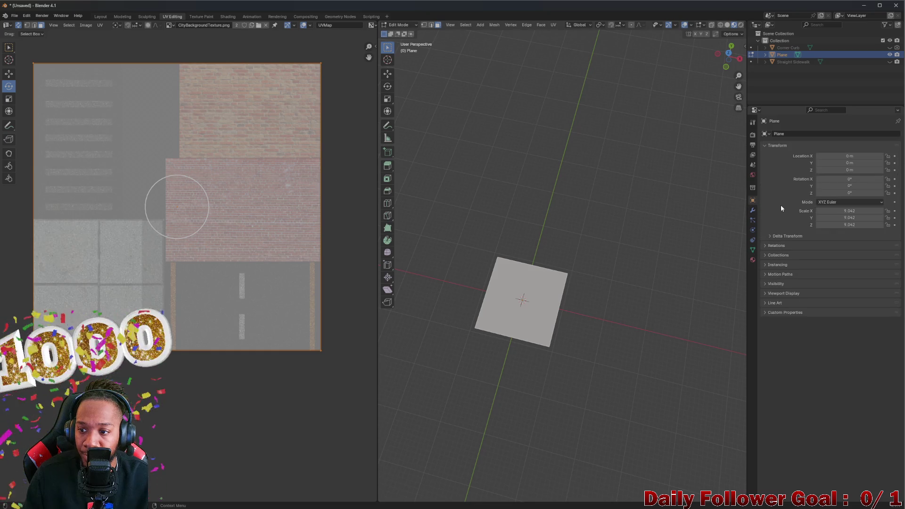
pyautogui.write('10')
pyautogui.press('Return')
pyautogui.click(863, 218)
pyautogui.write('0')
pyautogui.press('Return')
pyautogui.click(862, 226)
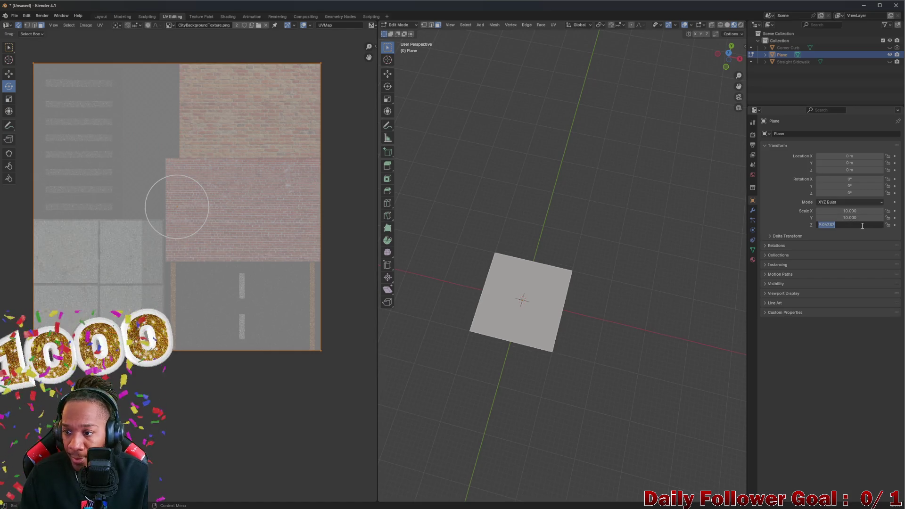
pyautogui.moveTo(584, 265); pyautogui.dragTo(729, 293, button='middle')
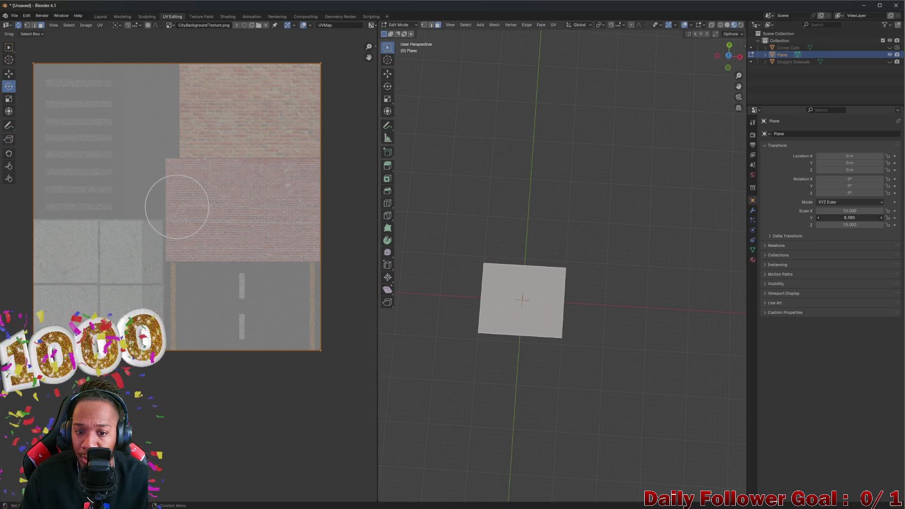
pyautogui.moveTo(848, 218); pyautogui.dragTo(858, 223)
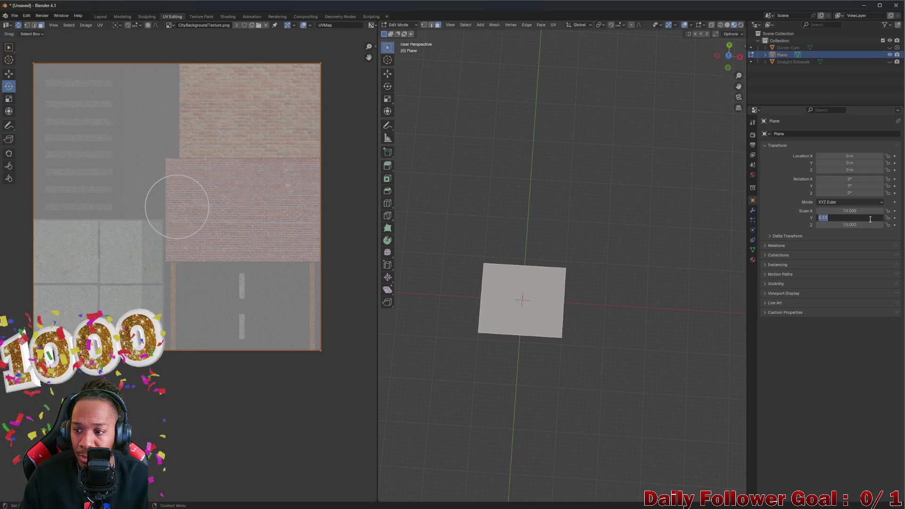
pyautogui.write('7')
pyautogui.press('Return')
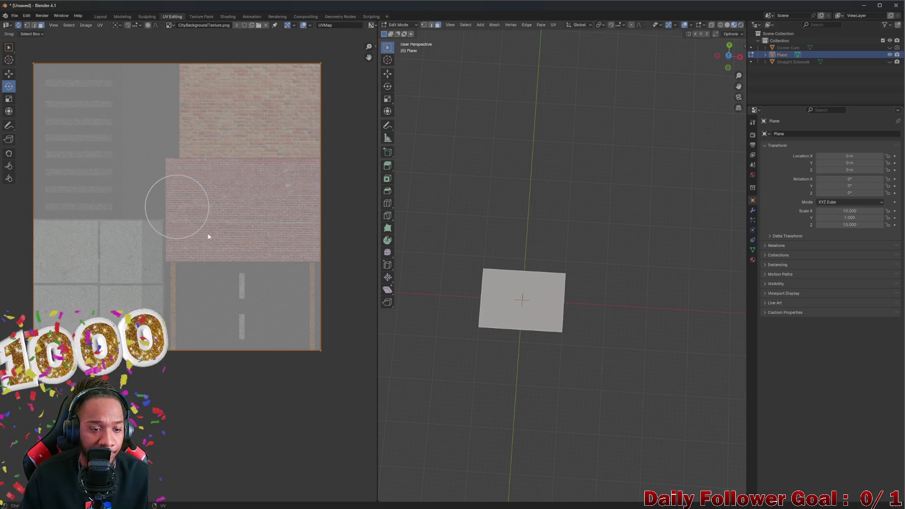
# - Unwrap the plane's face and pull its top UV edge down toward the brick area
pyautogui.rightClick(513, 305)
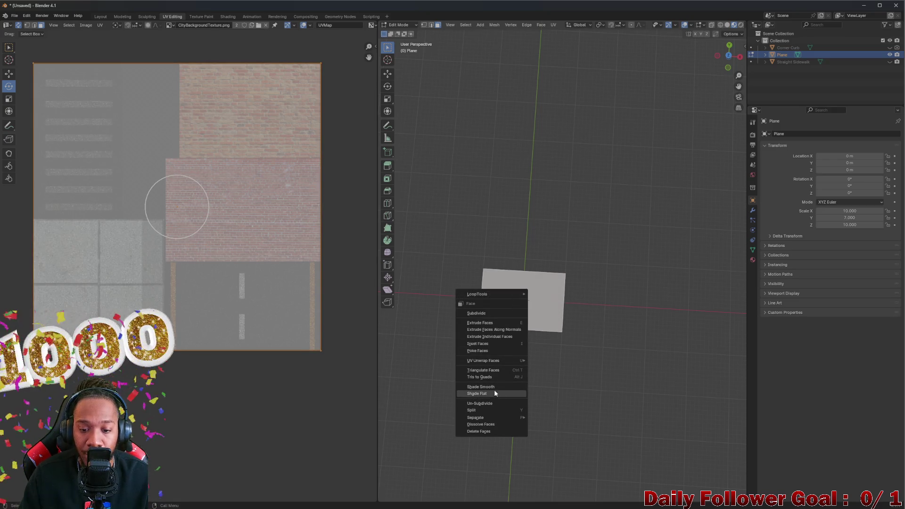
pyautogui.moveTo(484, 360)
pyautogui.click(551, 361)
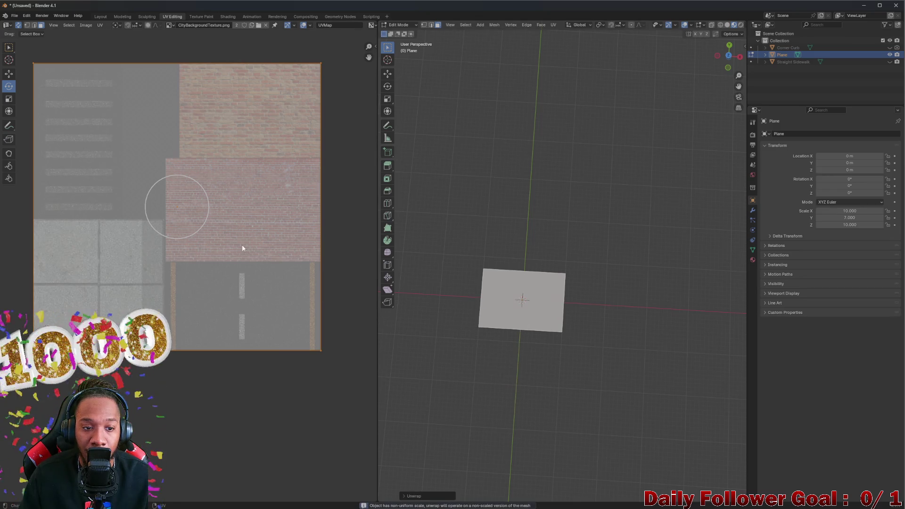
pyautogui.scroll(-1, 184, 194)
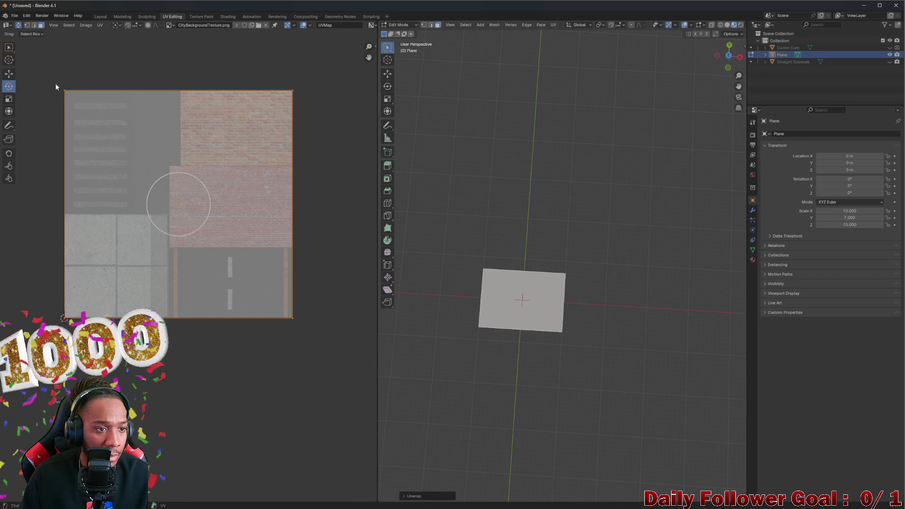
pyautogui.press('2')
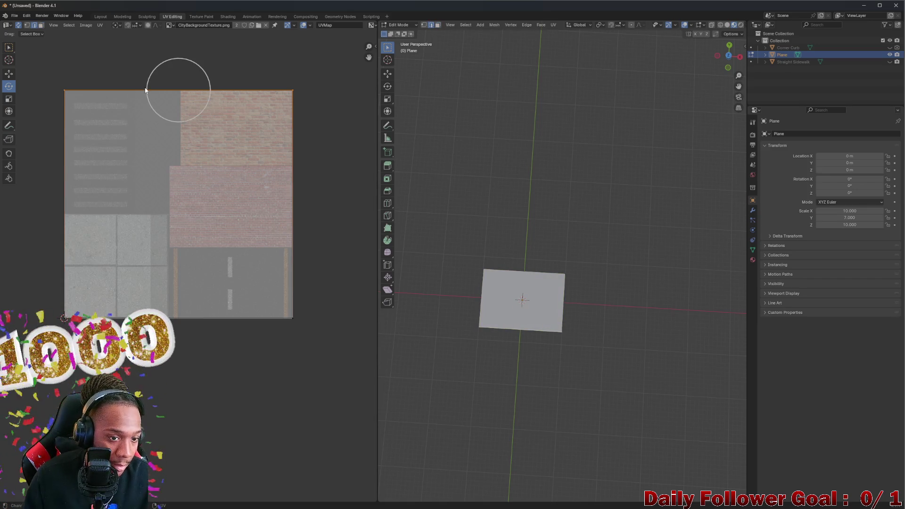
pyautogui.moveTo(145, 87)
pyautogui.mouseDown()
pyautogui.moveTo(154, 164)
pyautogui.moveTo(144, 161)
pyautogui.mouseUp()
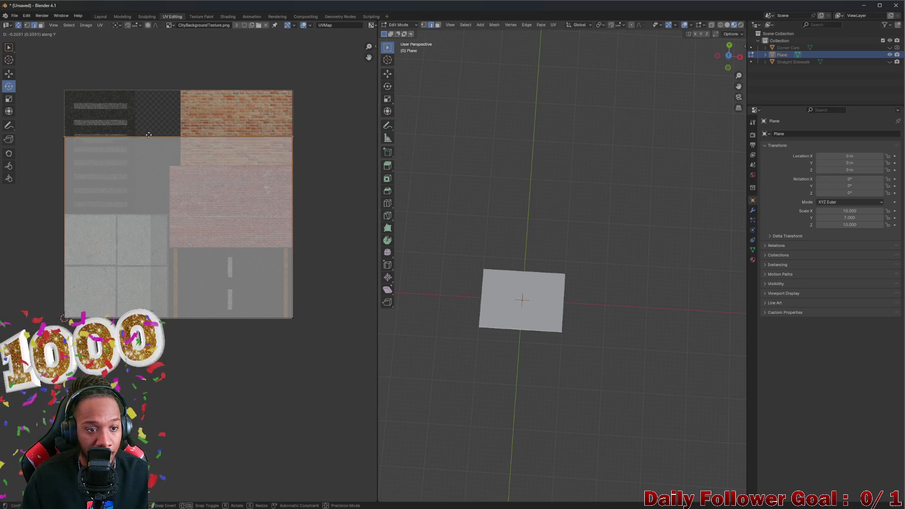
pyautogui.moveTo(144, 162); pyautogui.dragTo(185, 167)
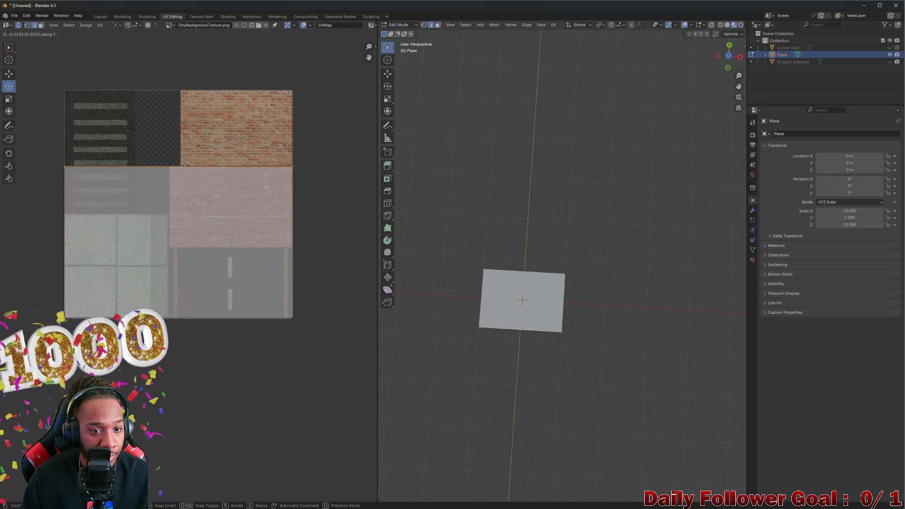
pyautogui.click(184, 161)
# - Move the selected UVs vertically (G, Y) onto the brick wall section of the atlas
pyautogui.press('c')
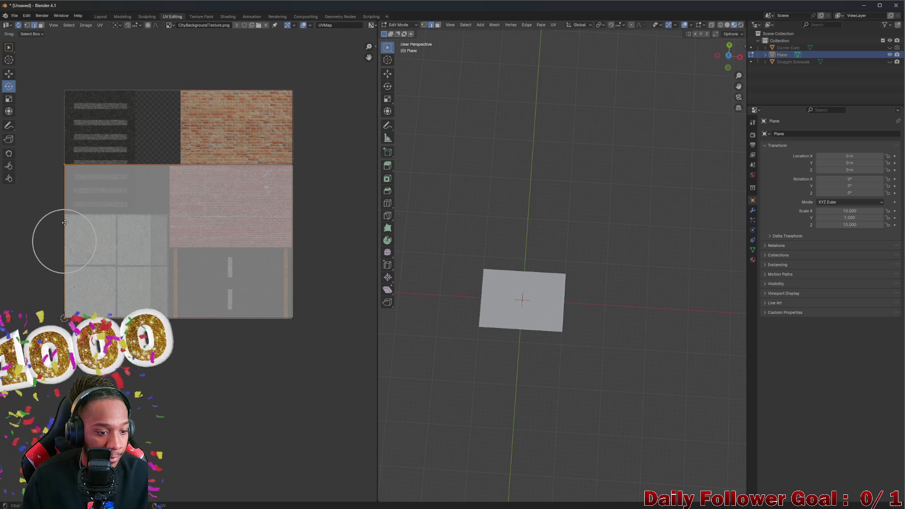
pyautogui.press('Escape')
pyautogui.press('g')
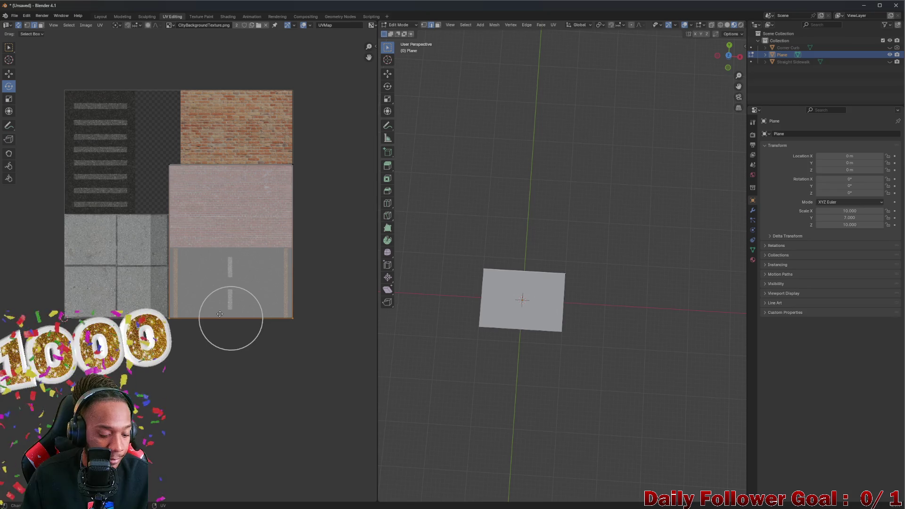
pyautogui.press('g')
pyautogui.press('y')
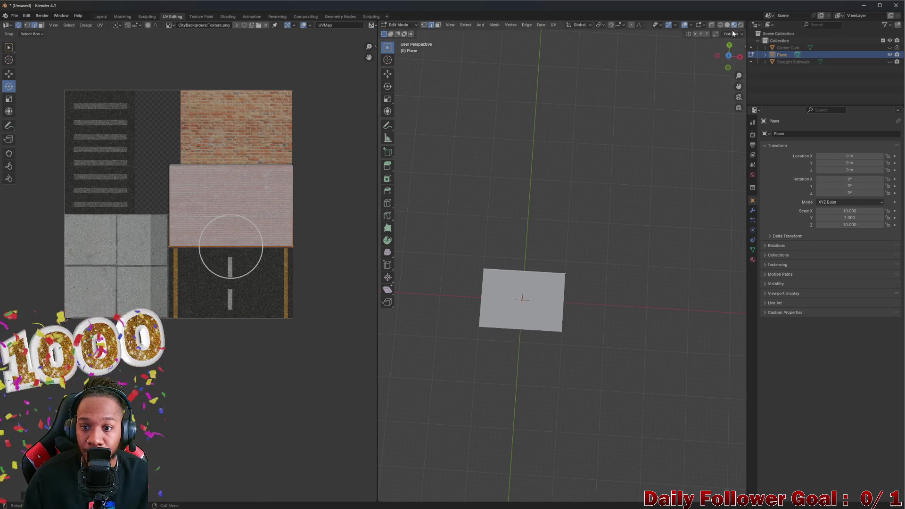
pyautogui.scroll(2, 339, 247)
pyautogui.moveTo(460, 227)
pyautogui.mouseDown(button='middle')
pyautogui.moveTo(490, 214)
pyautogui.moveTo(531, 162)
pyautogui.moveTo(529, 114)
pyautogui.moveTo(478, 234)
pyautogui.mouseUp(button='middle')
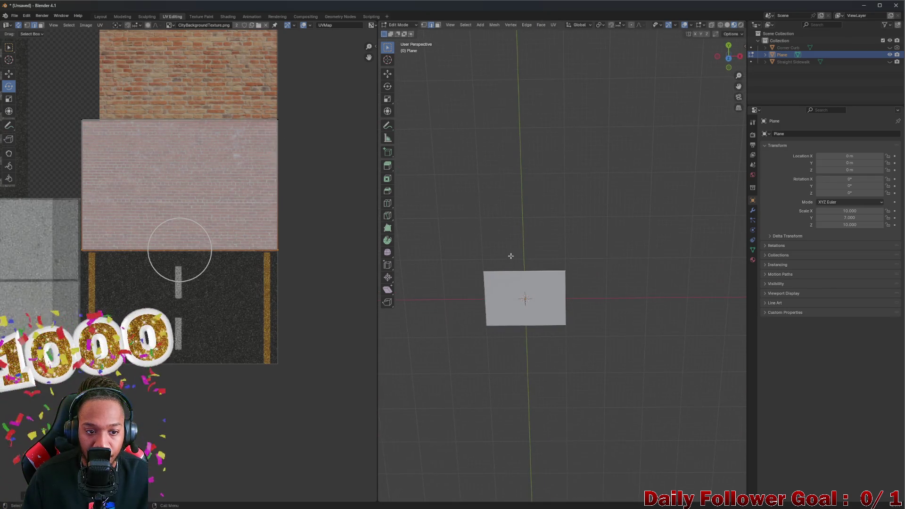
# - Assign the existing CityBackground material to the plane
pyautogui.click(753, 260)
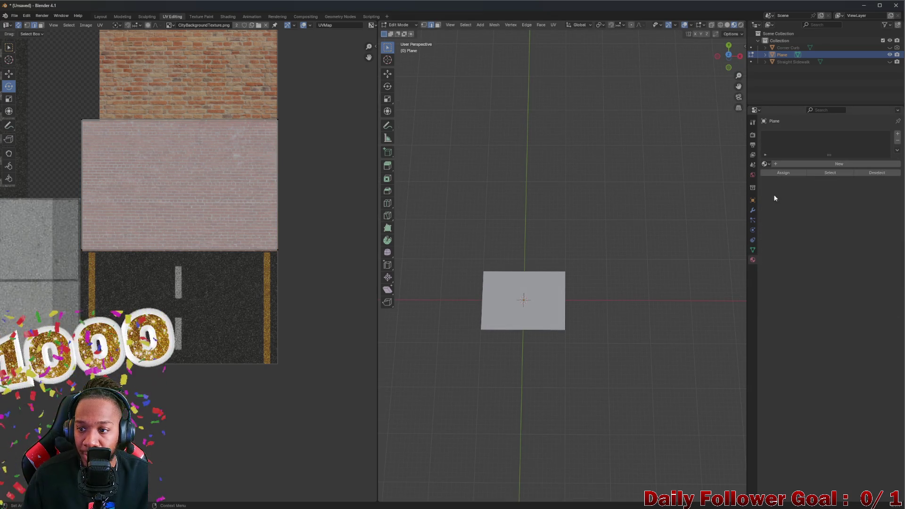
pyautogui.click(765, 164)
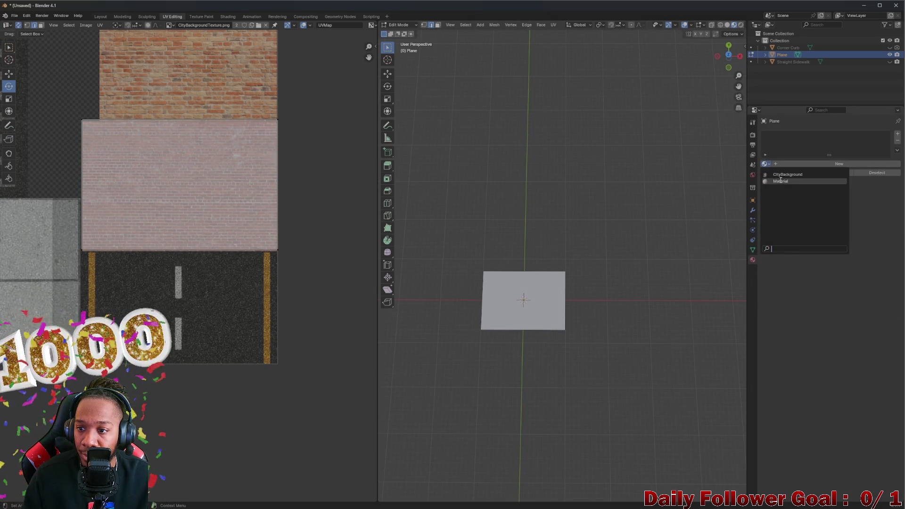
pyautogui.click(784, 174)
pyautogui.scroll(2, 626, 276)
pyautogui.scroll(3, 556, 323)
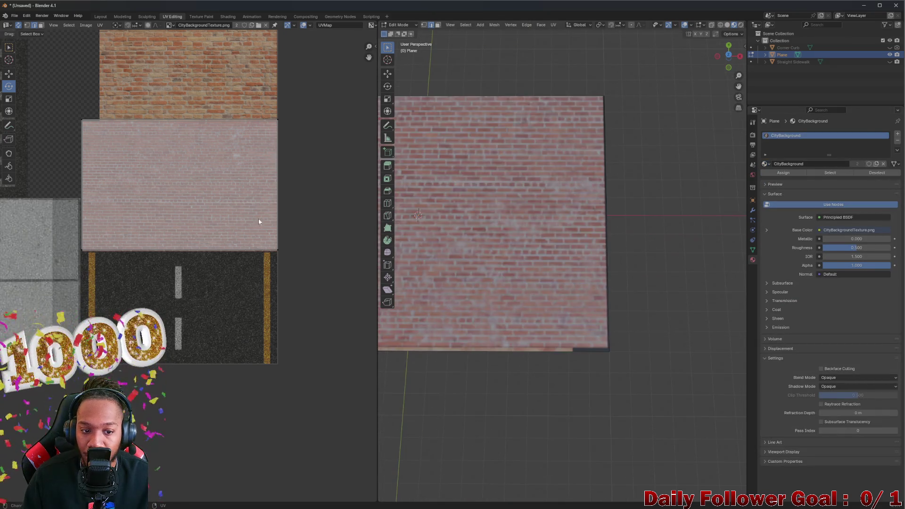
# - Nudge the plane's UV edge to the border of the brick tile
pyautogui.moveTo(269, 222); pyautogui.dragTo(316, 263, button='middle')
pyautogui.scroll(2, 316, 263)
pyautogui.moveTo(241, 246); pyautogui.dragTo(151, 240, button='middle')
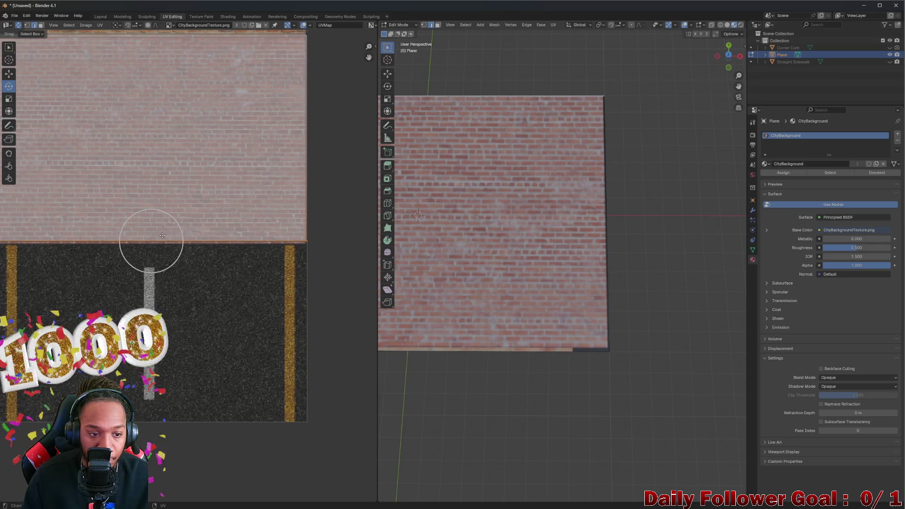
pyautogui.press('g')
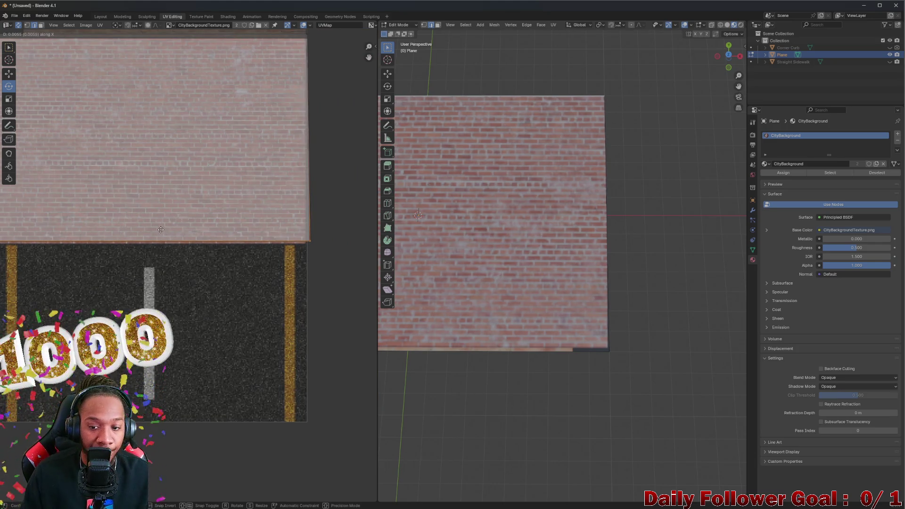
pyautogui.click(153, 209)
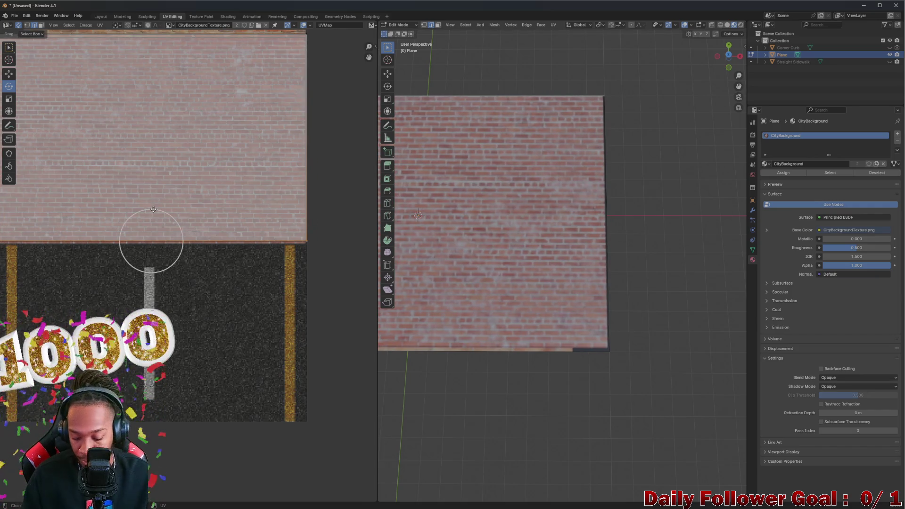
# - Move the UV edge up onto the pale brick tile and zoom out over the whole atlas
pyautogui.press('y')
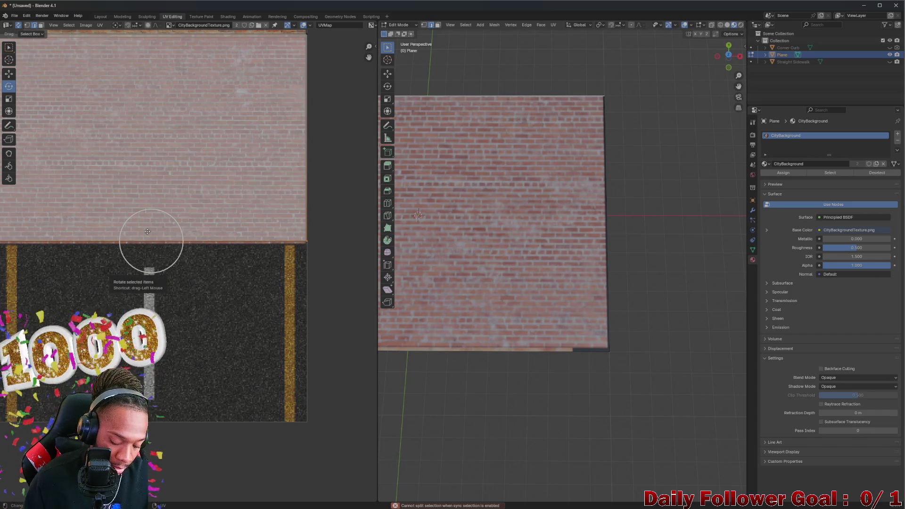
pyautogui.press('g')
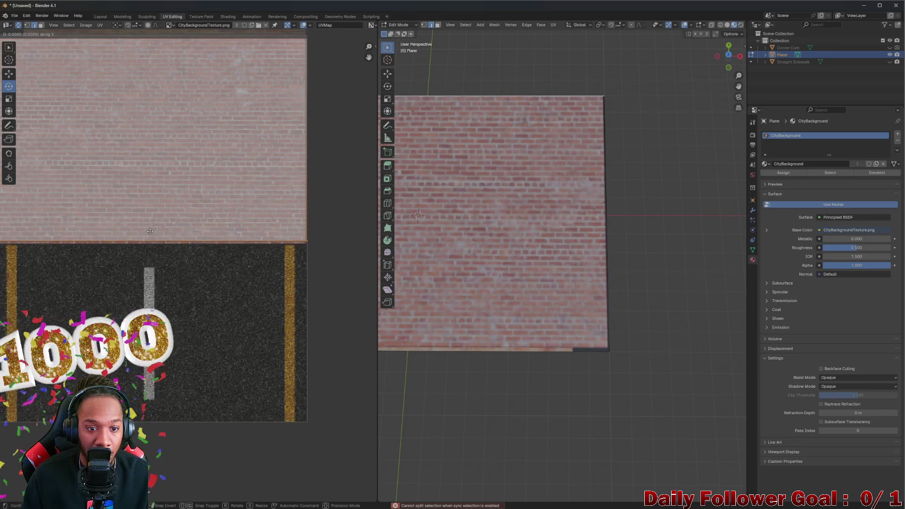
pyautogui.click(150, 231)
pyautogui.scroll(-3, 131, 191)
pyautogui.moveTo(130, 191); pyautogui.dragTo(155, 206, button='middle')
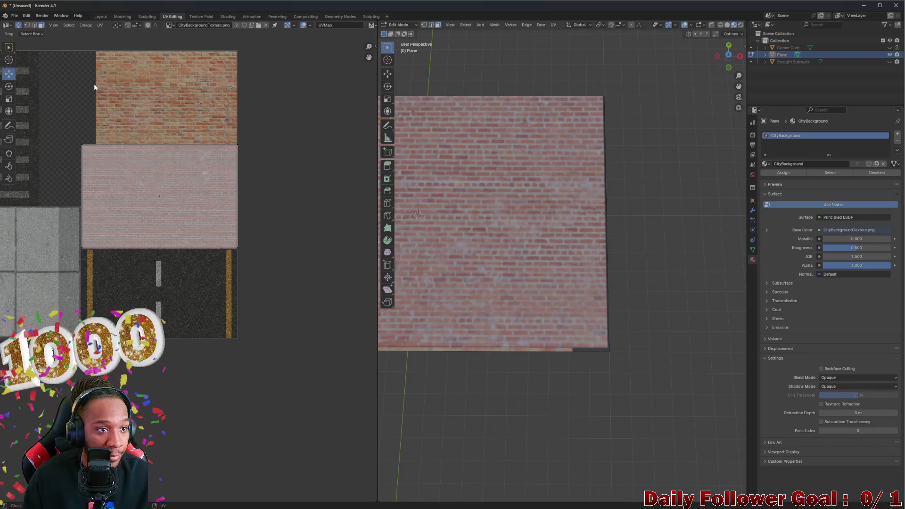
# - Rotate the plane's UV face 180° so the map sits upside down
pyautogui.click(164, 195)
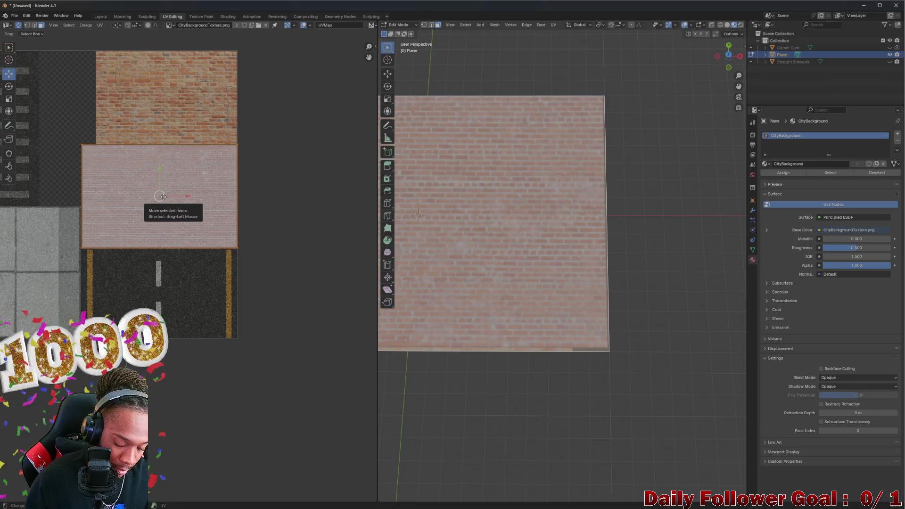
pyautogui.write('180')
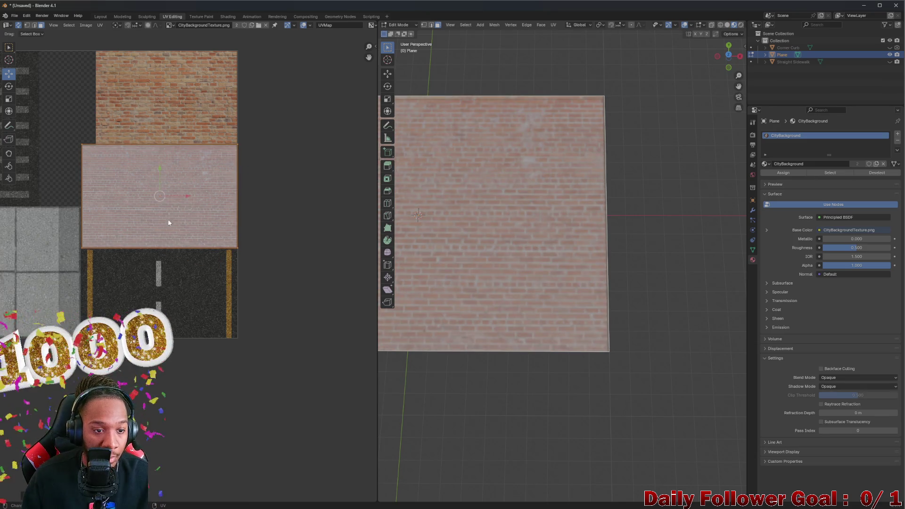
pyautogui.click(9, 86)
pyautogui.click(8, 74)
pyautogui.click(291, 199)
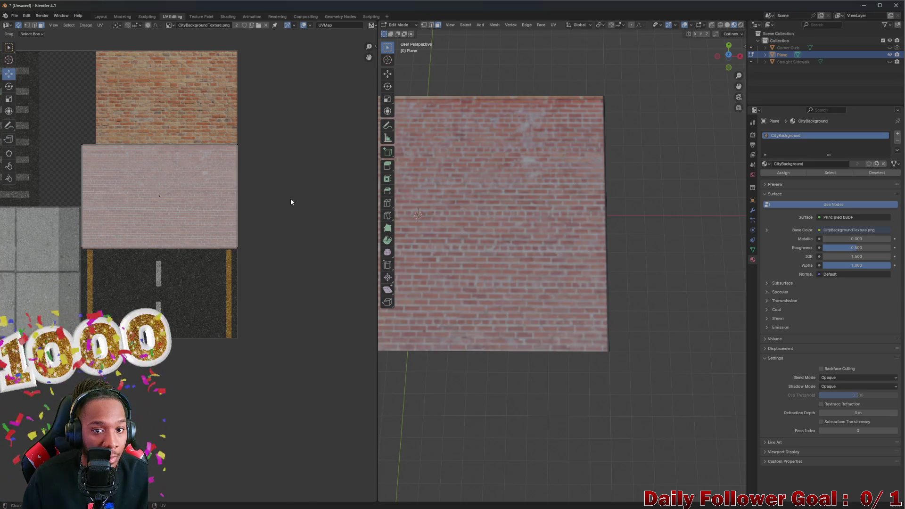
pyautogui.moveTo(601, 212); pyautogui.dragTo(711, 214, button='middle')
pyautogui.scroll(2, 94, 162)
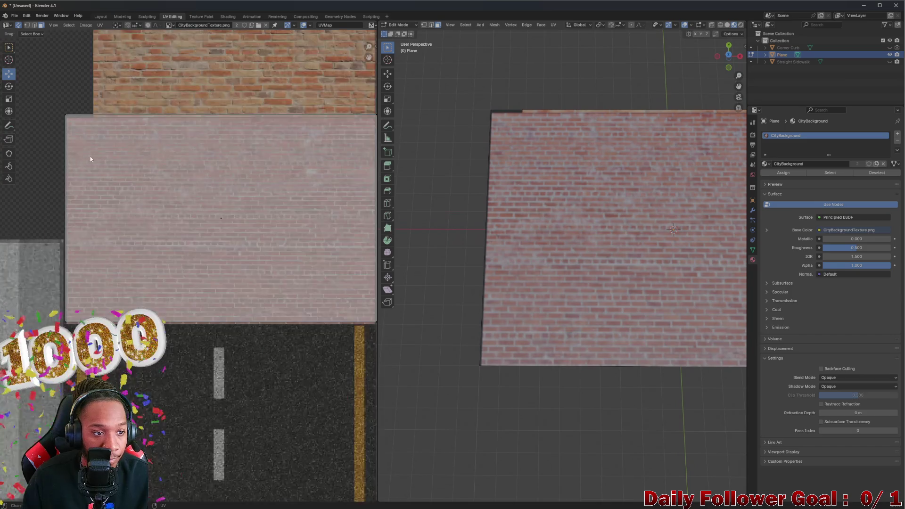
pyautogui.scroll(2, 92, 142)
pyautogui.scroll(2, 124, 147)
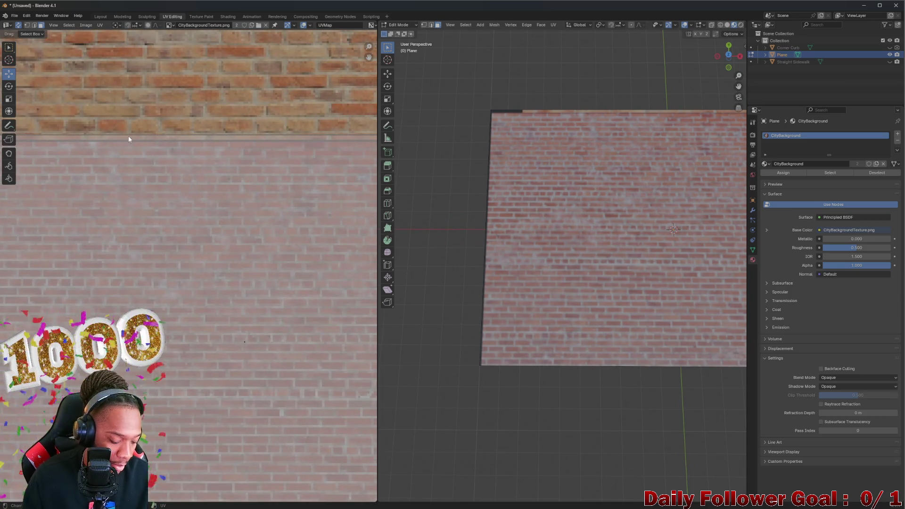
pyautogui.scroll(-2, 178, 147)
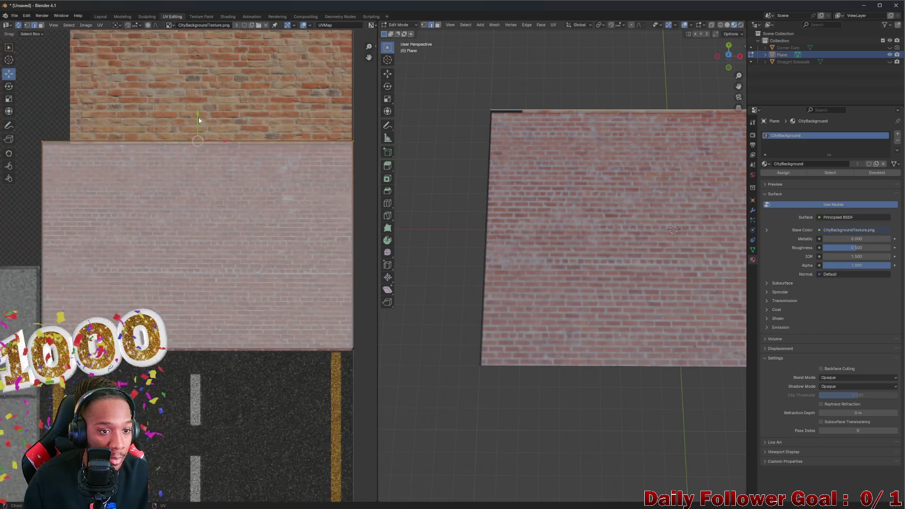
# - Nudge the UV tile down, right and its edge left to fit the pale brick tile exactly
pyautogui.press('g')
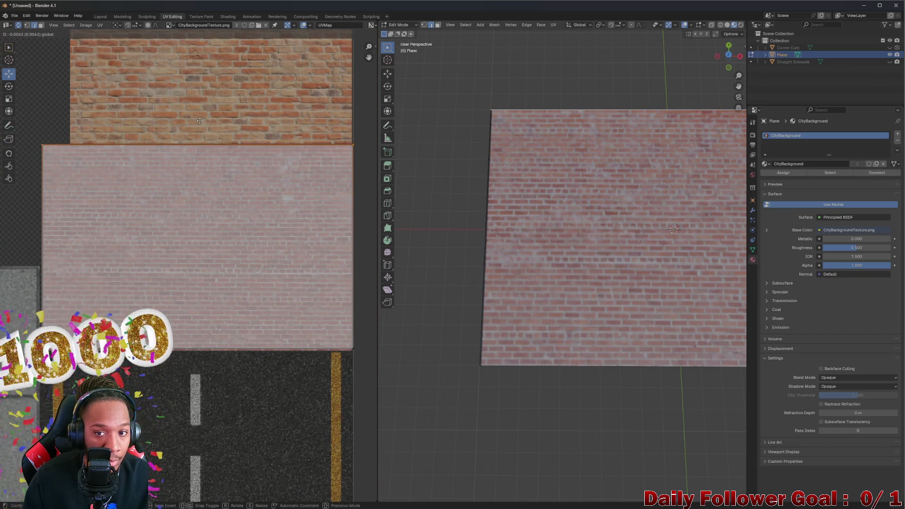
pyautogui.click(199, 122)
pyautogui.scroll(1, 43, 204)
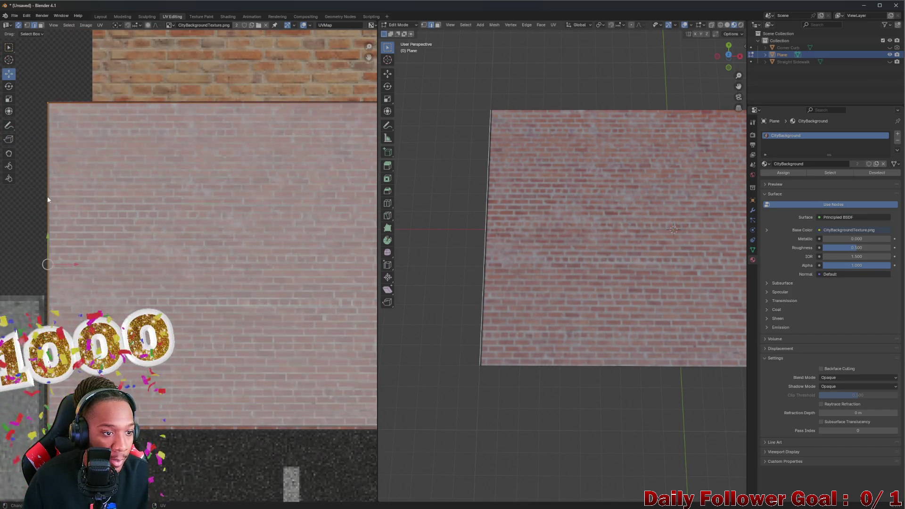
pyautogui.press('g')
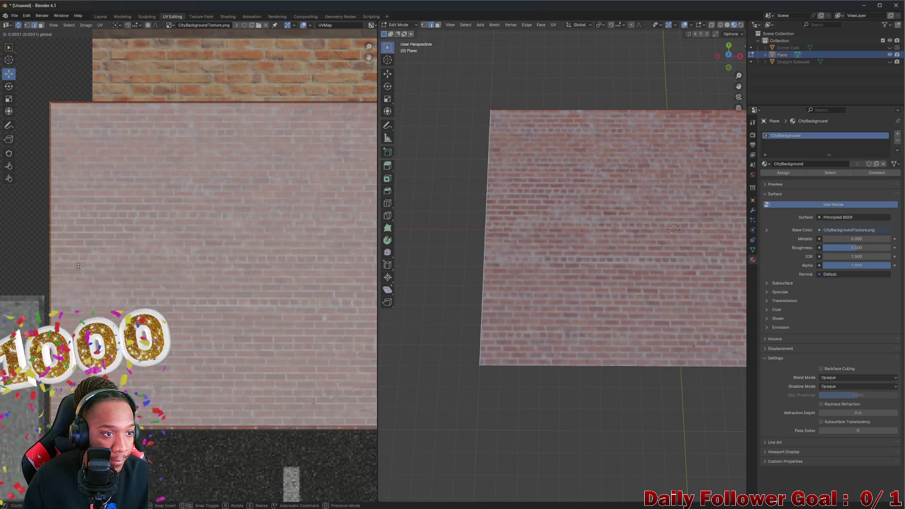
pyautogui.click(49, 262)
pyautogui.scroll(1, 28, 255)
pyautogui.scroll(1, 28, 255)
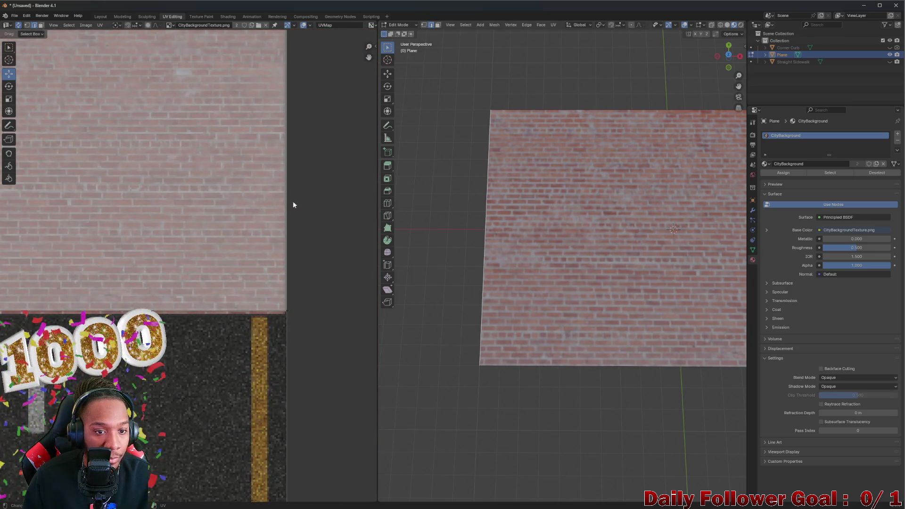
pyautogui.press('a')
pyautogui.press('g')
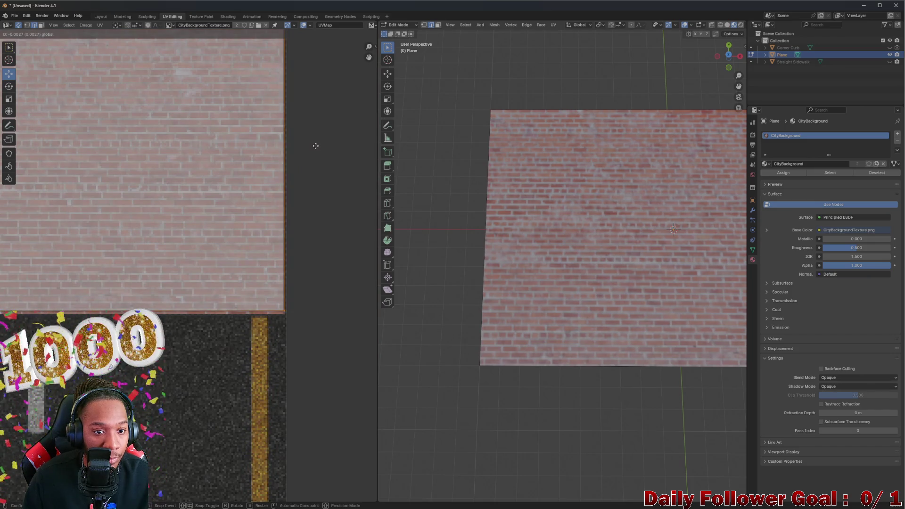
# - Confirm the brick plane's UV edge nudge, cancel a stray grab, and inspect the texture from several angles
pyautogui.click(314, 148)
pyautogui.moveTo(565, 283)
pyautogui.mouseDown(button='middle')
pyautogui.moveTo(590, 300)
pyautogui.moveTo(638, 256)
pyautogui.moveTo(608, 282)
pyautogui.mouseUp(button='middle')
pyautogui.scroll(3, 638, 256)
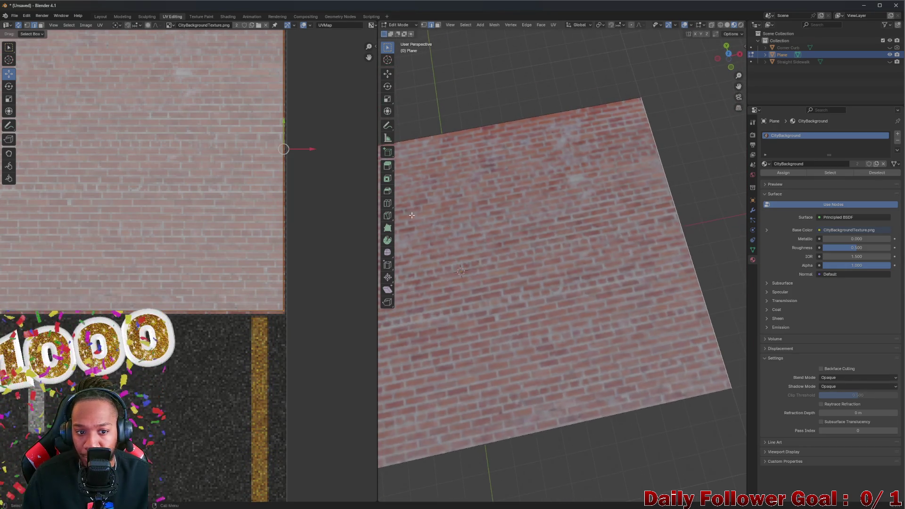
pyautogui.press('g')
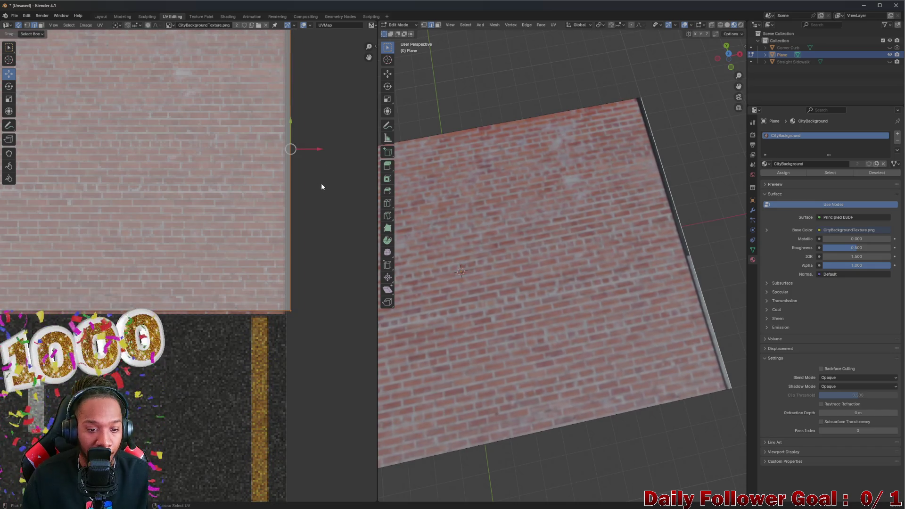
pyautogui.rightClick(320, 184)
pyautogui.moveTo(321, 184); pyautogui.dragTo(332, 163, button='middle')
pyautogui.moveTo(537, 233)
pyautogui.mouseDown(button='middle')
pyautogui.moveTo(564, 267)
pyautogui.moveTo(534, 280)
pyautogui.mouseUp(button='middle')
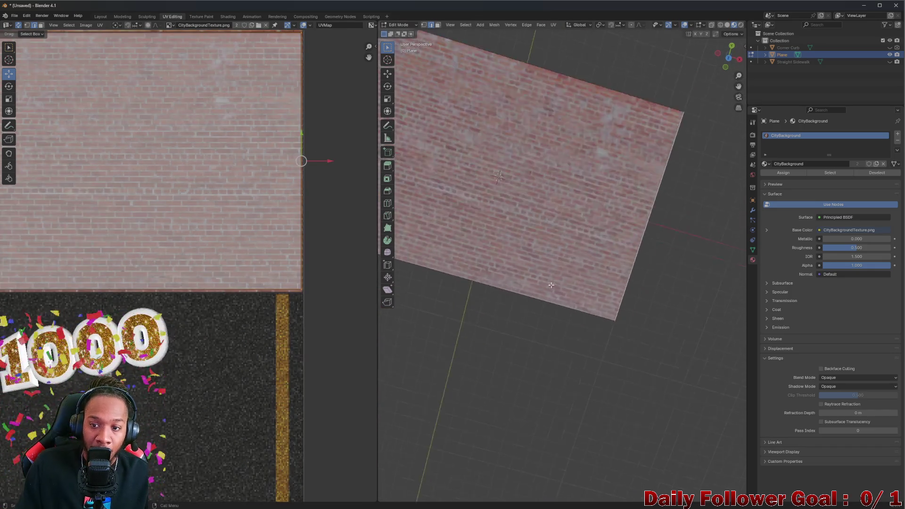
pyautogui.scroll(-5, 533, 279)
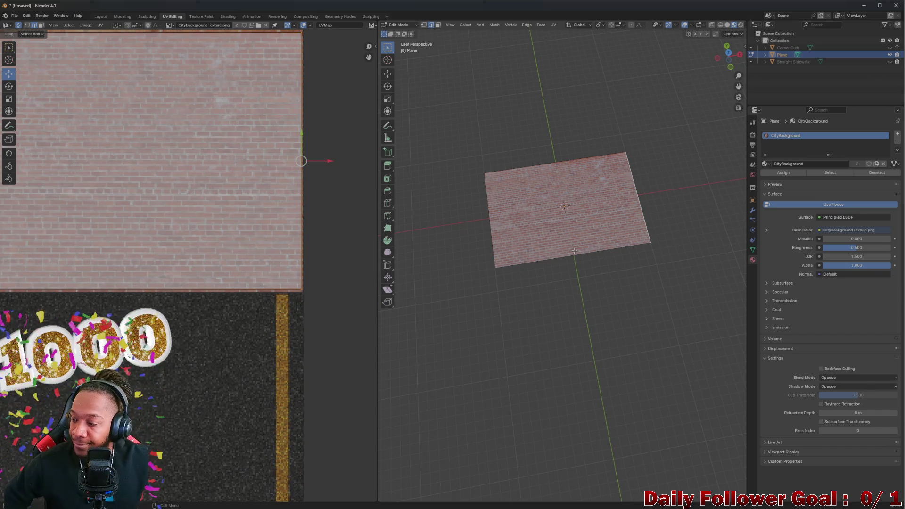
pyautogui.scroll(-5, 145, 319)
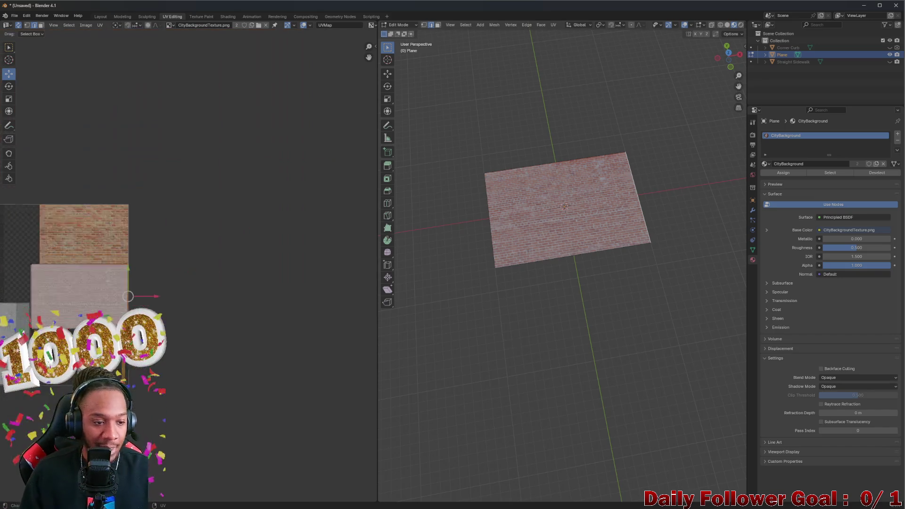
pyautogui.moveTo(138, 327); pyautogui.dragTo(230, 307, button='middle')
pyautogui.scroll(4, 230, 307)
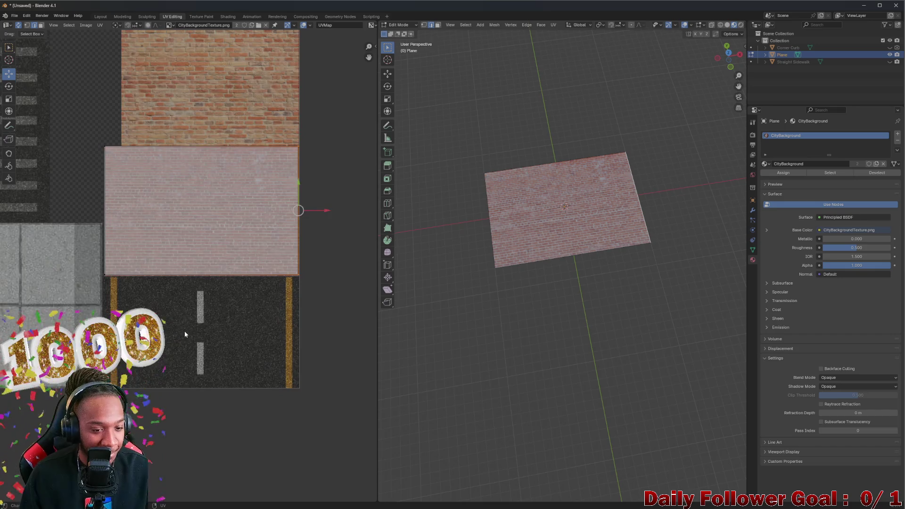
pyautogui.scroll(-2, 190, 330)
pyautogui.scroll(3, 189, 331)
pyautogui.scroll(-2, 431, 247)
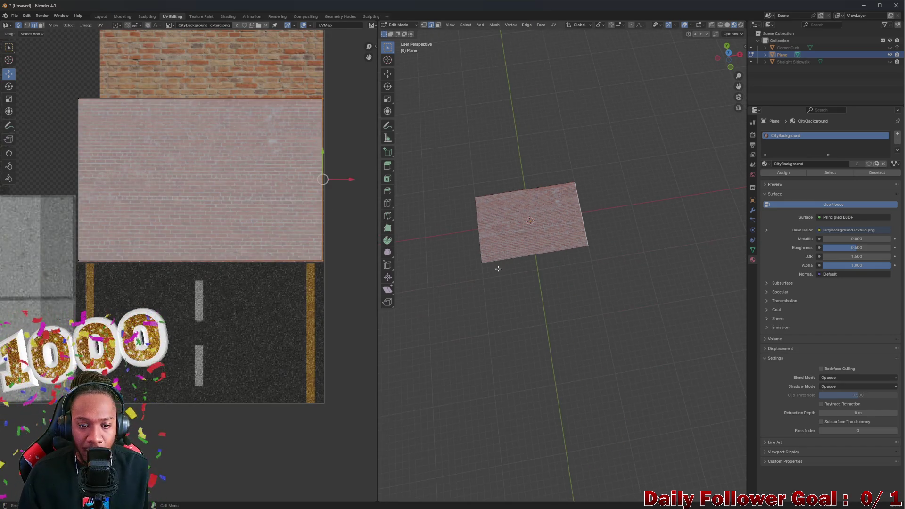
pyautogui.moveTo(459, 241); pyautogui.dragTo(505, 217, button='middle')
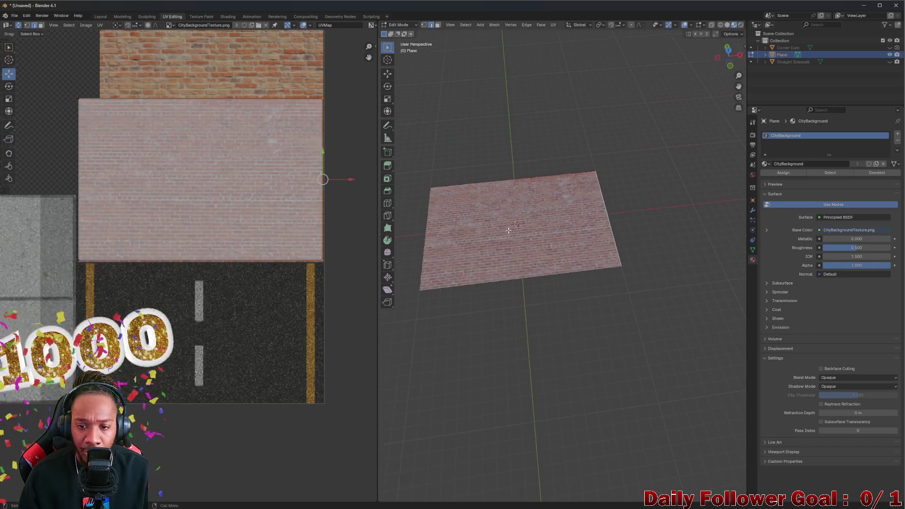
pyautogui.scroll(3, 505, 217)
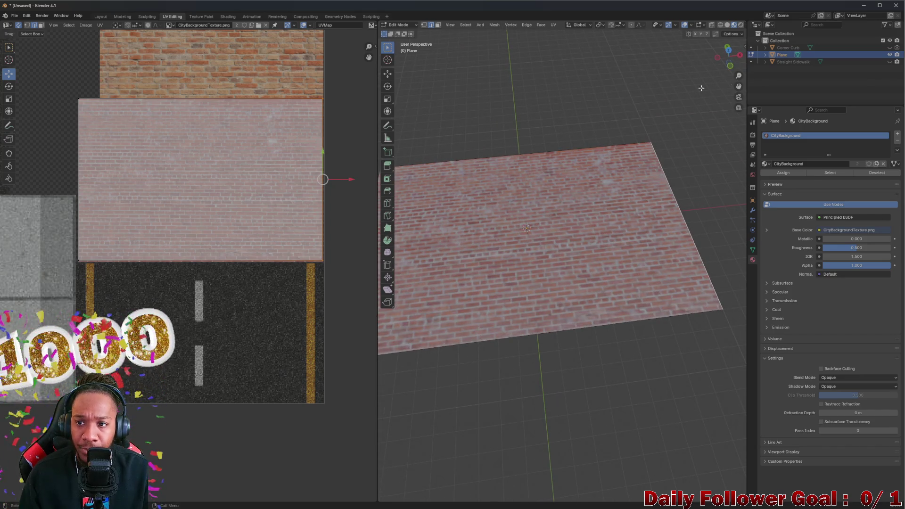
# - Return to the main Layout workspace with the brick plane's editing finished
pyautogui.click(14, 15)
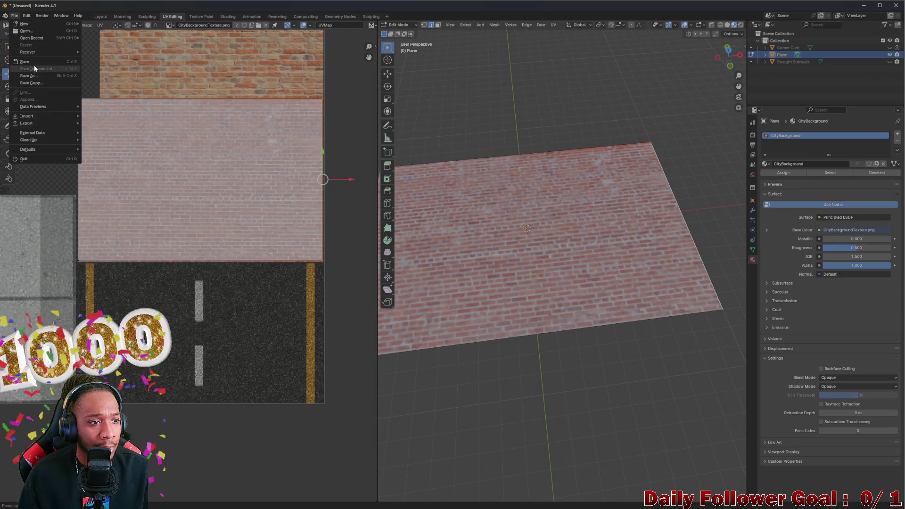
pyautogui.click(102, 16)
pyautogui.moveTo(158, 124); pyautogui.dragTo(376, 127, button='middle')
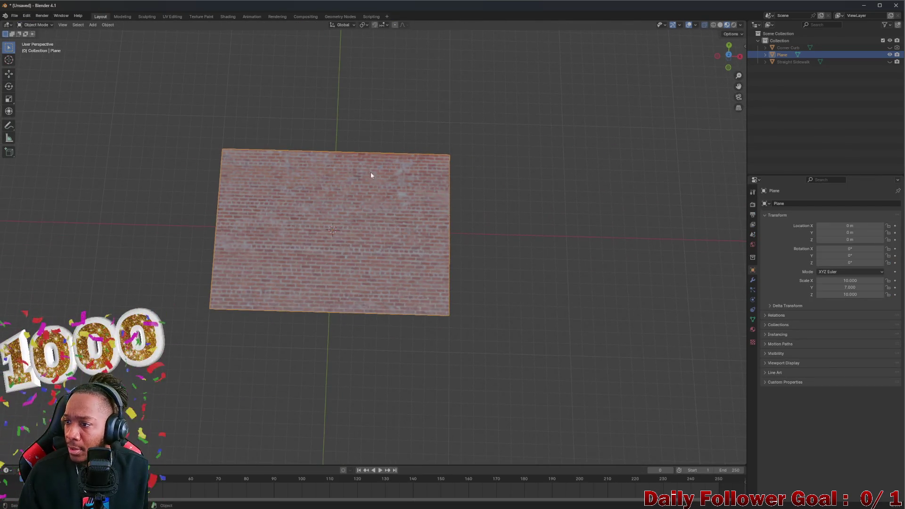
pyautogui.scroll(1, 489, 133)
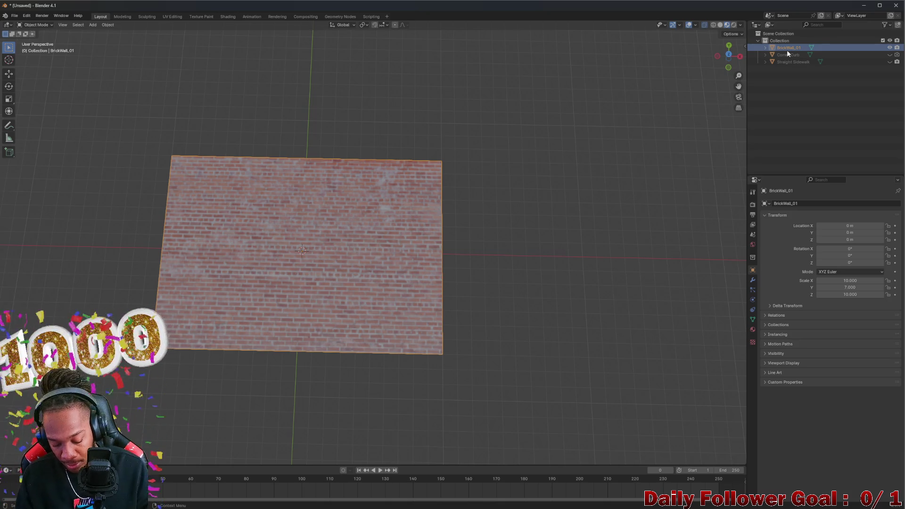
# - Paste a copy of the BrickWall_01 plane to become the Street object
pyautogui.hotkey('ctrl', 'v')
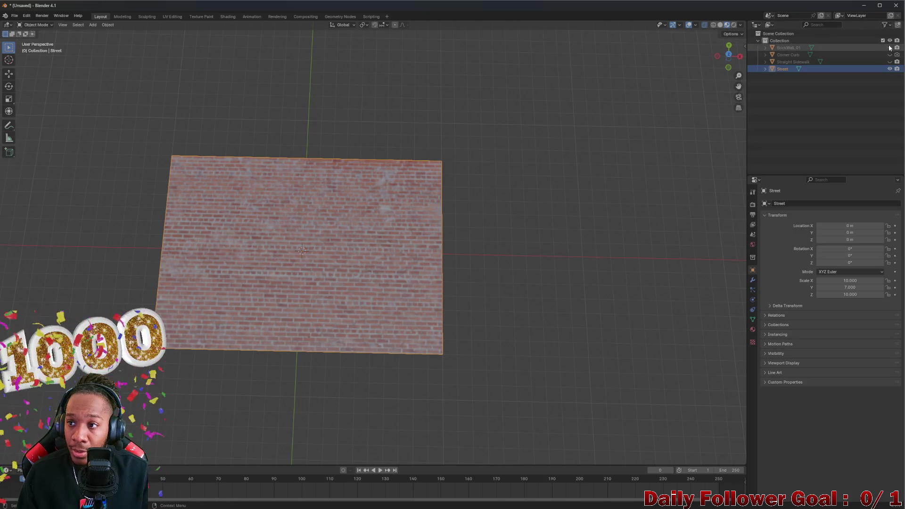
# - Select the Street plane's UVs and move the island down onto the asphalt road section of the atlas
pyautogui.click(172, 16)
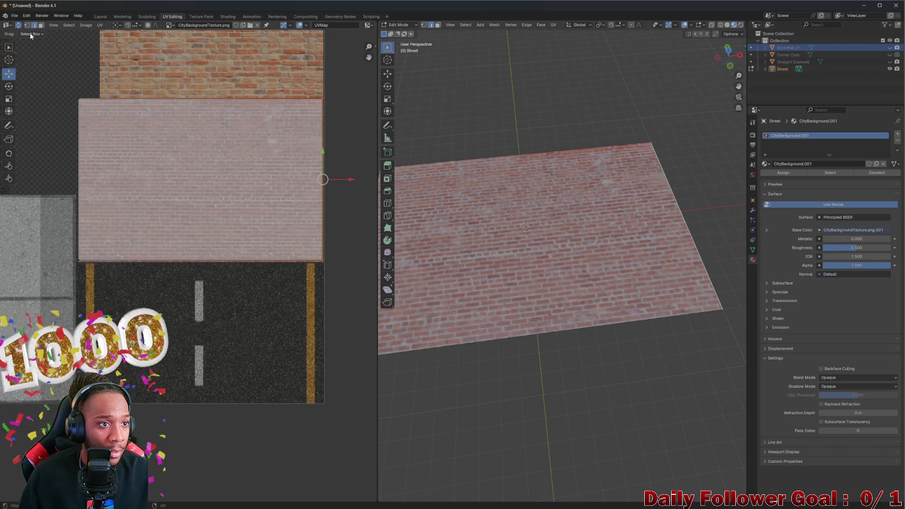
pyautogui.press('a')
pyautogui.moveTo(199, 152); pyautogui.dragTo(218, 294)
pyautogui.click(223, 293)
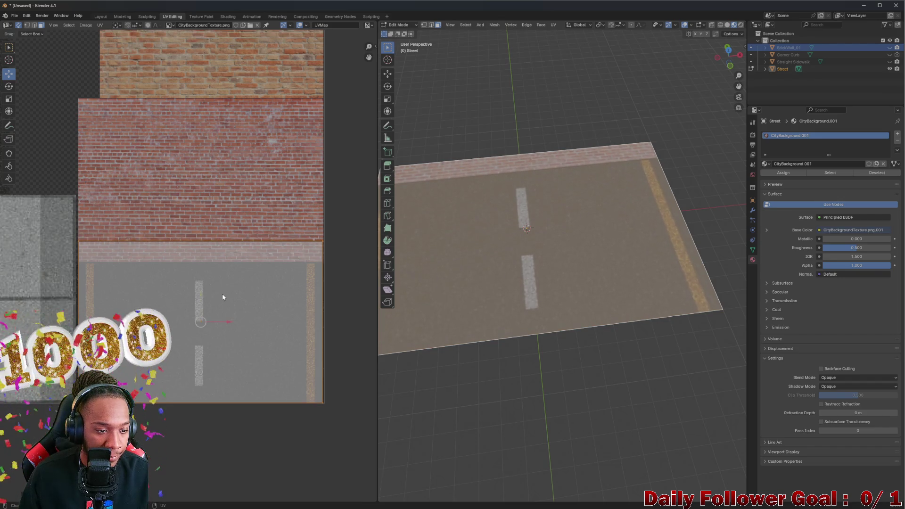
pyautogui.press('g')
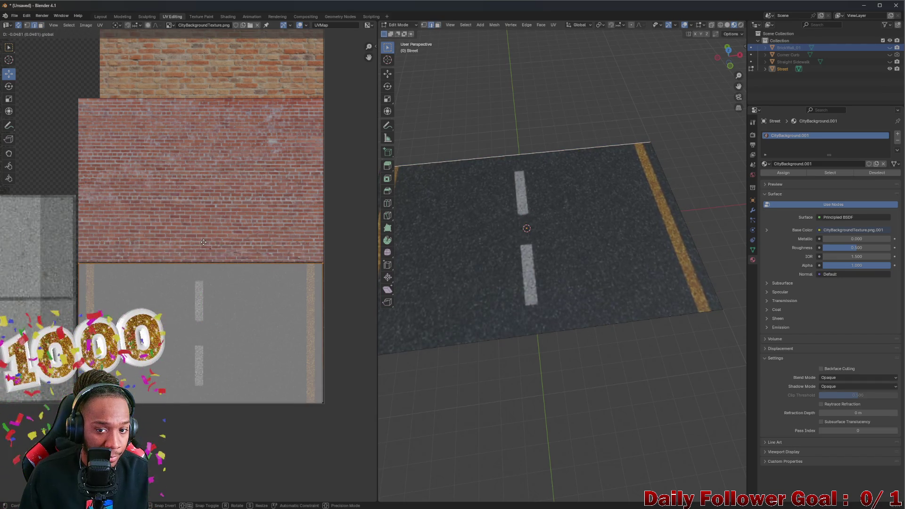
pyautogui.click(203, 242)
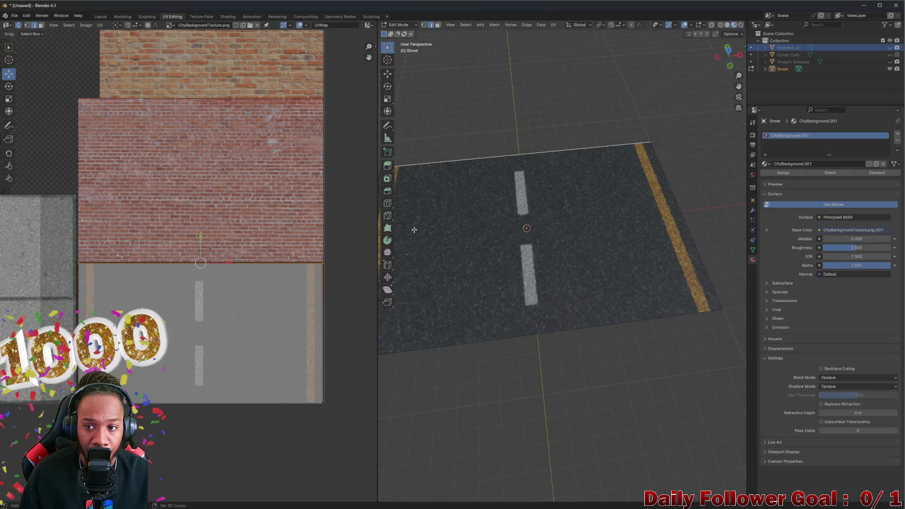
pyautogui.moveTo(414, 228); pyautogui.dragTo(584, 204, button='middle')
pyautogui.scroll(3, 261, 285)
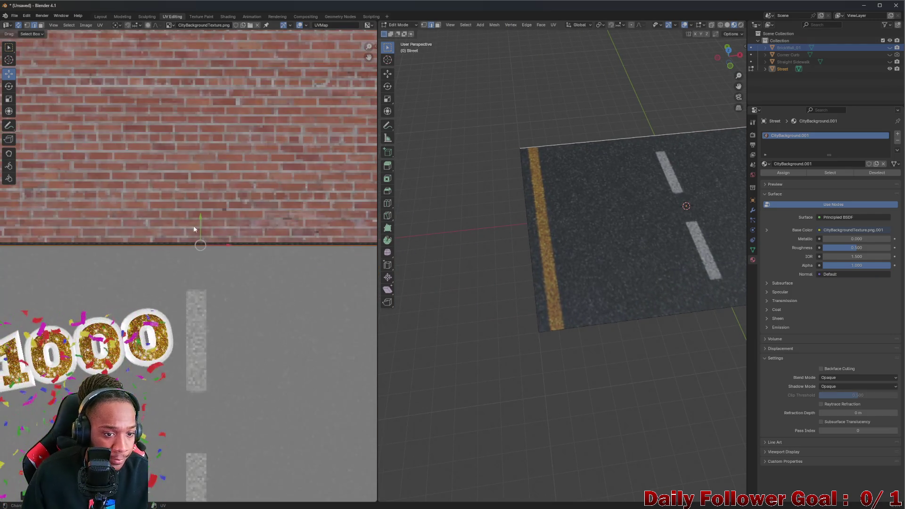
# - Trim the island's placement on the road markings, check it from several angles, and leave edit mode
pyautogui.press('g')
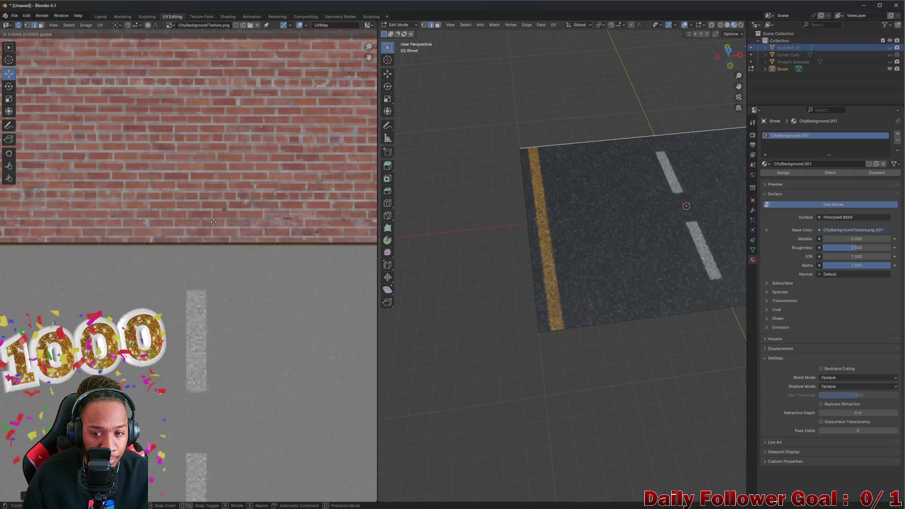
pyautogui.click(197, 237)
pyautogui.scroll(-2, 196, 238)
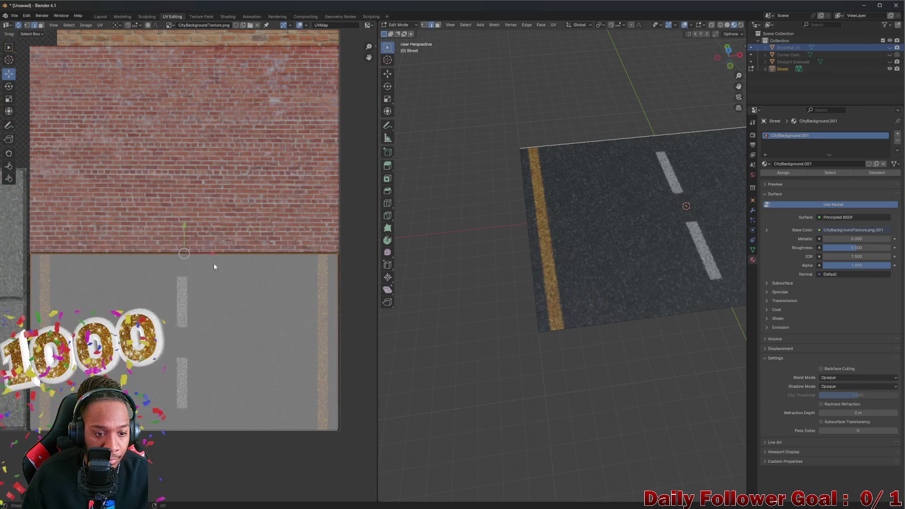
pyautogui.moveTo(552, 275)
pyautogui.mouseDown(button='middle')
pyautogui.moveTo(616, 274)
pyautogui.moveTo(591, 210)
pyautogui.moveTo(511, 203)
pyautogui.mouseUp(button='middle')
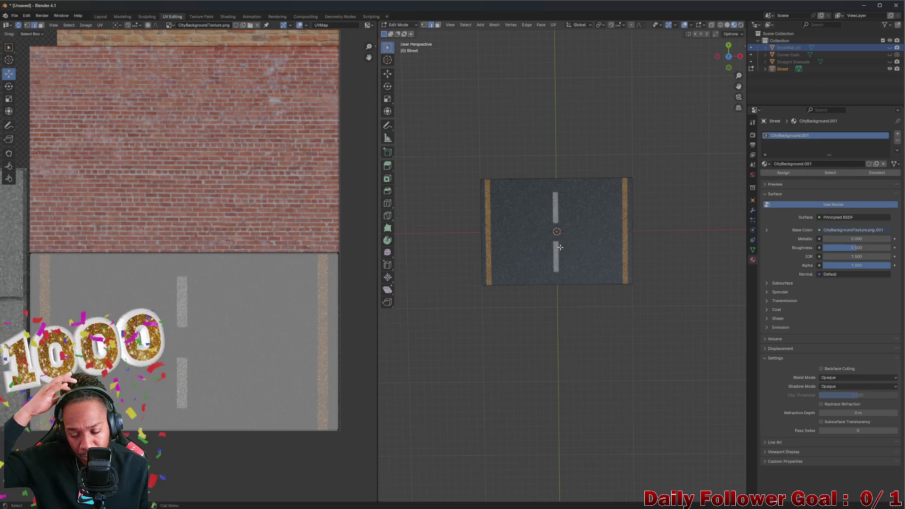
pyautogui.moveTo(557, 245)
pyautogui.mouseDown(button='middle')
pyautogui.moveTo(628, 337)
pyautogui.moveTo(466, 210)
pyautogui.moveTo(435, 195)
pyautogui.mouseUp(button='middle')
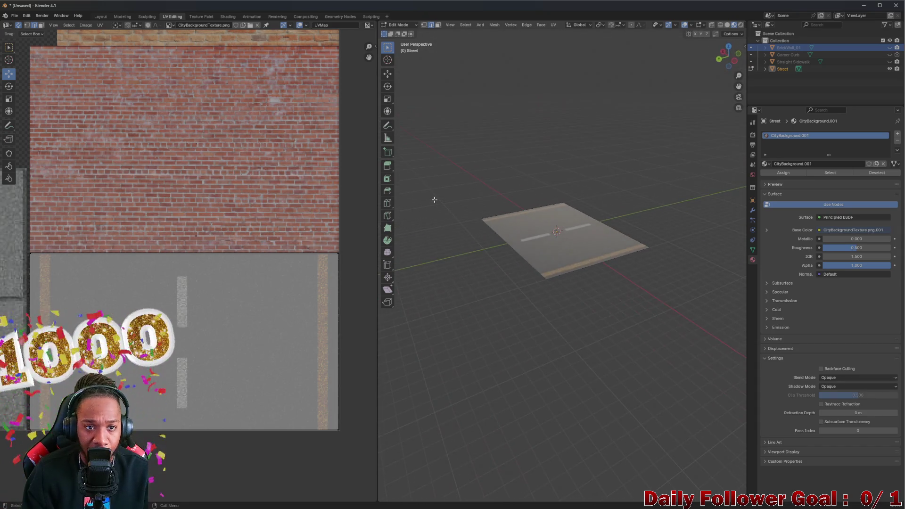
pyautogui.scroll(-2, 154, 214)
pyautogui.scroll(3, 192, 207)
pyautogui.moveTo(703, 218)
pyautogui.mouseDown(button='middle')
pyautogui.moveTo(682, 253)
pyautogui.moveTo(734, 234)
pyautogui.mouseUp(button='middle')
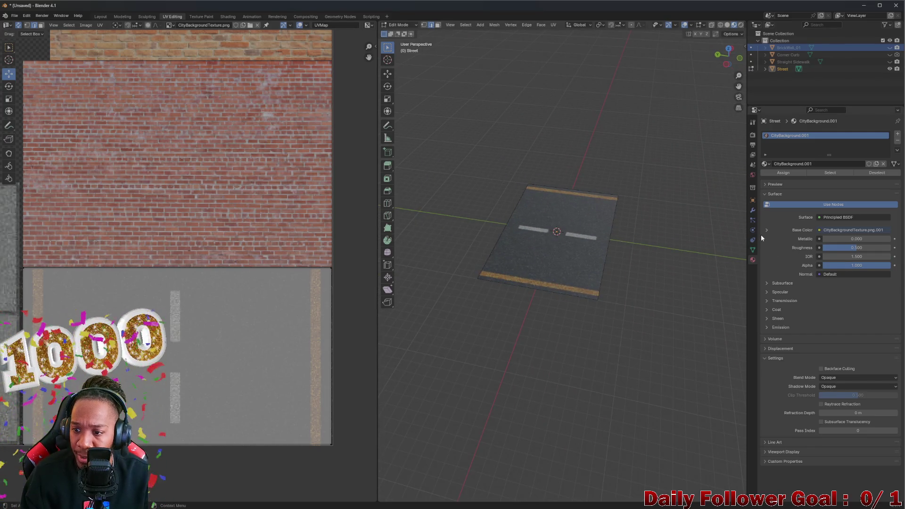
pyautogui.scroll(-5, 767, 228)
pyautogui.scroll(5, 766, 228)
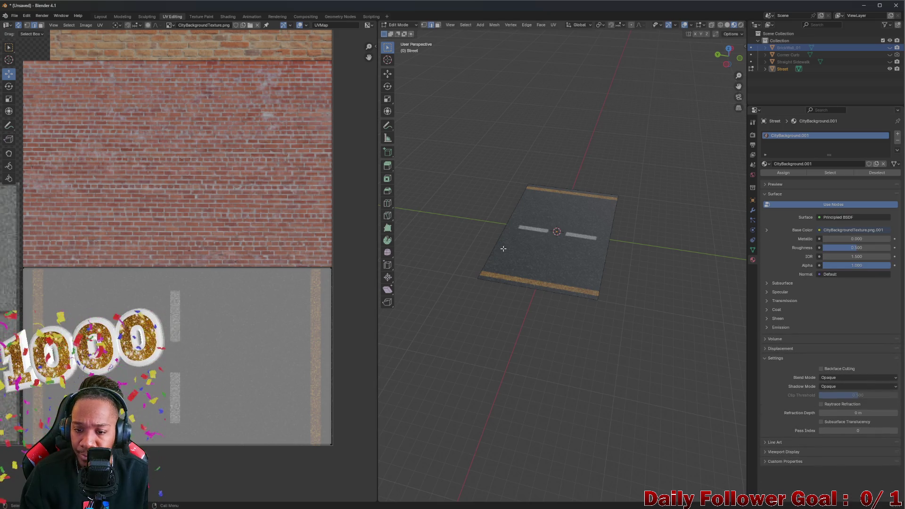
pyautogui.moveTo(503, 248); pyautogui.dragTo(527, 244, button='middle')
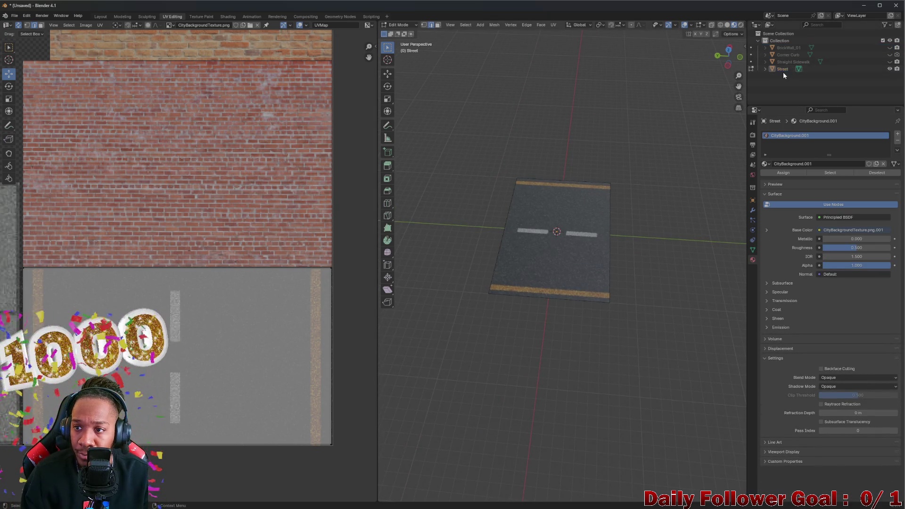
pyautogui.press('Tab')
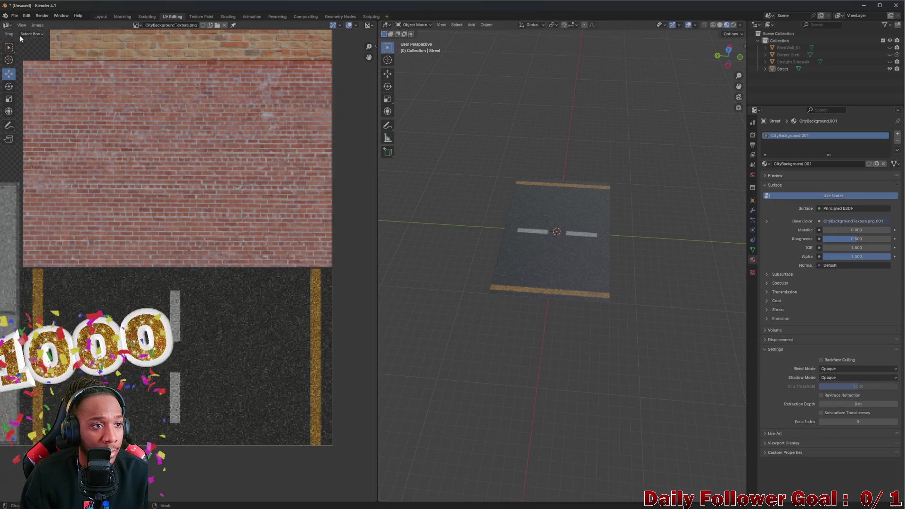
# - In the Layout workspace, duplicate the Street plane along Y and repeat to trial several road tiles
pyautogui.click(99, 17)
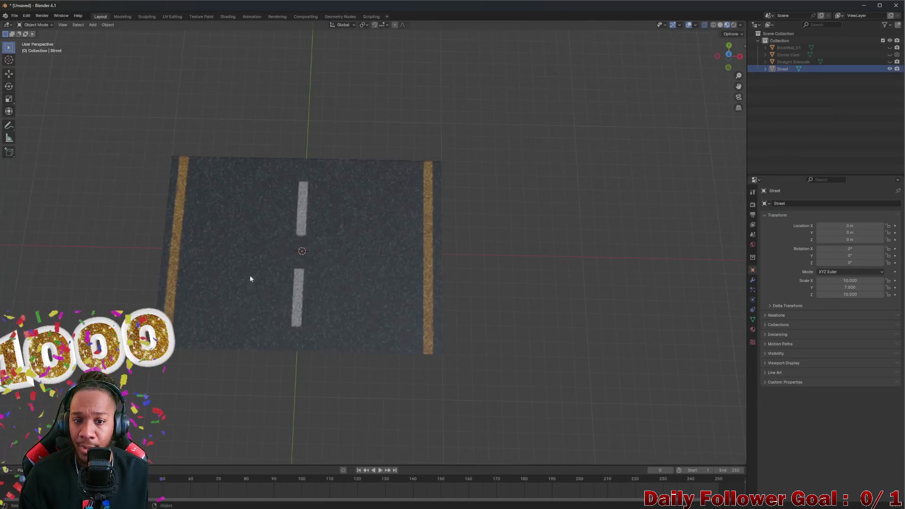
pyautogui.moveTo(266, 269); pyautogui.dragTo(306, 251, button='middle')
pyautogui.moveTo(359, 265)
pyautogui.mouseDown(button='middle')
pyautogui.moveTo(343, 218)
pyautogui.moveTo(367, 257)
pyautogui.moveTo(353, 271)
pyautogui.mouseUp(button='middle')
pyautogui.scroll(3, 359, 274)
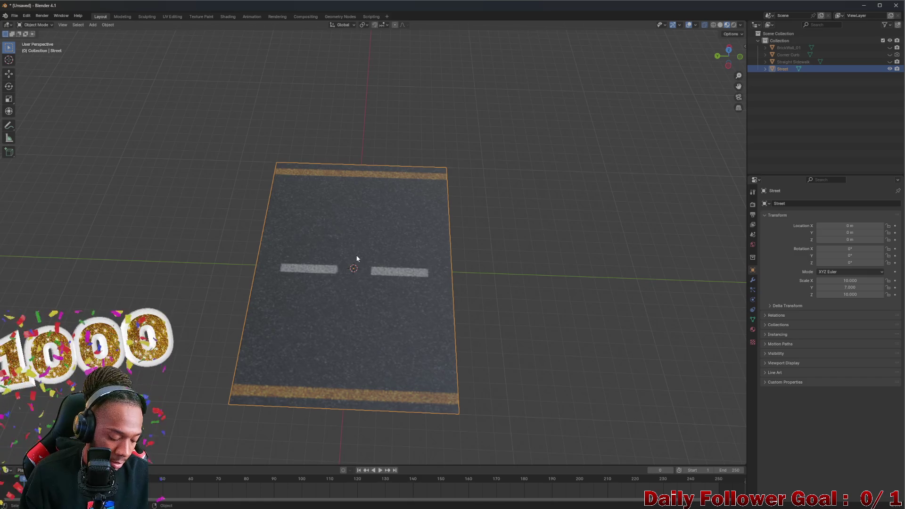
pyautogui.hotkey('shift', 'd')
pyautogui.press('y')
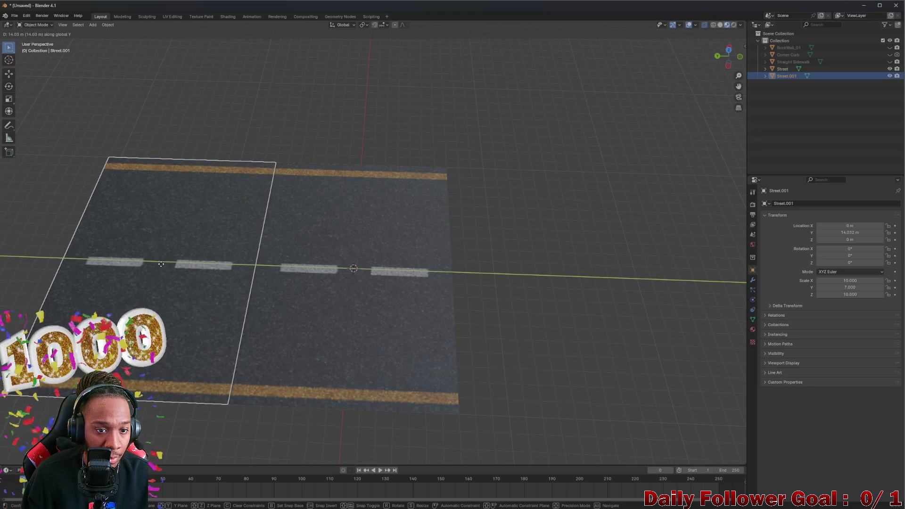
pyautogui.click(154, 290)
pyautogui.scroll(-2, 152, 303)
pyautogui.moveTo(152, 303)
pyautogui.keyDown('shift'); pyautogui.mouseDown(button='middle')
pyautogui.moveTo(216, 292)
pyautogui.moveTo(175, 333)
pyautogui.moveTo(303, 330)
pyautogui.mouseUp(button='middle'); pyautogui.keyUp('shift')
pyautogui.hotkey('shift', 'r')
pyautogui.hotkey('shift', 'r')
pyautogui.hotkey('shift', 'r')
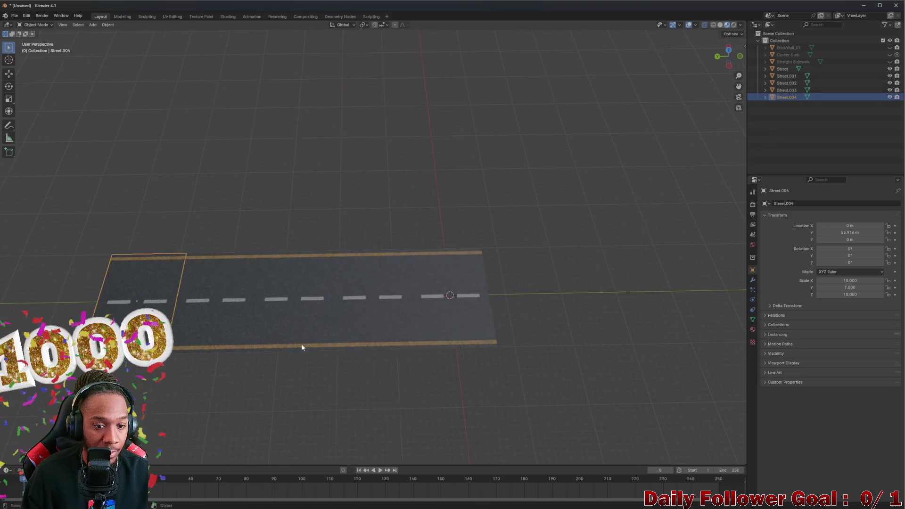
# - Undo the trial copies so only the original Street remains, then head to UV Editing
pyautogui.click(318, 370)
pyautogui.moveTo(319, 370)
pyautogui.mouseDown(button='middle')
pyautogui.moveTo(229, 344)
pyautogui.moveTo(329, 374)
pyautogui.moveTo(379, 318)
pyautogui.moveTo(252, 368)
pyautogui.moveTo(290, 328)
pyautogui.moveTo(326, 314)
pyautogui.moveTo(272, 313)
pyautogui.mouseUp(button='middle')
pyautogui.hotkey('ctrl', 'z')
pyautogui.hotkey('ctrl', 'z')
pyautogui.hotkey('ctrl', 'z')
pyautogui.hotkey('ctrl', 'z')
pyautogui.hotkey('ctrl', 'z')
pyautogui.moveTo(319, 297)
pyautogui.mouseDown(button='middle')
pyautogui.moveTo(475, 253)
pyautogui.moveTo(580, 199)
pyautogui.mouseUp(button='middle')
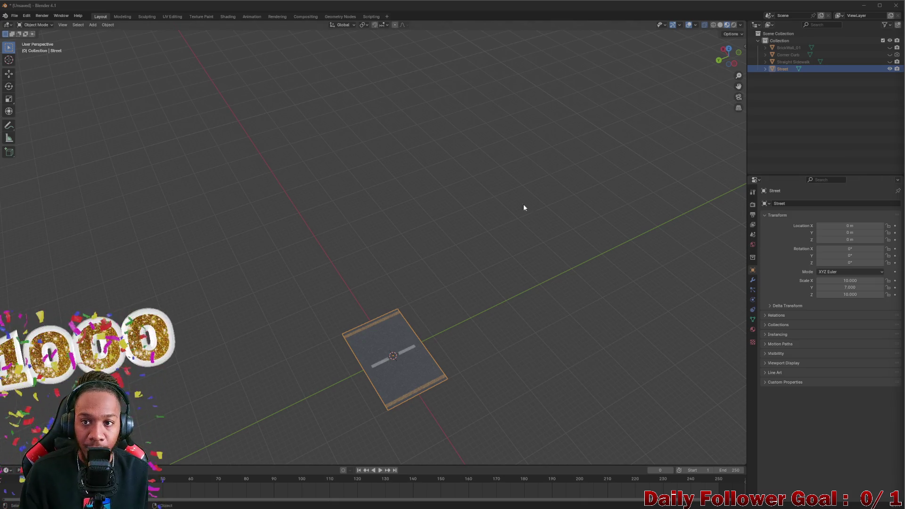
pyautogui.moveTo(525, 204); pyautogui.dragTo(182, 3, button='middle')
pyautogui.click(170, 17)
pyautogui.scroll(-2, 198, 148)
pyautogui.scroll(-3, 191, 140)
pyautogui.scroll(3, 222, 152)
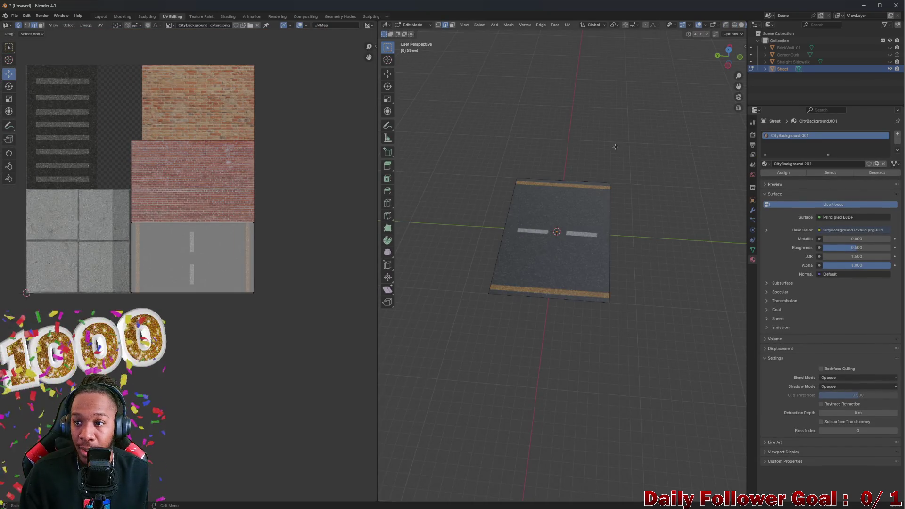
pyautogui.moveTo(615, 146); pyautogui.dragTo(491, 117, button='middle')
pyautogui.press('Tab')
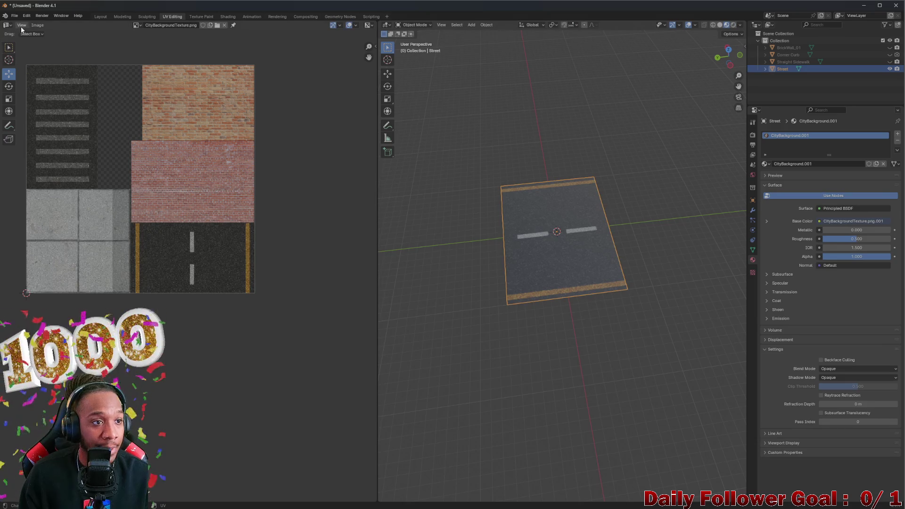
pyautogui.click(100, 16)
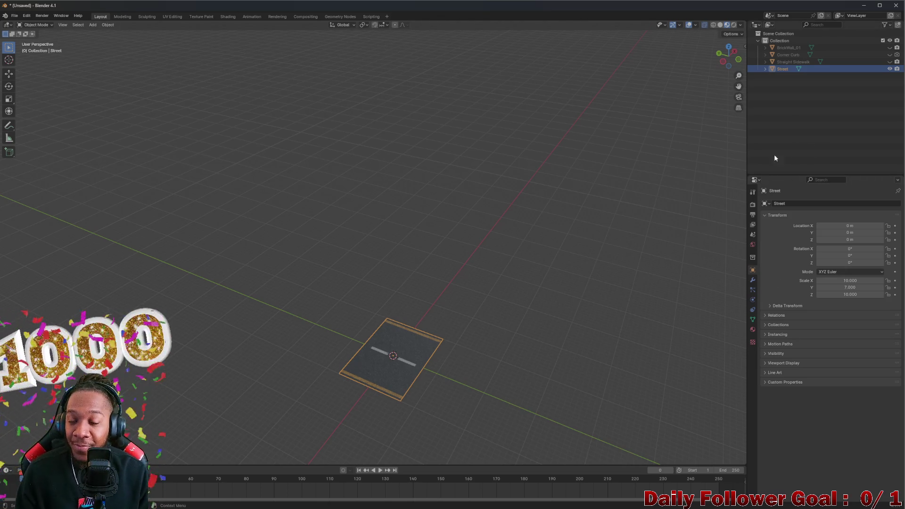
# - Copy and paste the Street object, rename the copy BrickWall_02, and hide the original Street
pyautogui.click(786, 70)
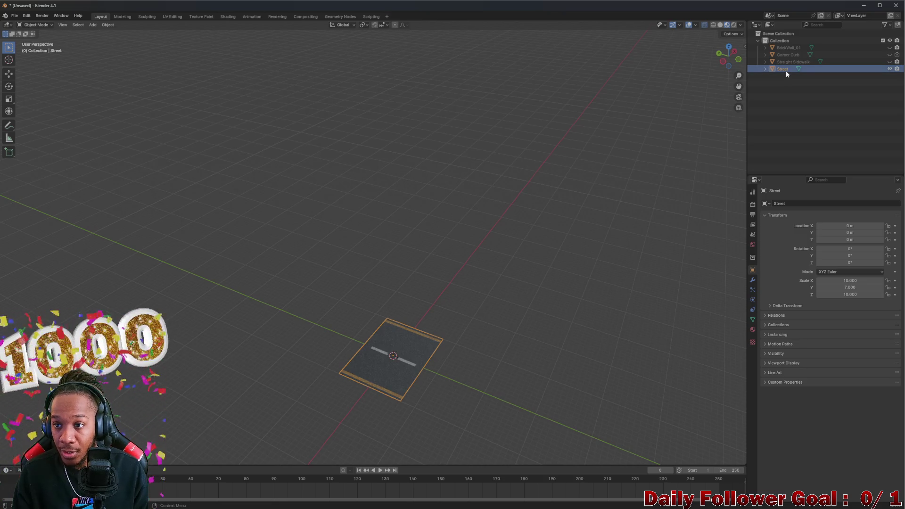
pyautogui.hotkey('ctrl', 'c')
pyautogui.hotkey('ctrl', 'v')
pyautogui.doubleClick(792, 77)
pyautogui.click(890, 69)
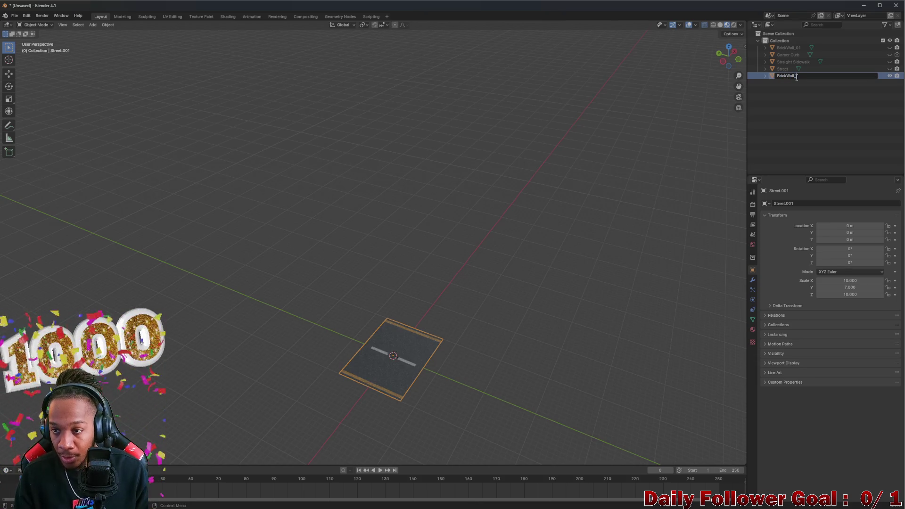
pyautogui.write('02')
pyautogui.press('Return')
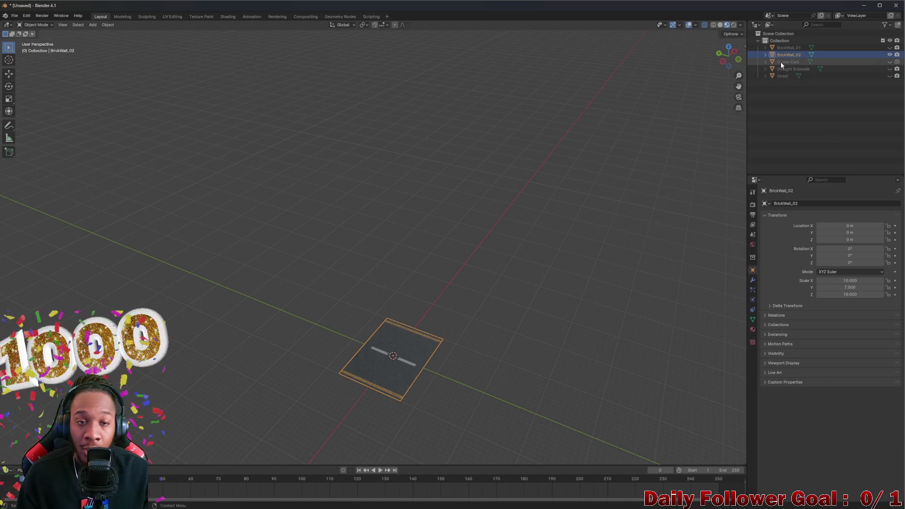
pyautogui.click(167, 15)
pyautogui.scroll(2, 149, 225)
pyautogui.scroll(-2, 164, 229)
pyautogui.scroll(2, 189, 253)
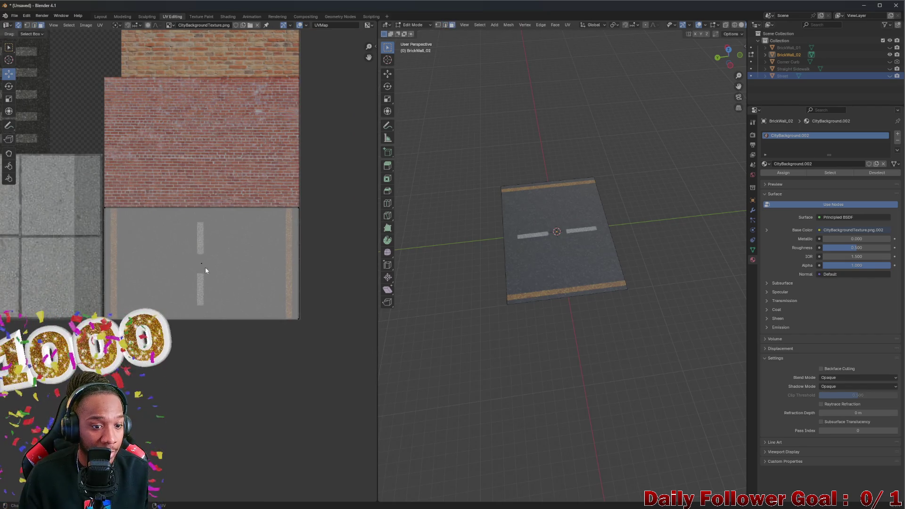
# - Move BrickWall_02's UV island from the road up onto the atlas's brick area
pyautogui.moveTo(206, 271); pyautogui.dragTo(196, 91)
pyautogui.moveTo(197, 91); pyautogui.dragTo(209, 231, button='middle')
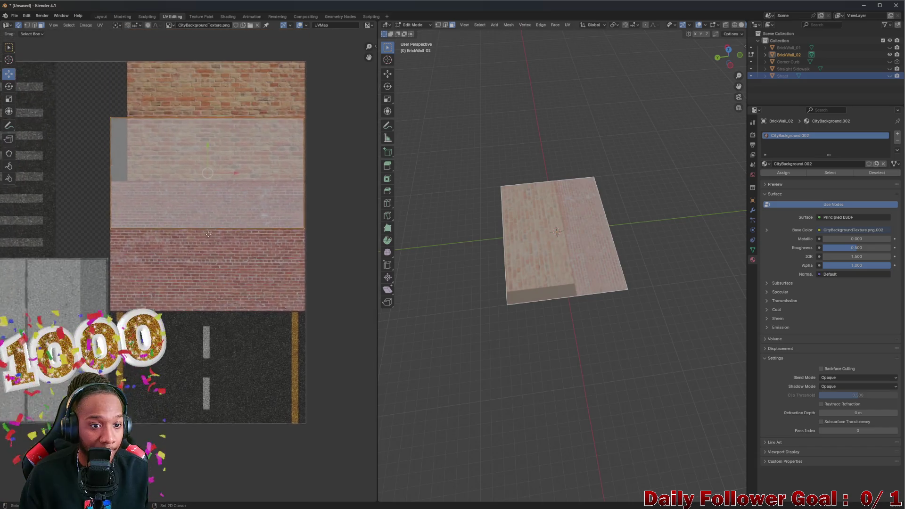
pyautogui.scroll(2, 208, 231)
pyautogui.scroll(1, 212, 212)
pyautogui.scroll(1, 204, 240)
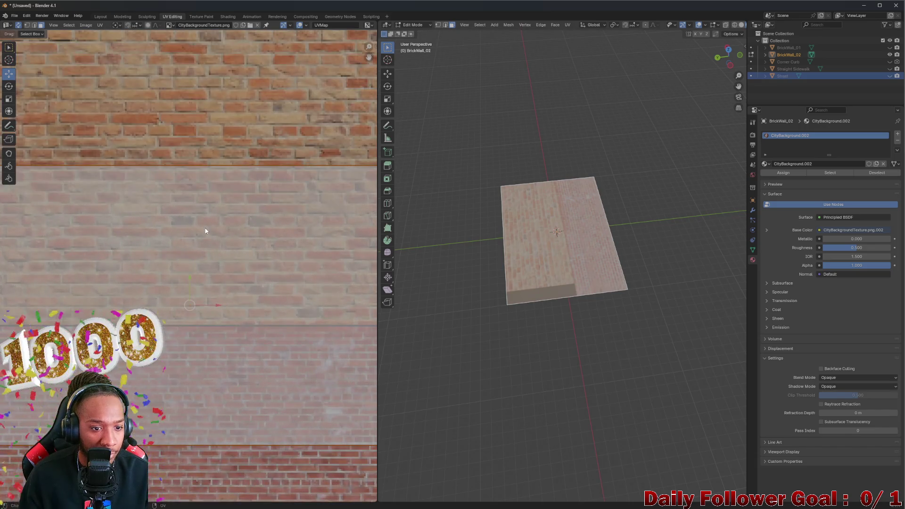
pyautogui.scroll(-2, 205, 230)
pyautogui.scroll(-1, 205, 230)
pyautogui.press('g')
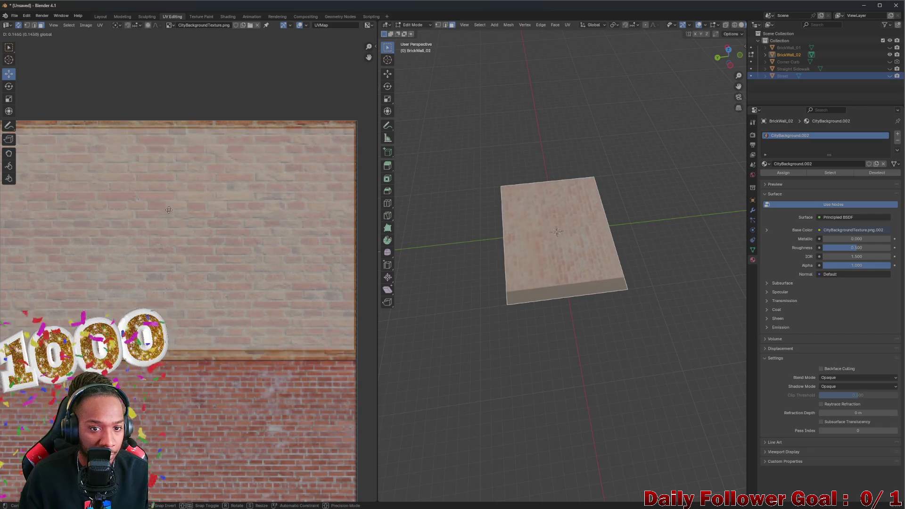
pyautogui.click(166, 226)
pyautogui.scroll(-1, 167, 234)
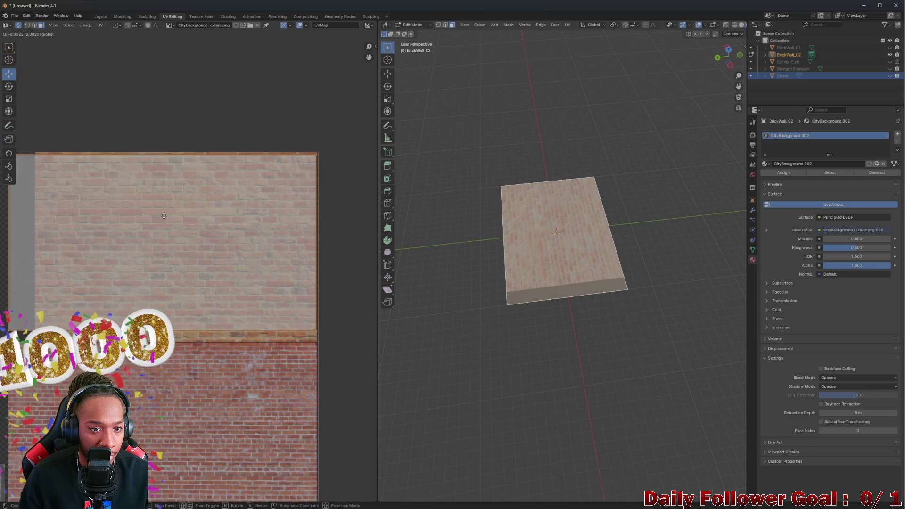
pyautogui.keyDown('ctrl'); pyautogui.hscroll(-3, 149, 249); pyautogui.keyUp('ctrl')
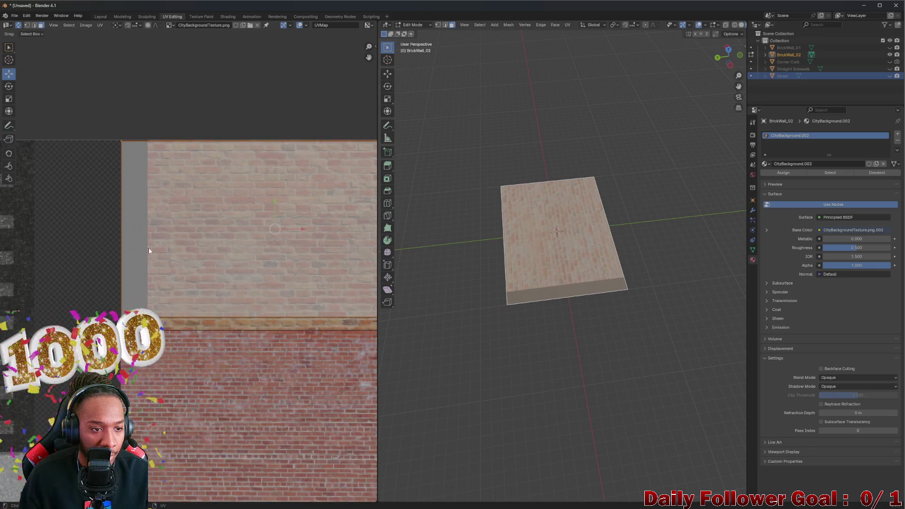
# - Slide the left UV edge over the grey strip so bricks run edge to edge, then check the plane from above
pyautogui.click(117, 205)
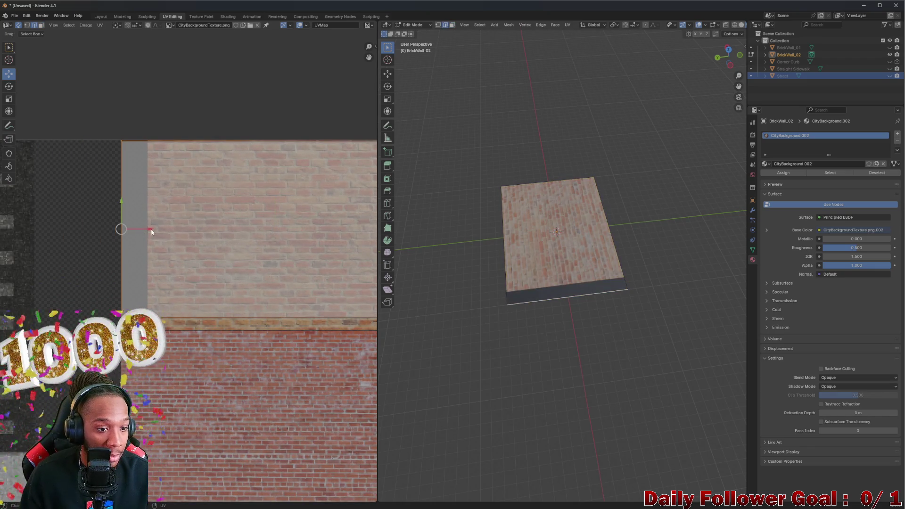
pyautogui.moveTo(150, 231); pyautogui.dragTo(180, 231)
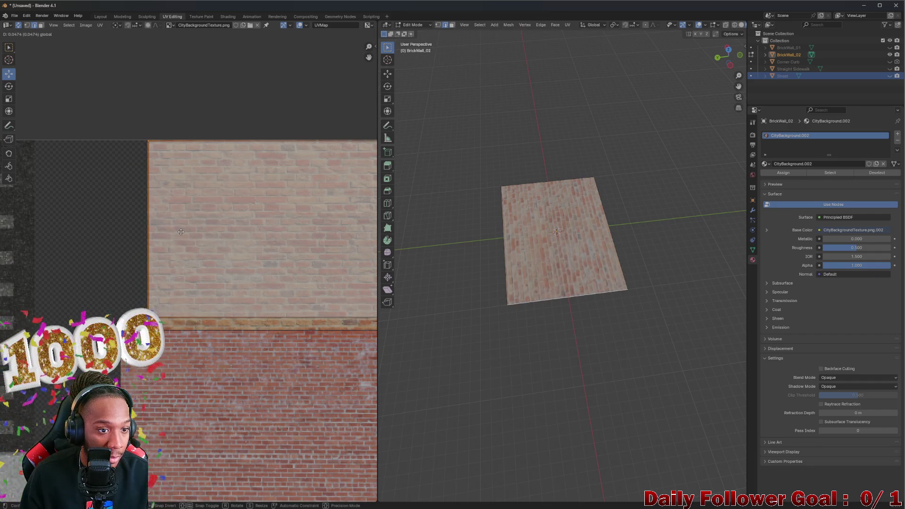
pyautogui.click(180, 232)
pyautogui.moveTo(223, 279); pyautogui.dragTo(139, 250, button='middle')
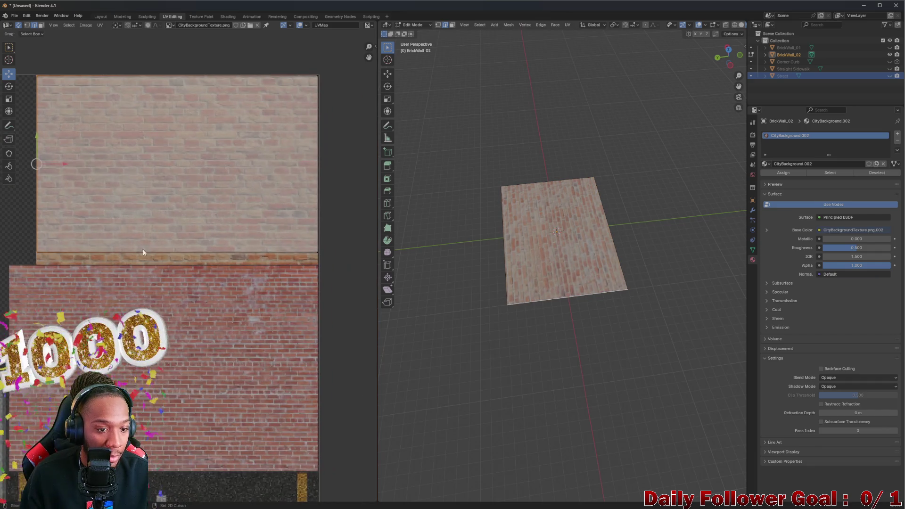
pyautogui.press('g')
pyautogui.press('y')
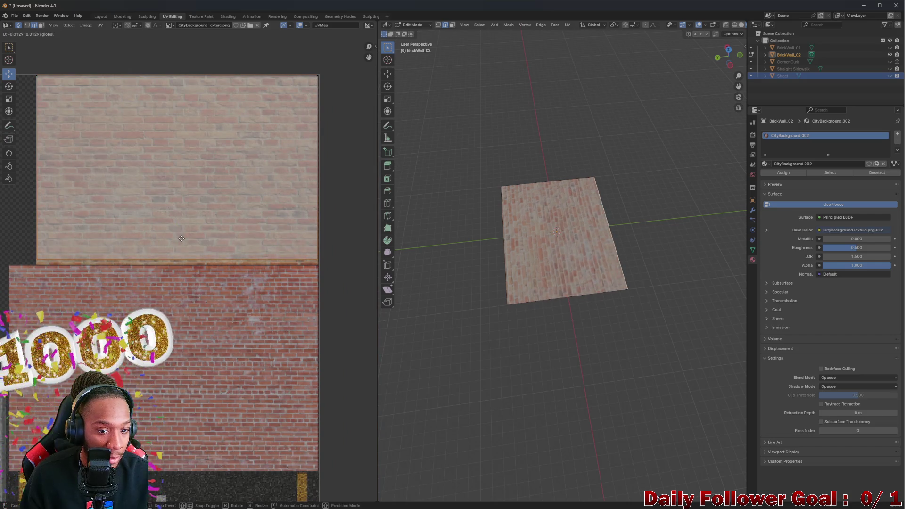
pyautogui.moveTo(419, 297); pyautogui.dragTo(584, 250, button='middle')
pyautogui.scroll(5, 585, 252)
pyautogui.scroll(-3, 584, 251)
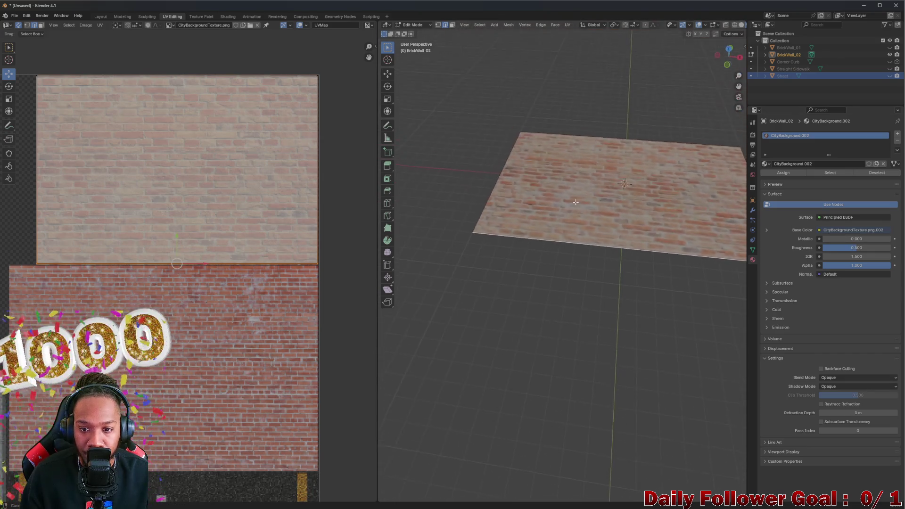
pyautogui.moveTo(584, 251); pyautogui.dragTo(495, 156, button='middle')
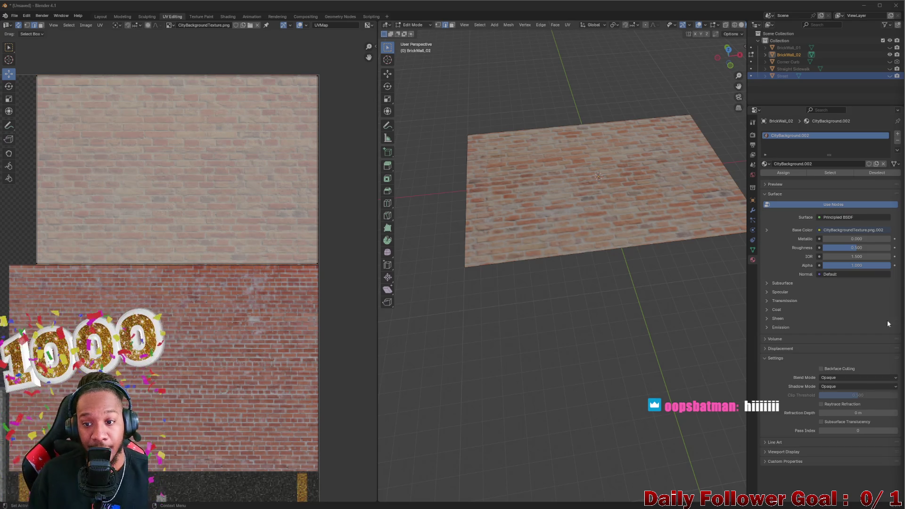
pyautogui.scroll(-3, 214, 250)
pyautogui.scroll(-1, 177, 276)
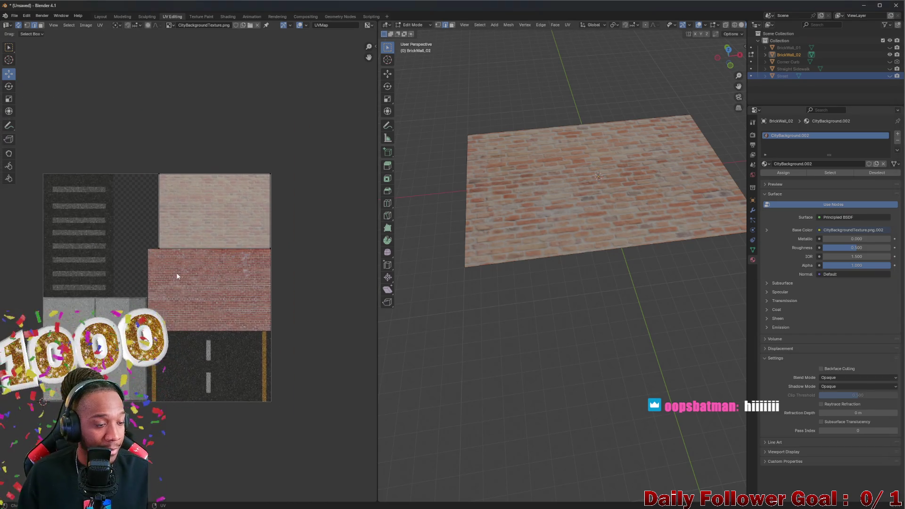
pyautogui.moveTo(177, 276); pyautogui.dragTo(192, 242, button='middle')
pyautogui.scroll(-2, 547, 285)
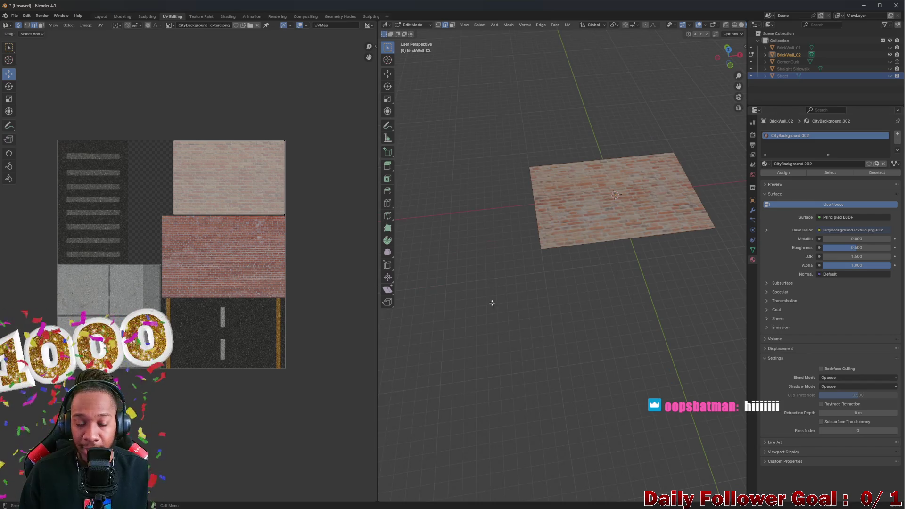
pyautogui.scroll(-1, 179, 313)
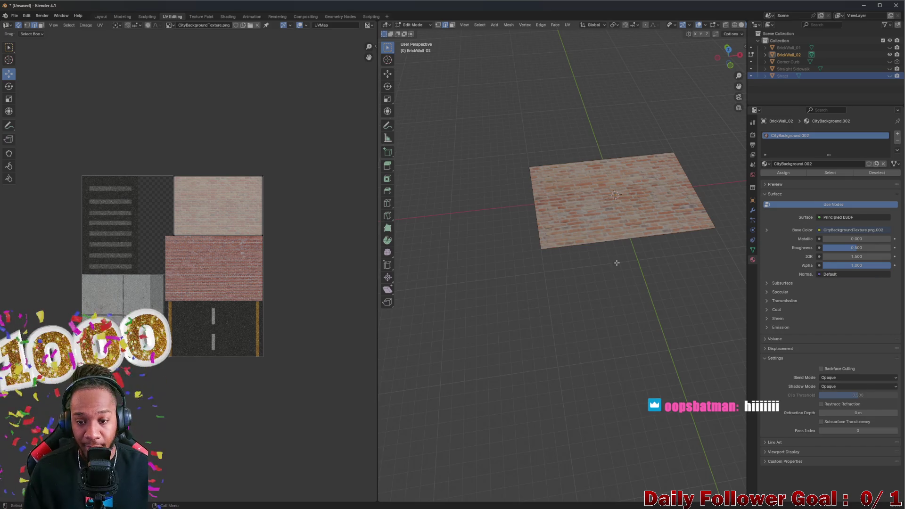
pyautogui.moveTo(619, 272)
pyautogui.mouseDown(button='middle')
pyautogui.moveTo(657, 239)
pyautogui.moveTo(554, 285)
pyautogui.moveTo(594, 254)
pyautogui.moveTo(688, 269)
pyautogui.moveTo(671, 272)
pyautogui.mouseUp(button='middle')
pyautogui.scroll(-2, 630, 259)
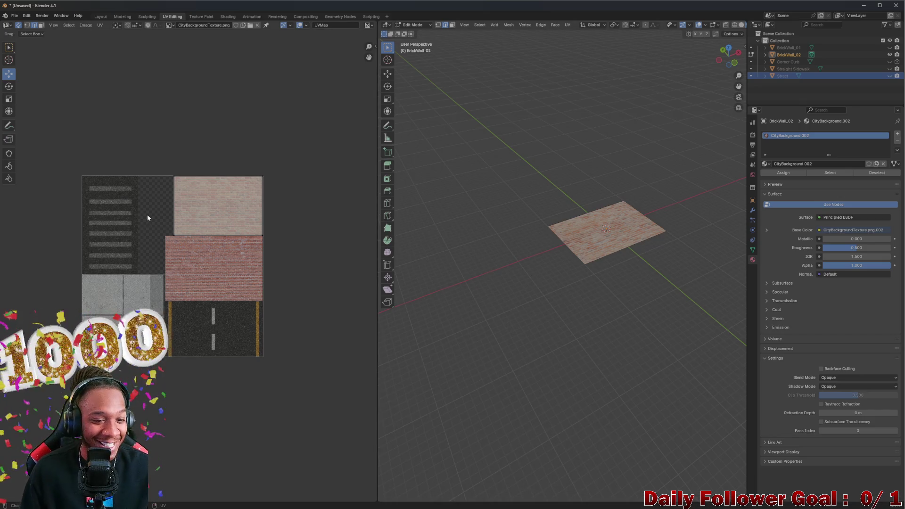
pyautogui.scroll(5, 156, 221)
pyautogui.scroll(-1, 136, 232)
pyautogui.scroll(-1, 222, 247)
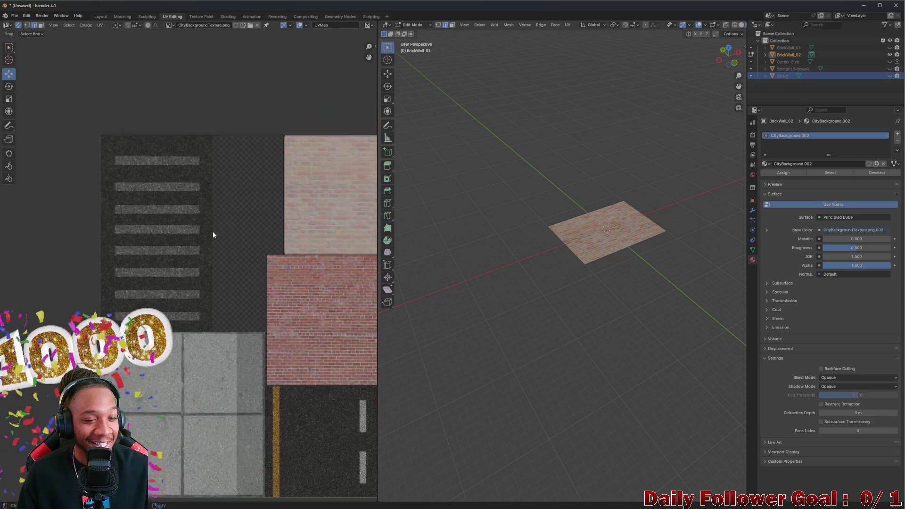
pyautogui.scroll(-1, 212, 232)
pyautogui.scroll(-2, 254, 254)
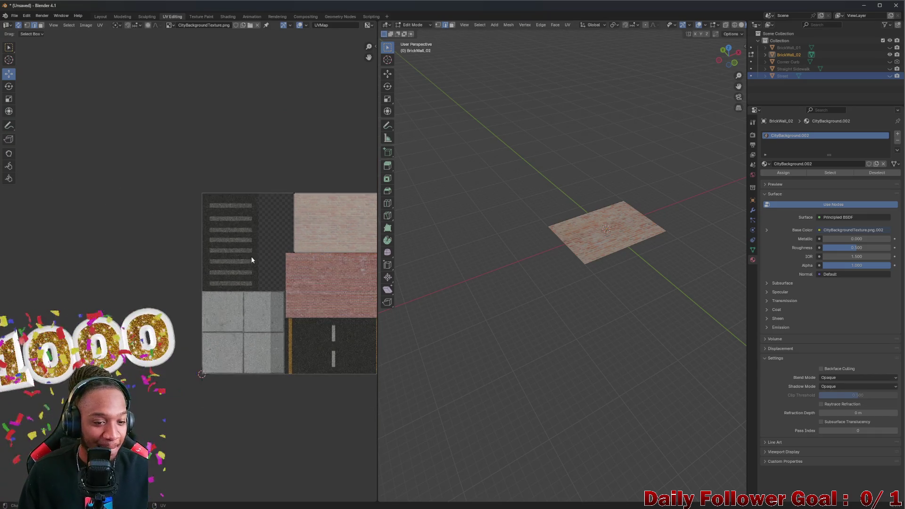
pyautogui.scroll(2, 258, 250)
pyautogui.scroll(2, 269, 247)
pyautogui.scroll(1, 274, 247)
pyautogui.scroll(-1, 274, 249)
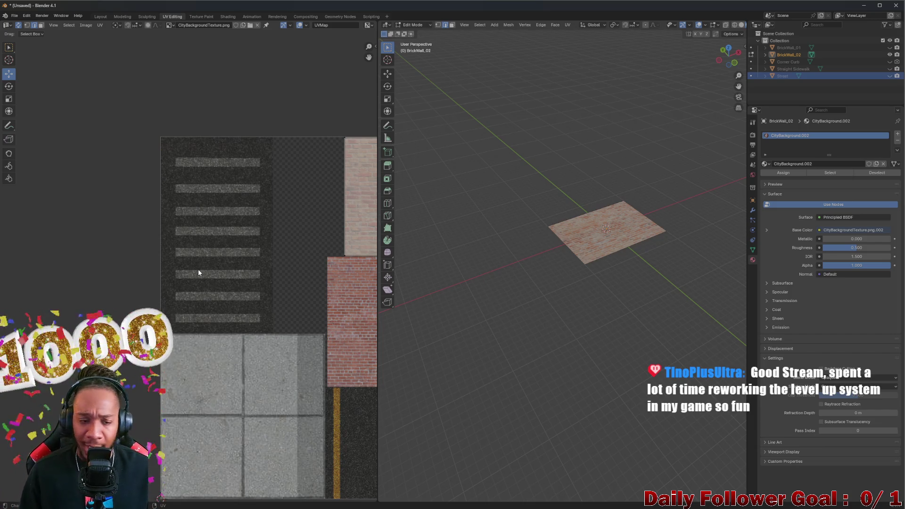
pyautogui.scroll(-2, 192, 242)
pyautogui.scroll(4, 227, 257)
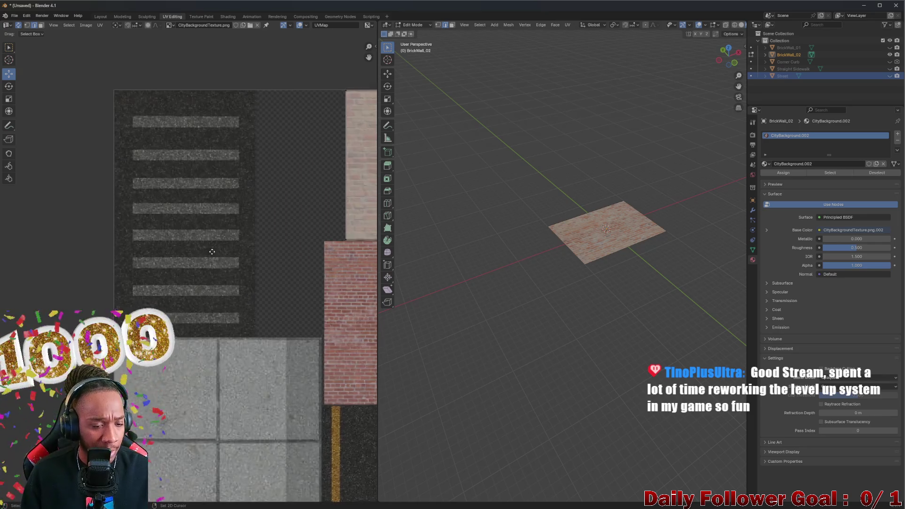
pyautogui.scroll(-1, 184, 235)
pyautogui.scroll(-3, 183, 247)
pyautogui.scroll(-2, 183, 262)
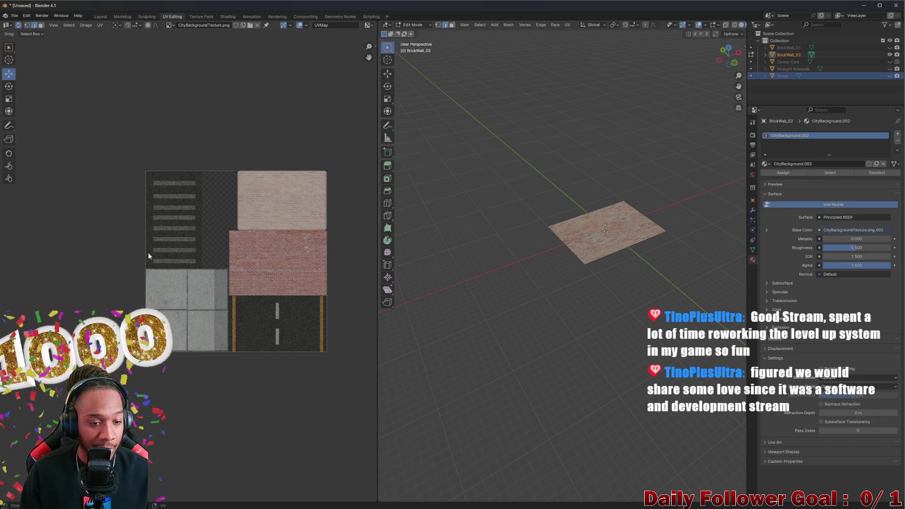
pyautogui.scroll(3, 152, 258)
pyautogui.moveTo(154, 248); pyautogui.dragTo(100, 188, button='middle')
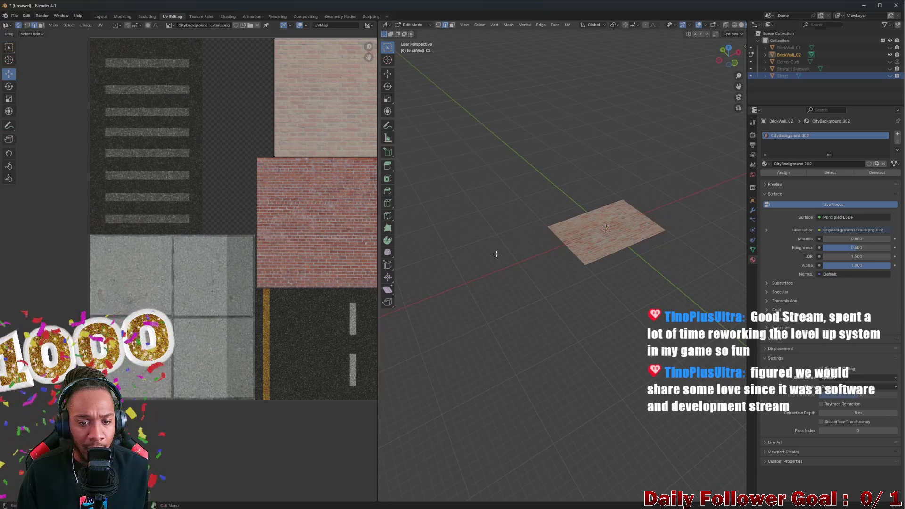
pyautogui.scroll(-3, 366, 258)
pyautogui.moveTo(369, 255); pyautogui.dragTo(317, 243, button='middle')
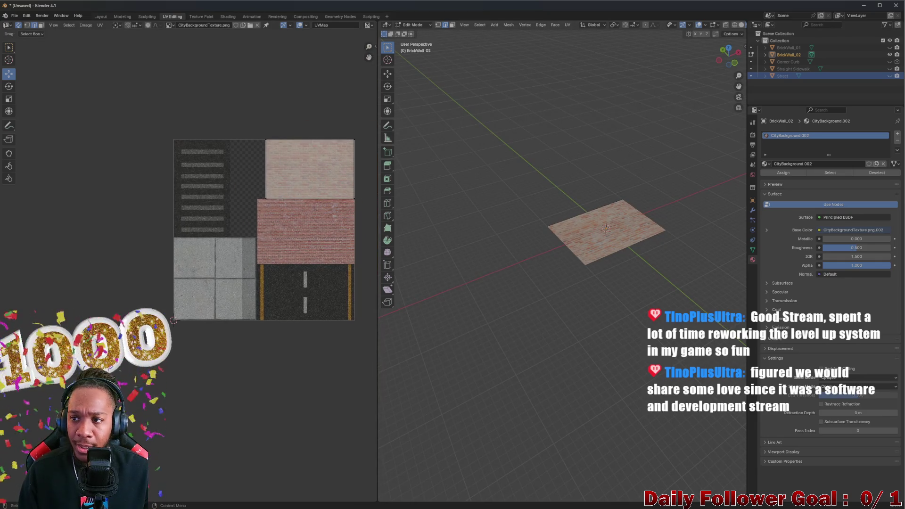
# - Toggle outliner visibility to hide the brick walls, sidewalk and road scene pieces
pyautogui.click(889, 54)
pyautogui.click(889, 48)
pyautogui.click(889, 47)
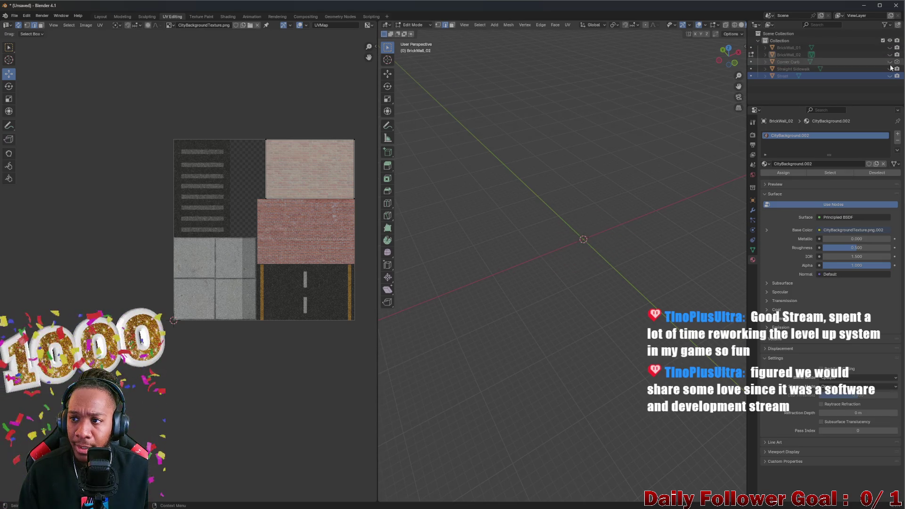
pyautogui.click(889, 61)
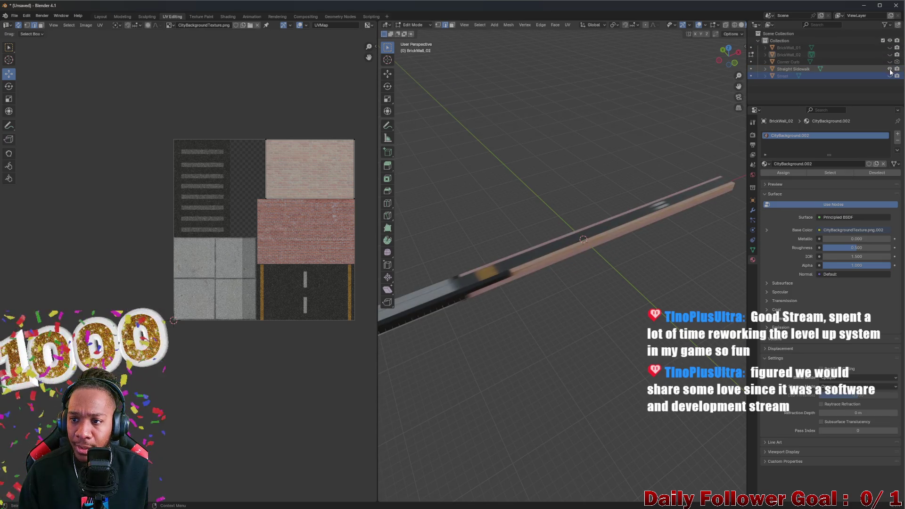
pyautogui.click(889, 69)
pyautogui.click(889, 75)
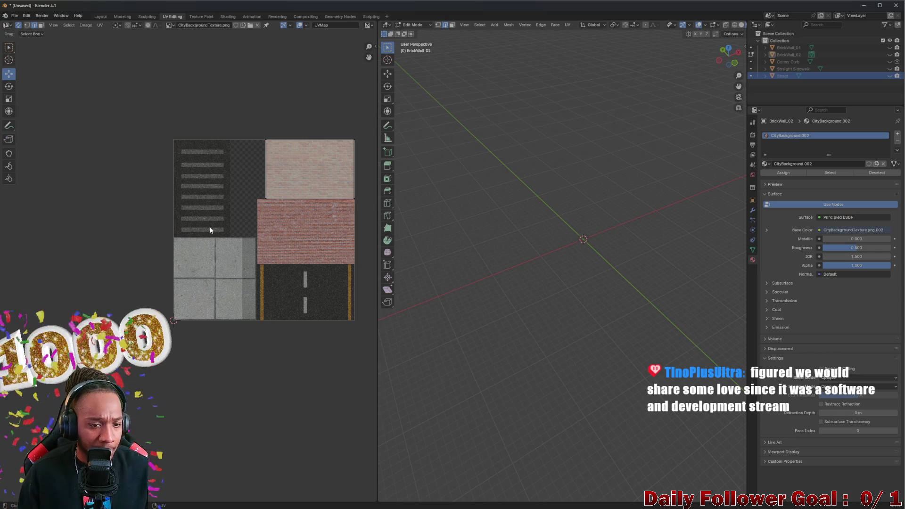
pyautogui.scroll(3, 240, 256)
# - Leave mesh editing for object mode, make Street active, and paste a copy of it
pyautogui.moveTo(454, 222); pyautogui.dragTo(531, 235, button='middle')
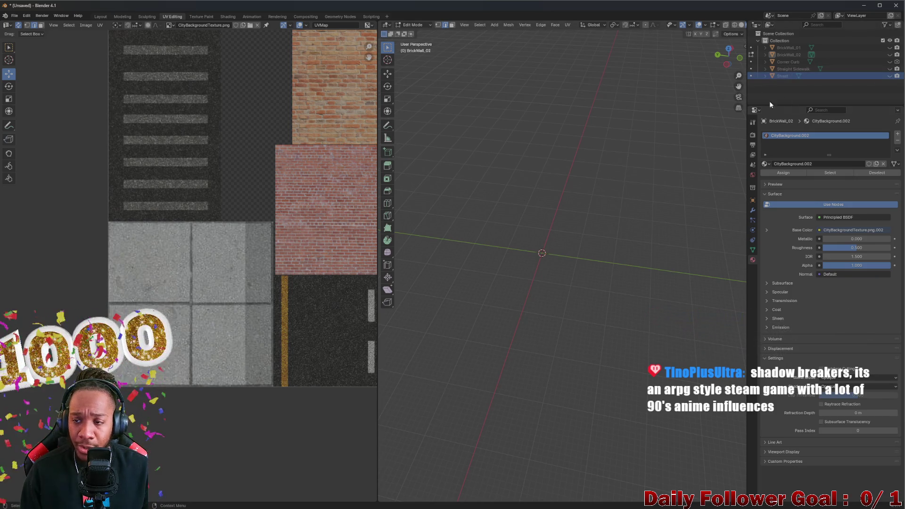
pyautogui.press('Tab')
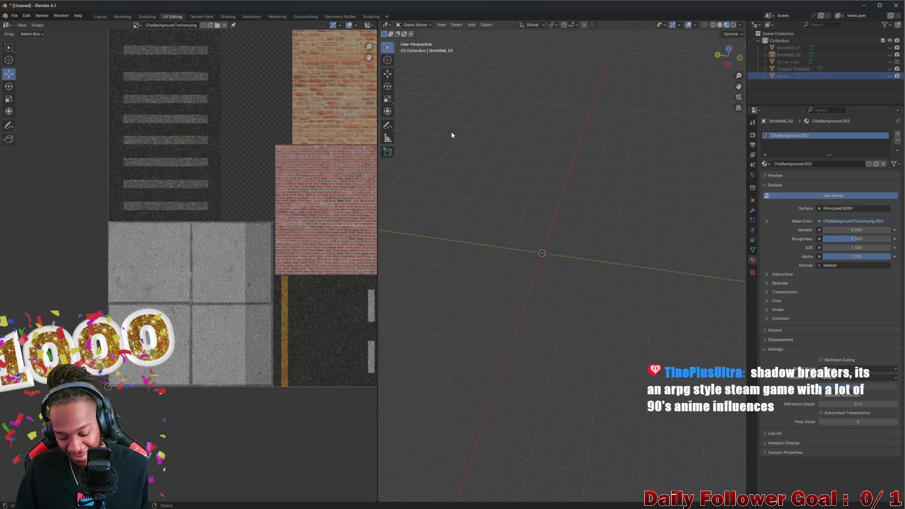
pyautogui.moveTo(545, 169); pyautogui.dragTo(676, 137, button='middle')
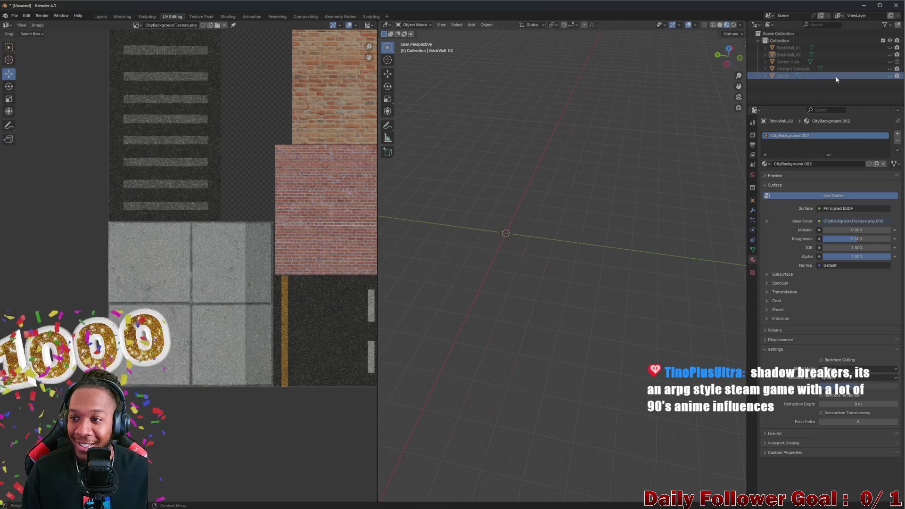
pyautogui.click(786, 75)
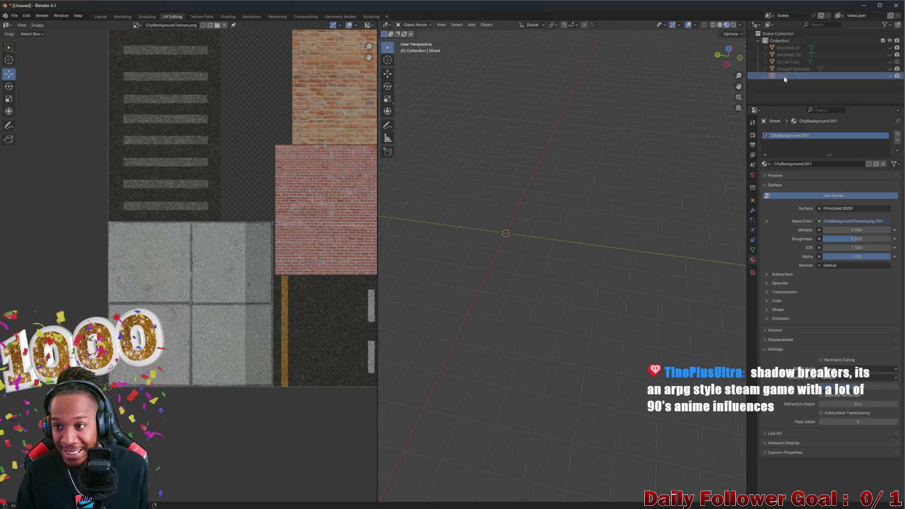
pyautogui.hotkey('ctrl', 'v')
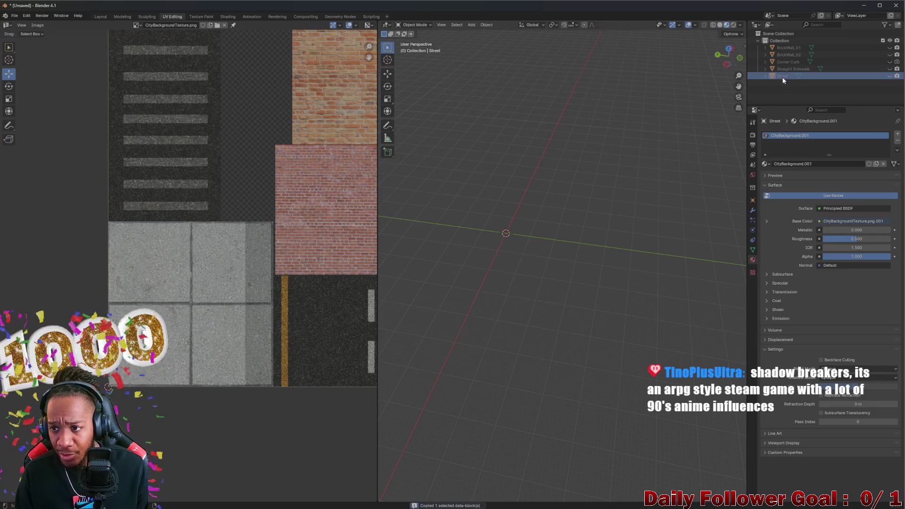
# - Rename the pasted plane Crosswalk, enter edit mode and select its face for UV editing
pyautogui.doubleClick(787, 82)
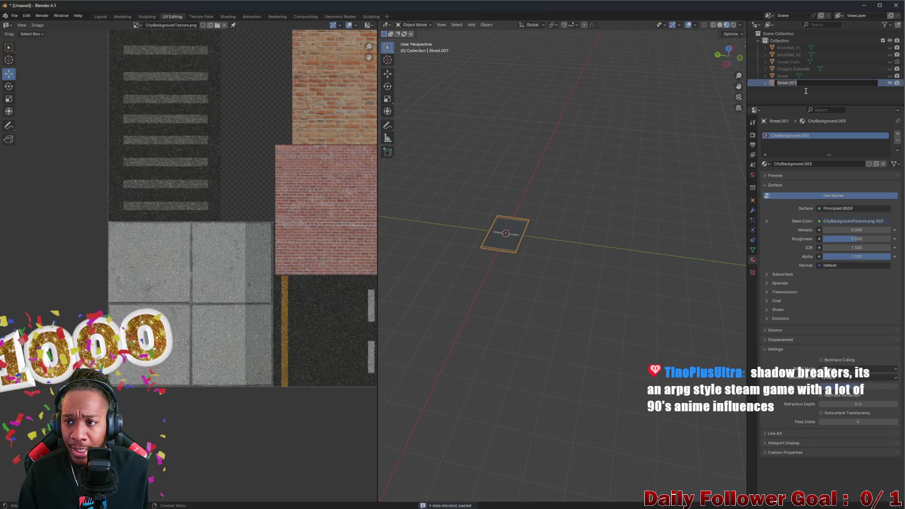
pyautogui.write('Cro')
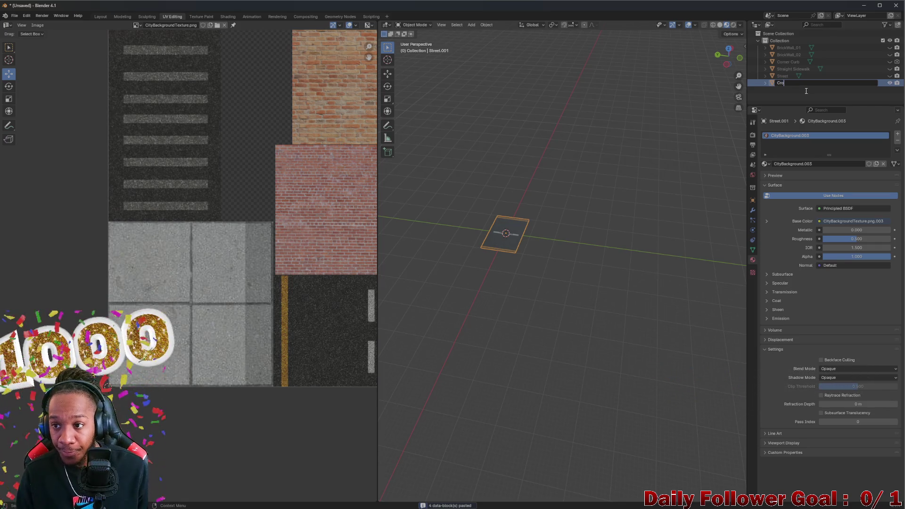
pyautogui.press('Return')
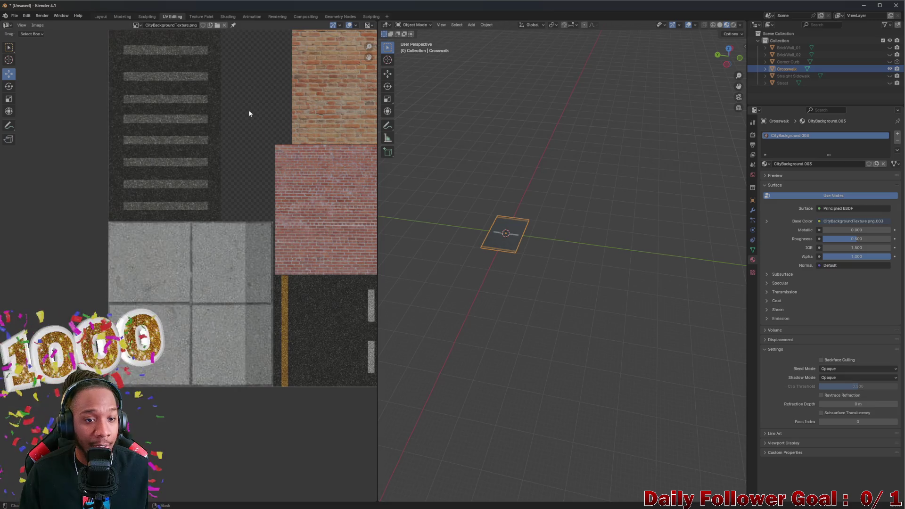
pyautogui.scroll(-5, 248, 111)
pyautogui.scroll(3, 409, 212)
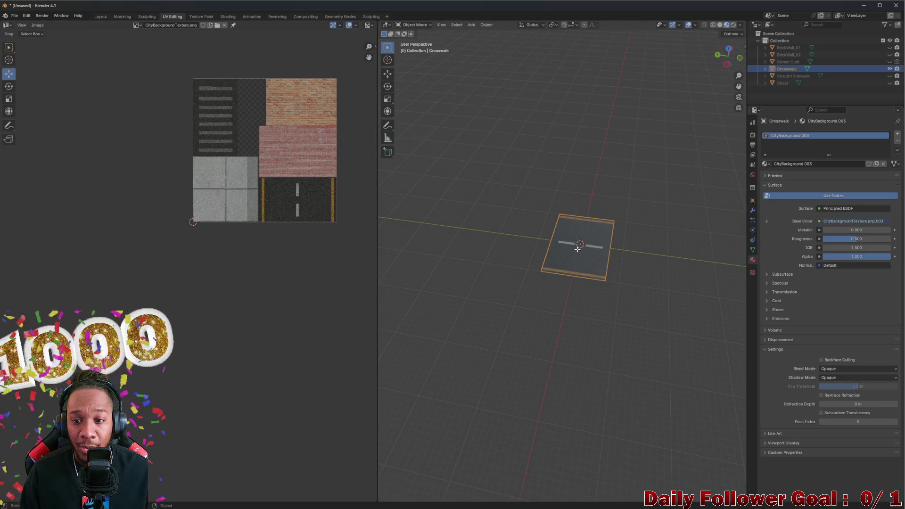
pyautogui.press('Tab')
pyautogui.click(42, 26)
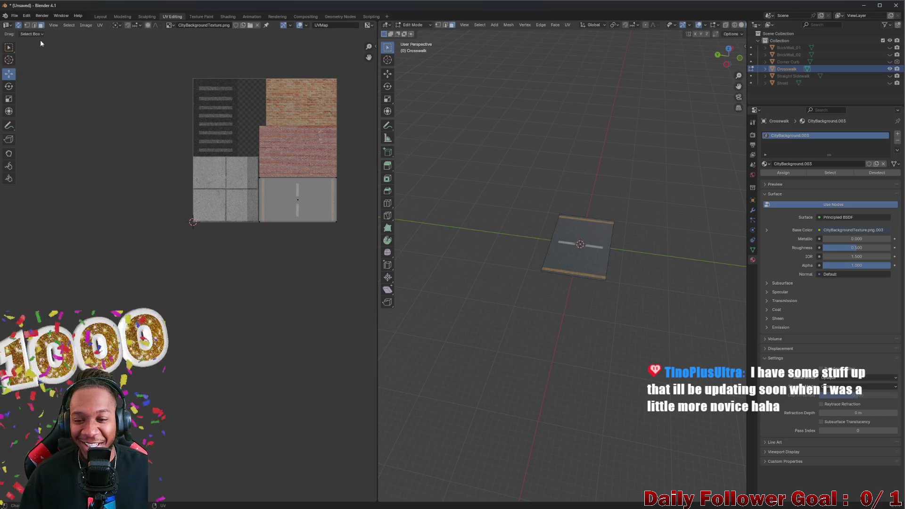
pyautogui.click(593, 266)
pyautogui.scroll(4, 201, 205)
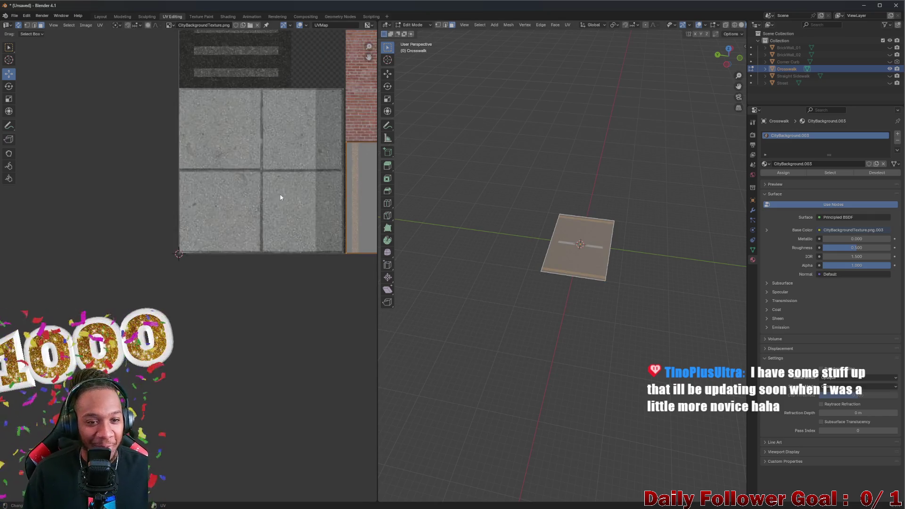
# - Move the Crosswalk's UV island onto the striped crosswalk tile and narrow it from the left
pyautogui.moveTo(281, 196); pyautogui.dragTo(212, 263, button='middle')
pyautogui.scroll(-3, 213, 263)
pyautogui.moveTo(236, 192); pyautogui.dragTo(324, 294, button='middle')
pyautogui.moveTo(291, 283)
pyautogui.mouseDown()
pyautogui.moveTo(185, 199)
pyautogui.moveTo(196, 154)
pyautogui.moveTo(204, 178)
pyautogui.mouseUp()
pyautogui.scroll(2, 186, 202)
pyautogui.scroll(3, 182, 191)
pyautogui.scroll(2, 169, 183)
pyautogui.scroll(-1, 116, 176)
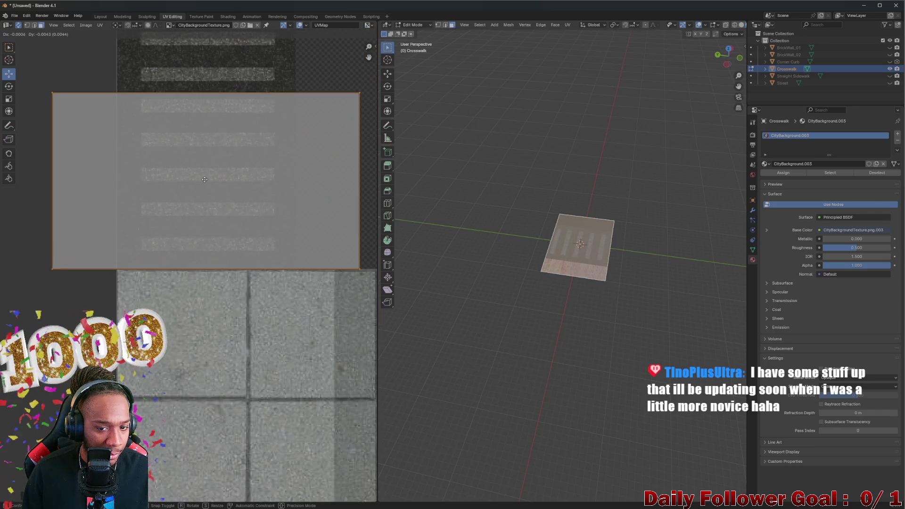
pyautogui.click(52, 180)
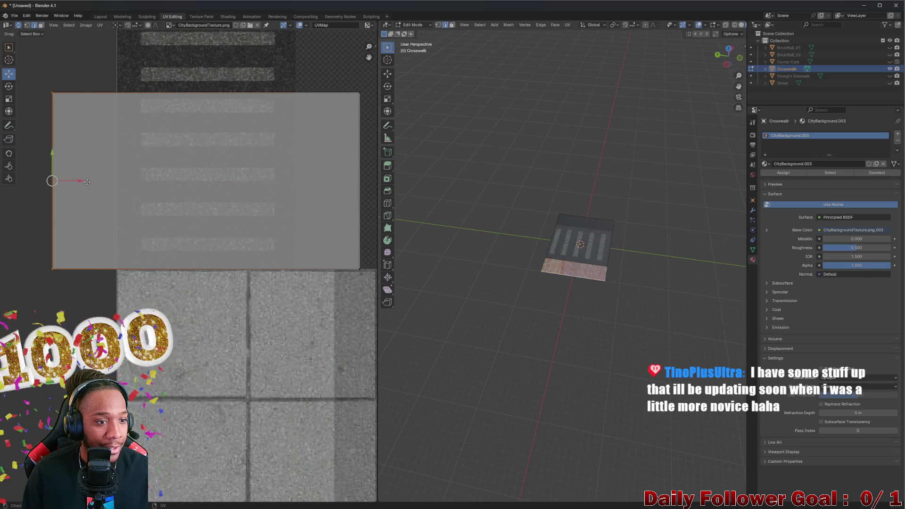
pyautogui.moveTo(86, 182); pyautogui.dragTo(153, 185)
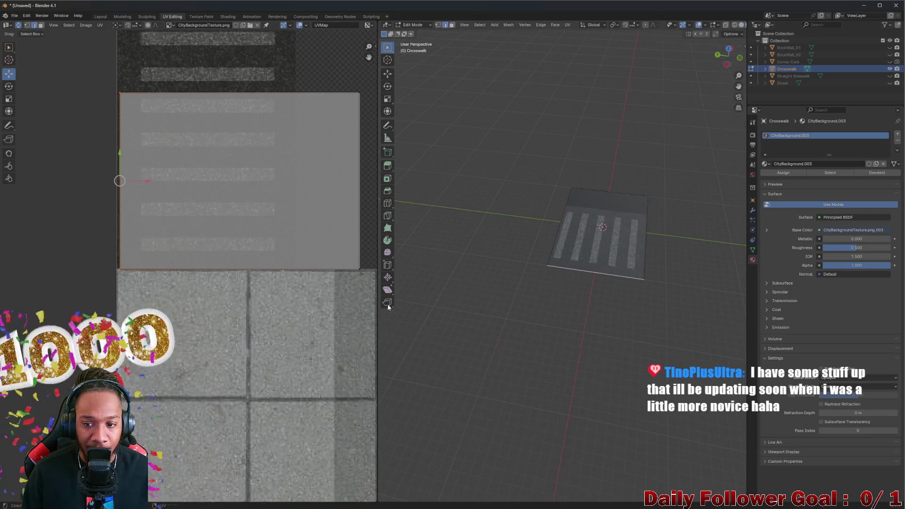
pyautogui.moveTo(513, 311); pyautogui.dragTo(495, 318, button='middle')
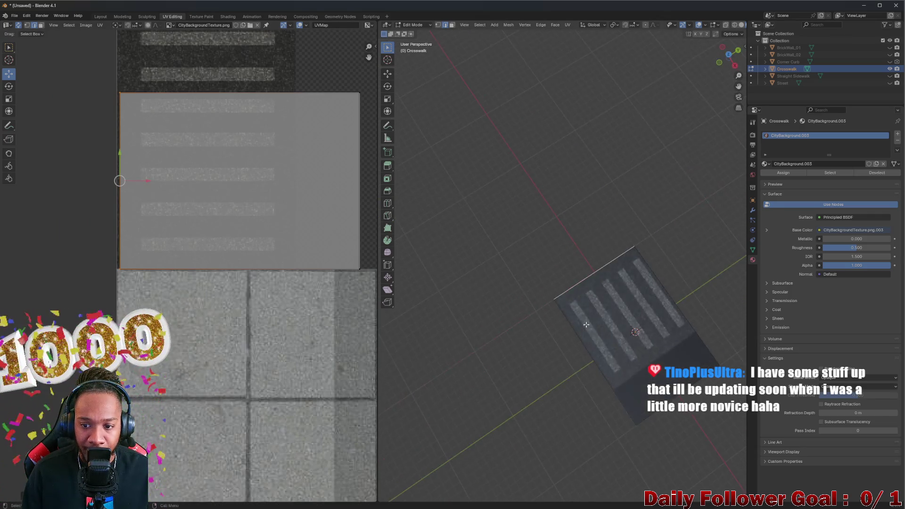
pyautogui.scroll(3, 495, 318)
# - Select the UV rectangle's right edge and pull it inward, then view the whole crosswalk
pyautogui.hotkey('ctrl', 'e')
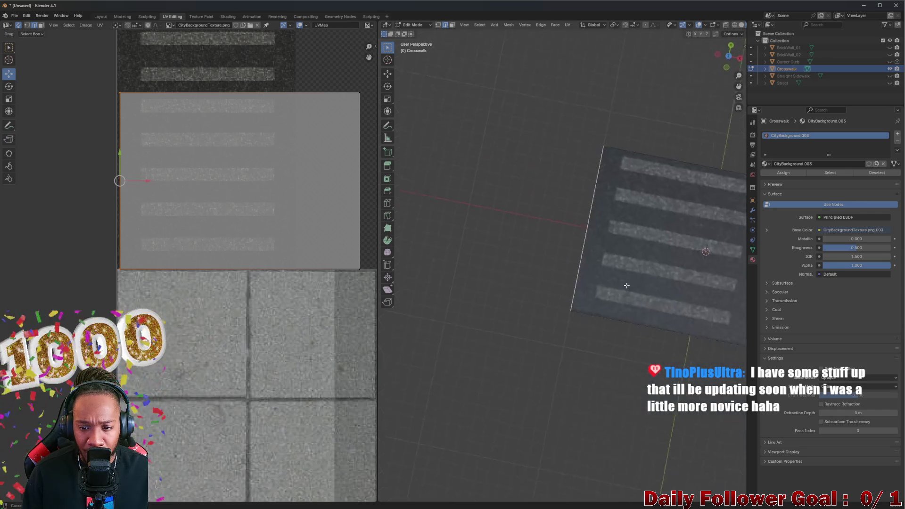
pyautogui.moveTo(612, 293)
pyautogui.mouseDown(button='middle')
pyautogui.moveTo(529, 283)
pyautogui.moveTo(507, 257)
pyautogui.mouseUp(button='middle')
pyautogui.scroll(3, 508, 279)
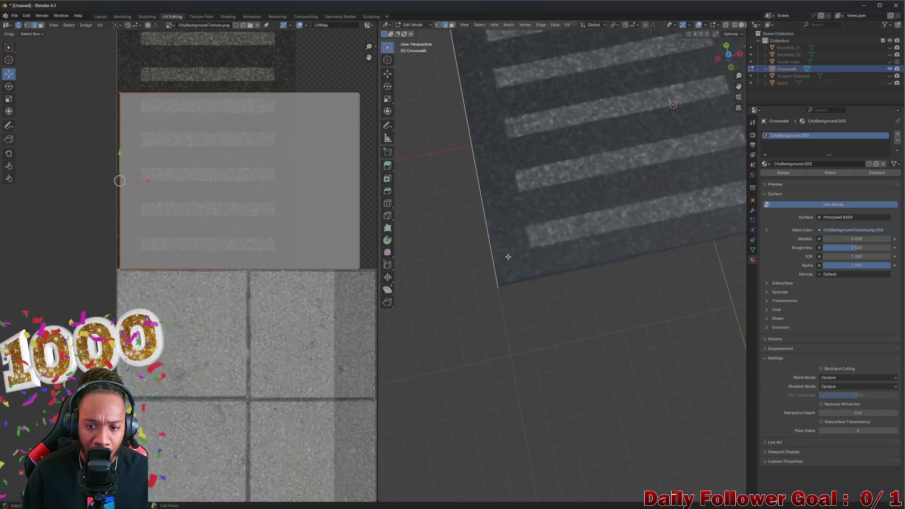
pyautogui.click(558, 274)
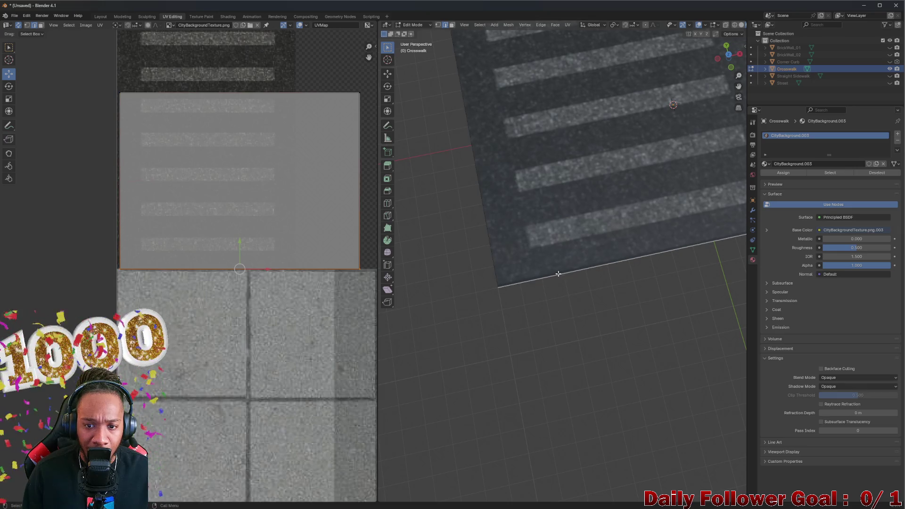
pyautogui.click(249, 194)
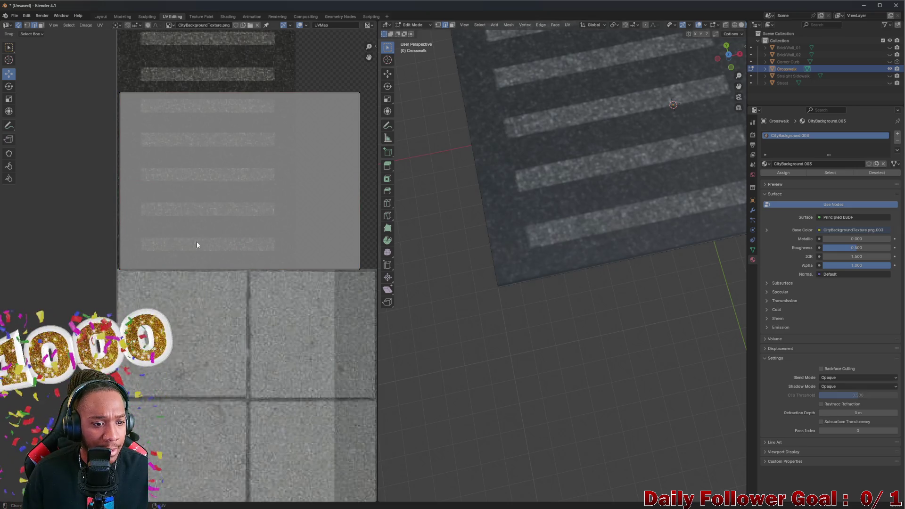
pyautogui.click(359, 182)
pyautogui.scroll(-2, 324, 191)
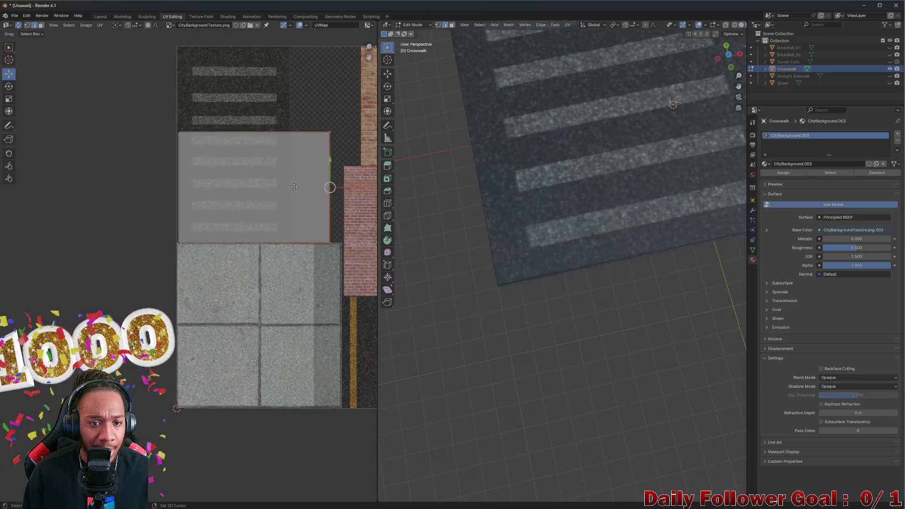
pyautogui.press('g')
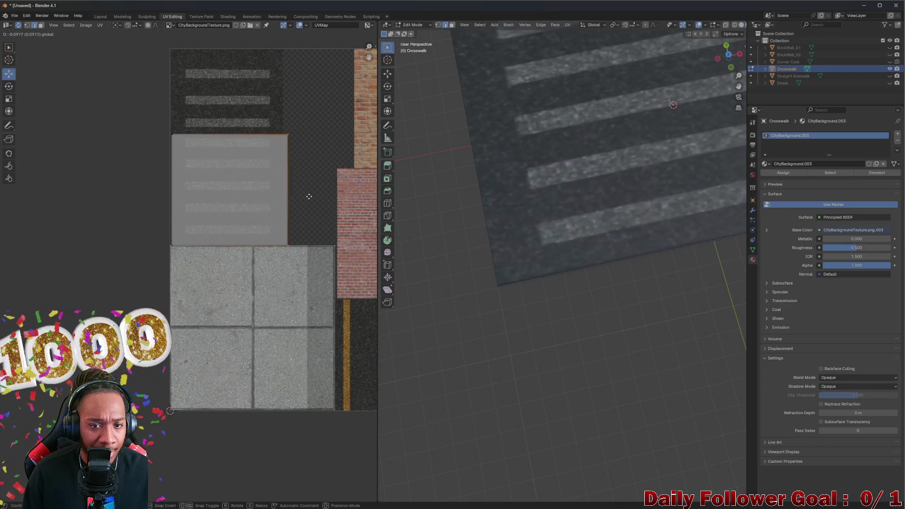
pyautogui.click(317, 190)
pyautogui.scroll(-3, 643, 185)
pyautogui.moveTo(642, 185); pyautogui.dragTo(519, 202, button='middle')
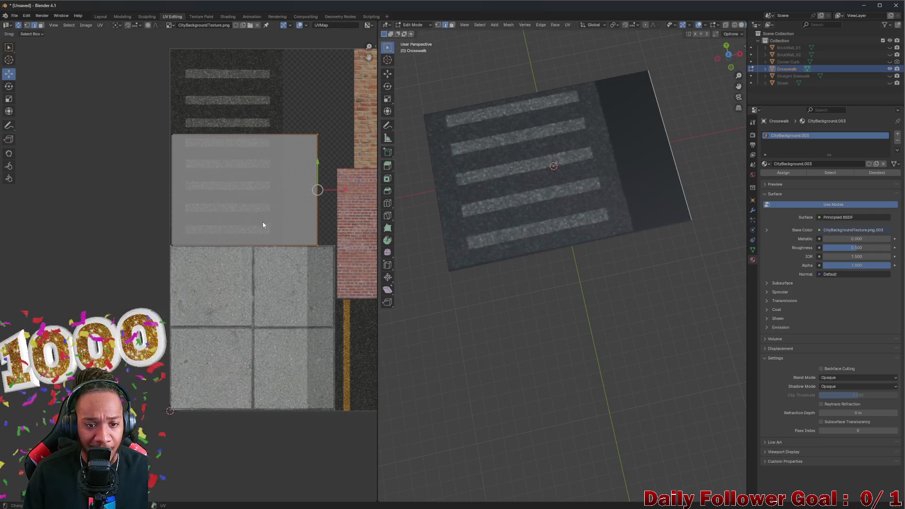
pyautogui.scroll(3, 256, 226)
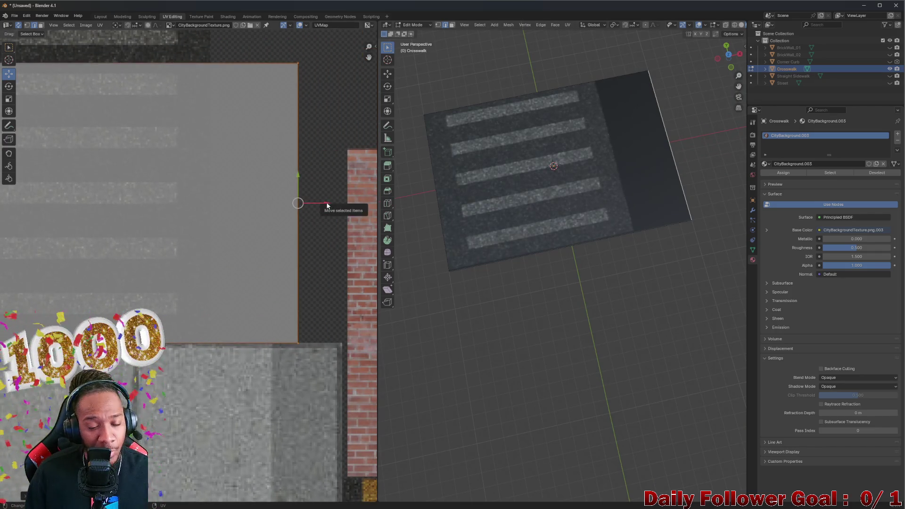
# - Move the right and left UV edges and raise the island so stripes cover the whole plane
pyautogui.press('g')
pyautogui.click(226, 216)
pyautogui.scroll(-1, 227, 216)
pyautogui.moveTo(35, 170); pyautogui.dragTo(46, 249, button='middle')
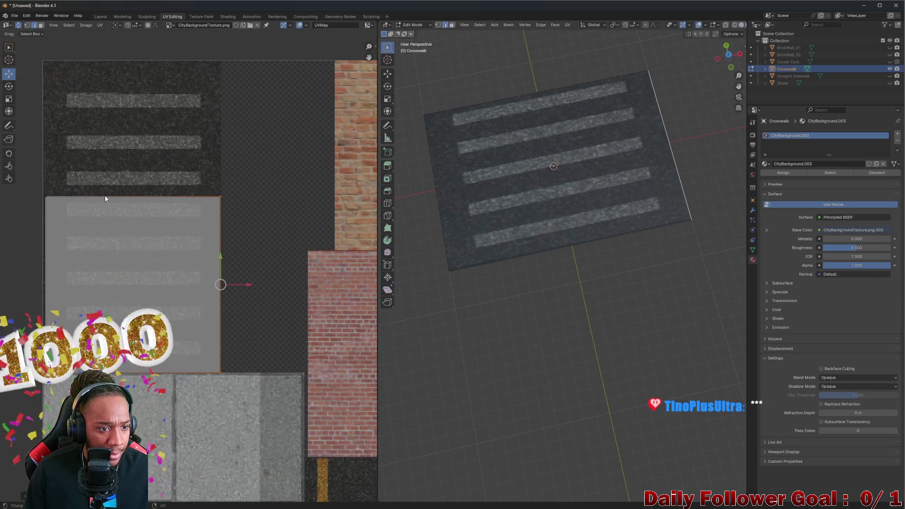
pyautogui.click(45, 267)
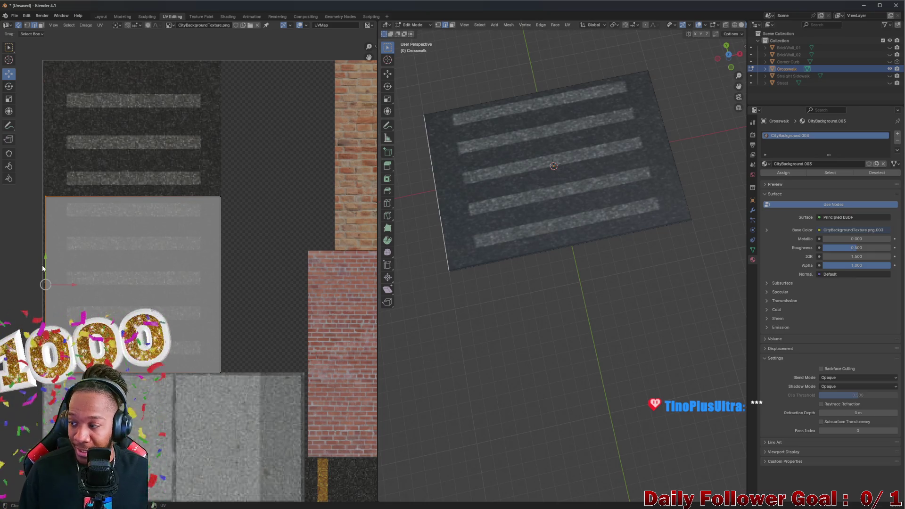
pyautogui.press('g')
pyautogui.click(66, 286)
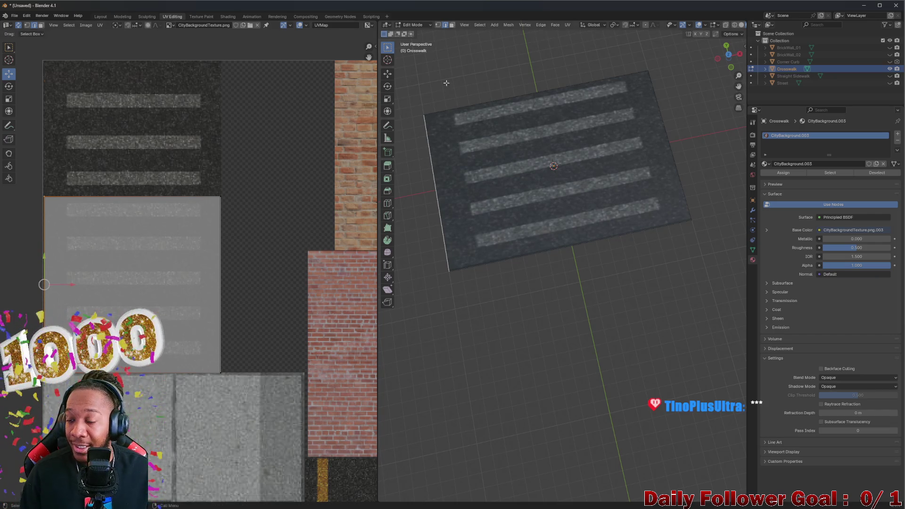
pyautogui.press('g')
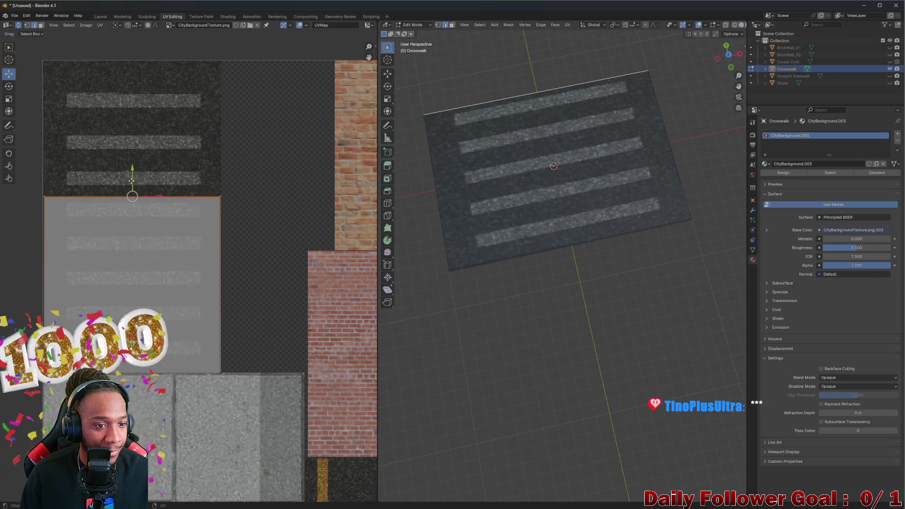
pyautogui.click(142, 41)
pyautogui.scroll(-2, 465, 185)
# - Stretch the crosswalk plane's edge along Y and slide the UV island down to realign the stripes
pyautogui.moveTo(529, 191)
pyautogui.mouseDown(button='middle')
pyautogui.moveTo(572, 248)
pyautogui.moveTo(581, 236)
pyautogui.mouseUp(button='middle')
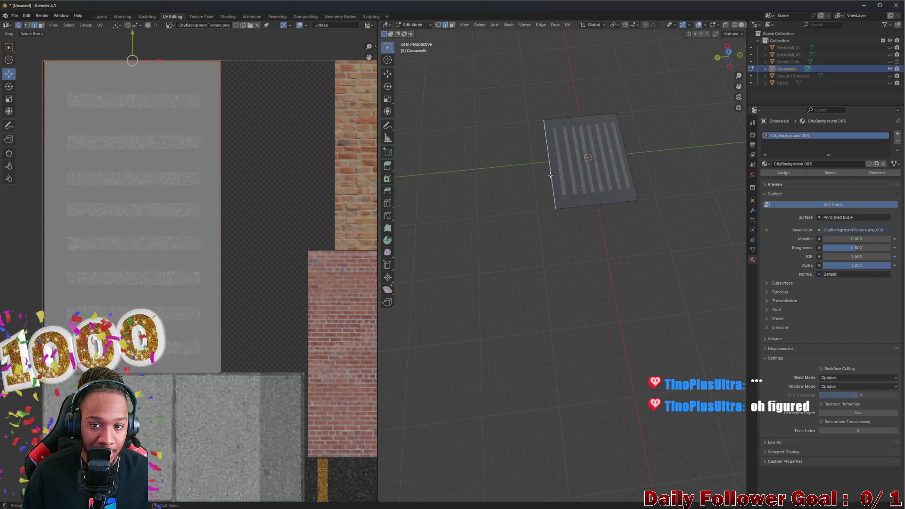
pyautogui.click(432, 158)
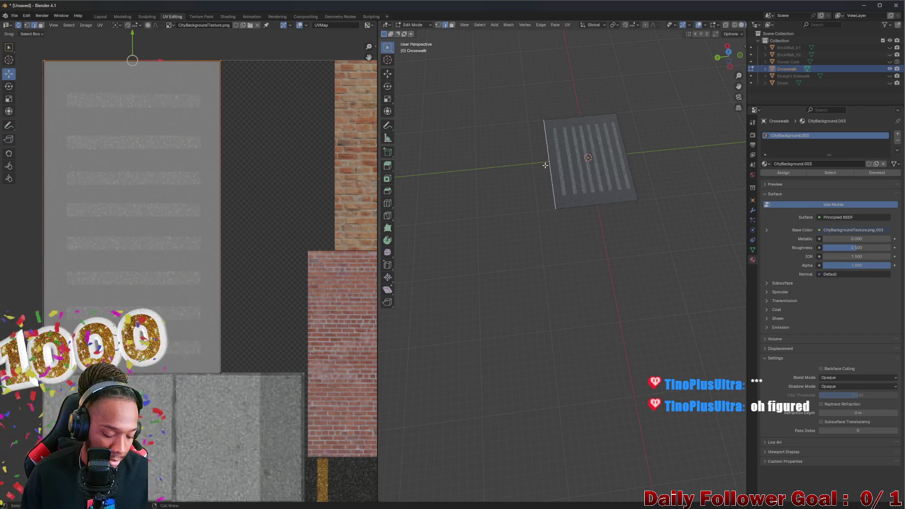
pyautogui.press('g')
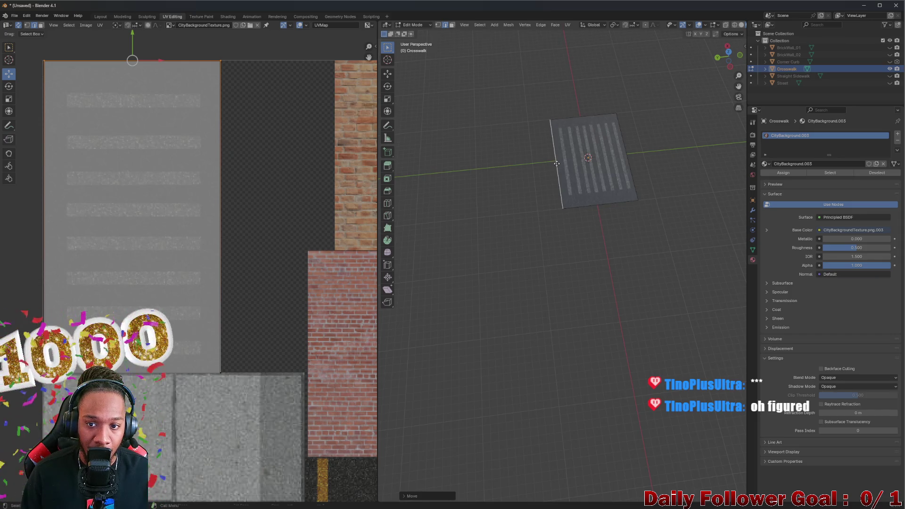
pyautogui.press('y')
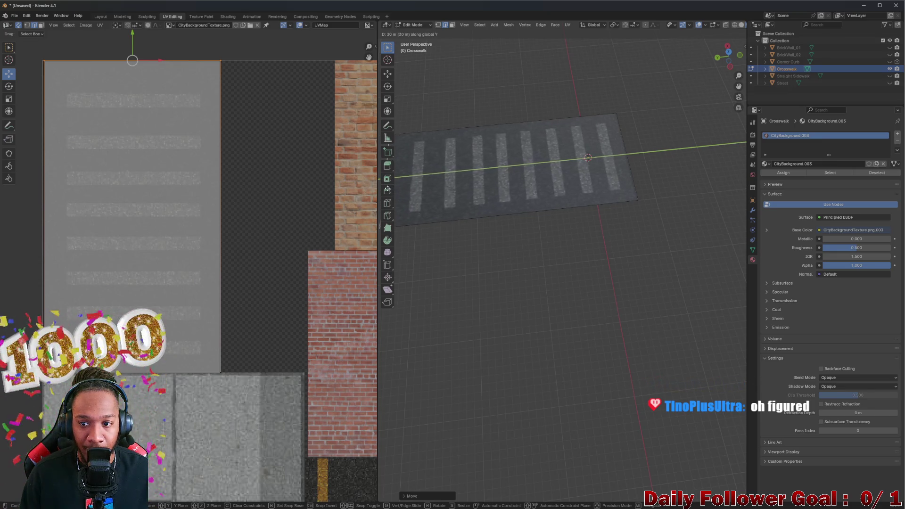
pyautogui.click(454, 174)
pyautogui.moveTo(454, 175); pyautogui.dragTo(546, 188, button='middle')
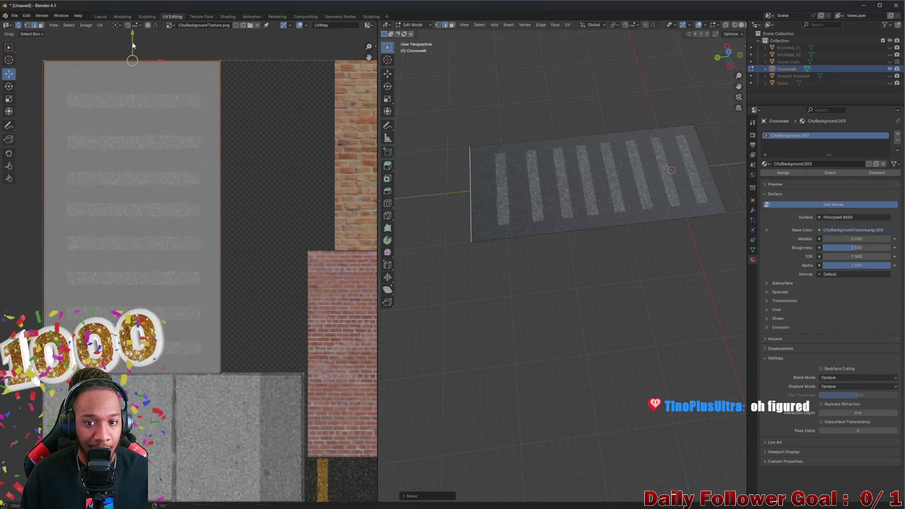
pyautogui.moveTo(131, 43); pyautogui.dragTo(142, 61)
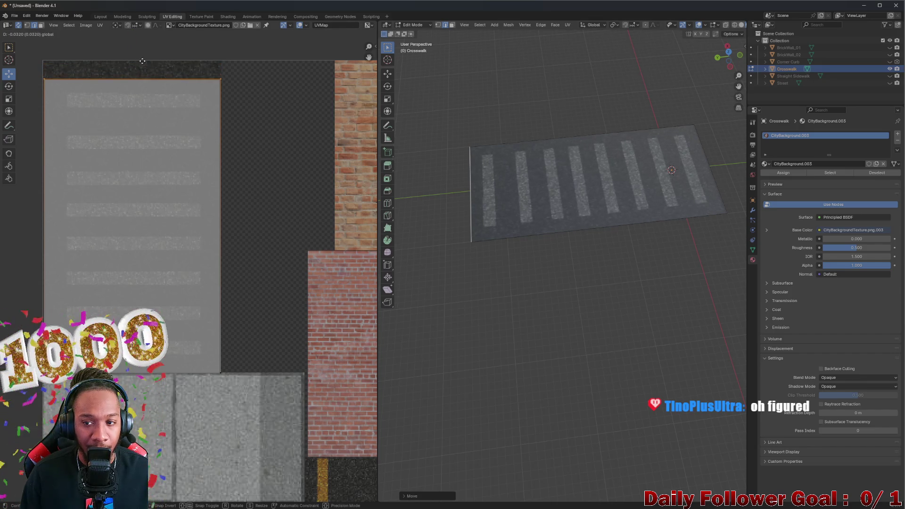
pyautogui.click(142, 61)
# - Inspect the crosswalk from several angles, return to object mode and the main Layout workspace
pyautogui.moveTo(414, 222); pyautogui.dragTo(481, 283, button='middle')
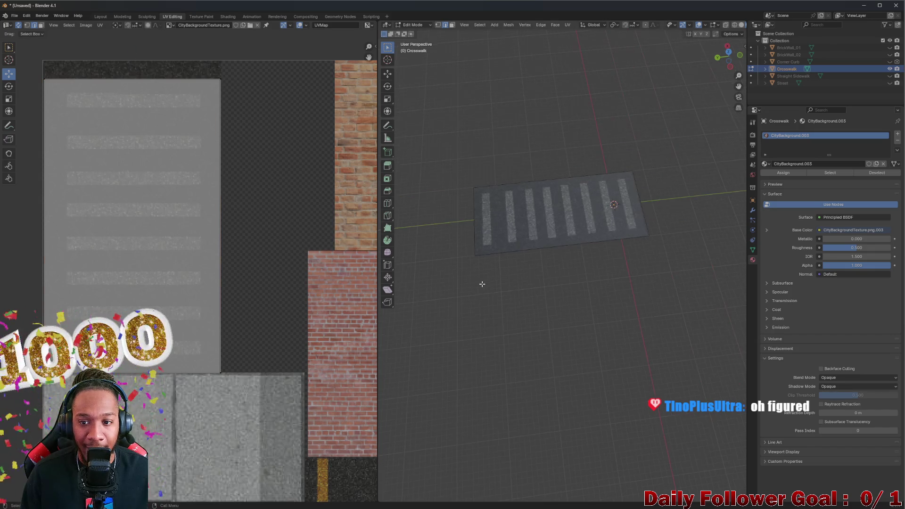
pyautogui.scroll(-2, 469, 233)
pyautogui.moveTo(469, 232); pyautogui.dragTo(380, 186, button='middle')
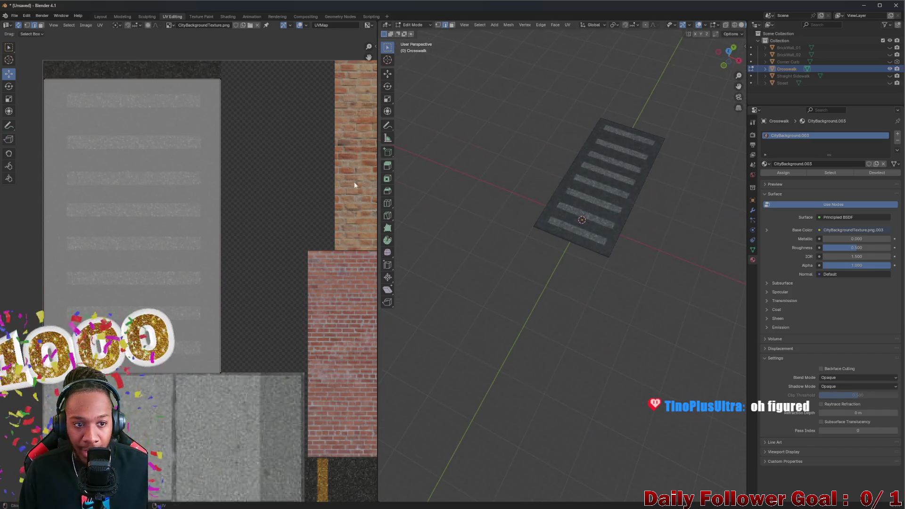
pyautogui.moveTo(598, 285)
pyautogui.mouseDown(button='middle')
pyautogui.moveTo(657, 276)
pyautogui.moveTo(375, 269)
pyautogui.mouseUp(button='middle')
pyautogui.scroll(-3, 656, 277)
pyautogui.scroll(2, 576, 282)
pyautogui.moveTo(576, 281); pyautogui.dragTo(542, 238, button='middle')
pyautogui.scroll(3, 541, 239)
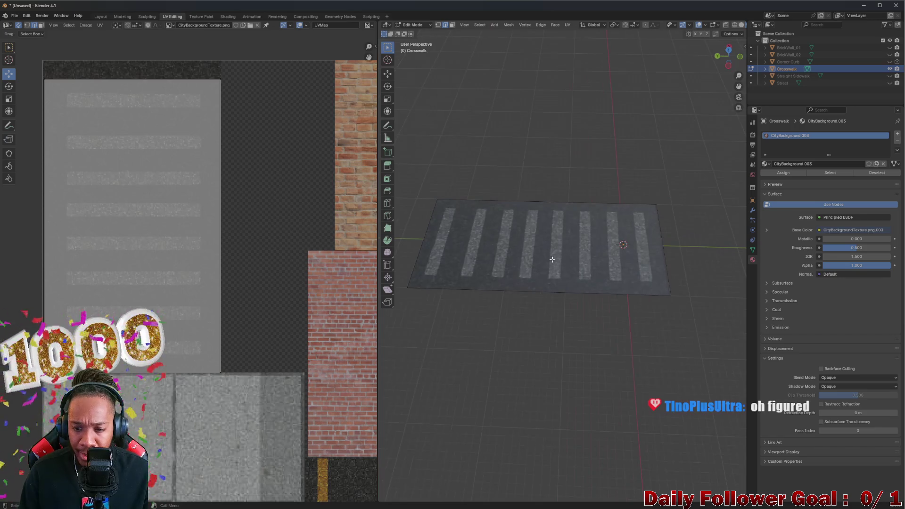
pyautogui.rightClick(542, 237)
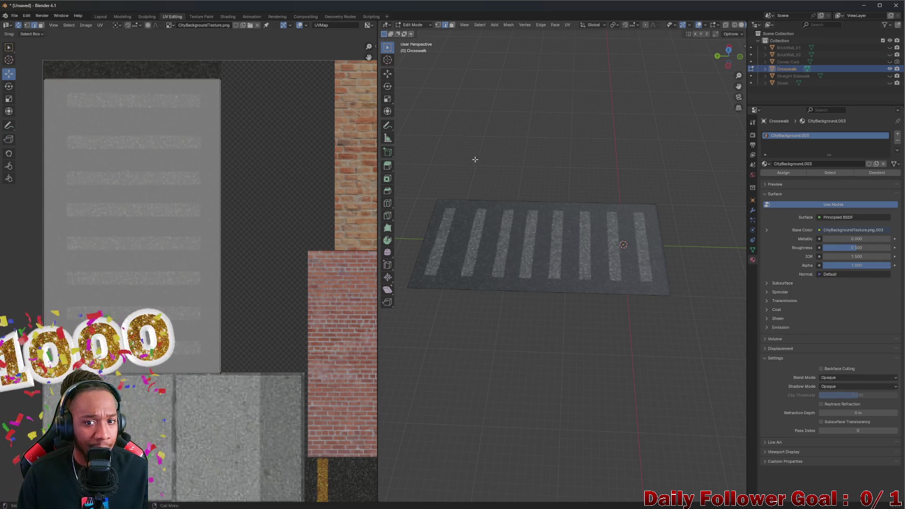
pyautogui.press('Tab')
pyautogui.click(101, 16)
pyautogui.rightClick(339, 337)
# - Set the Crosswalk's origin to its geometry centre via the object context menu
pyautogui.moveTo(341, 328); pyautogui.dragTo(371, 322, button='middle')
pyautogui.scroll(3, 316, 296)
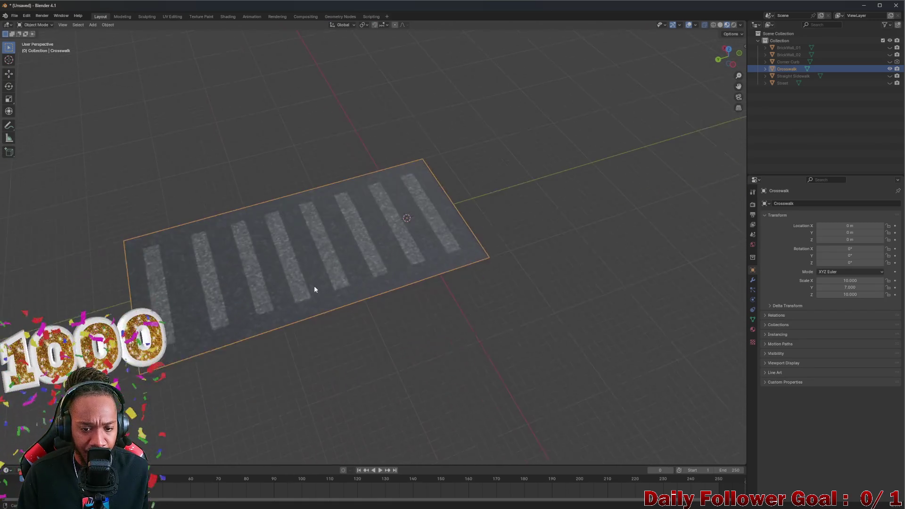
pyautogui.rightClick(294, 224)
pyautogui.moveTo(254, 308)
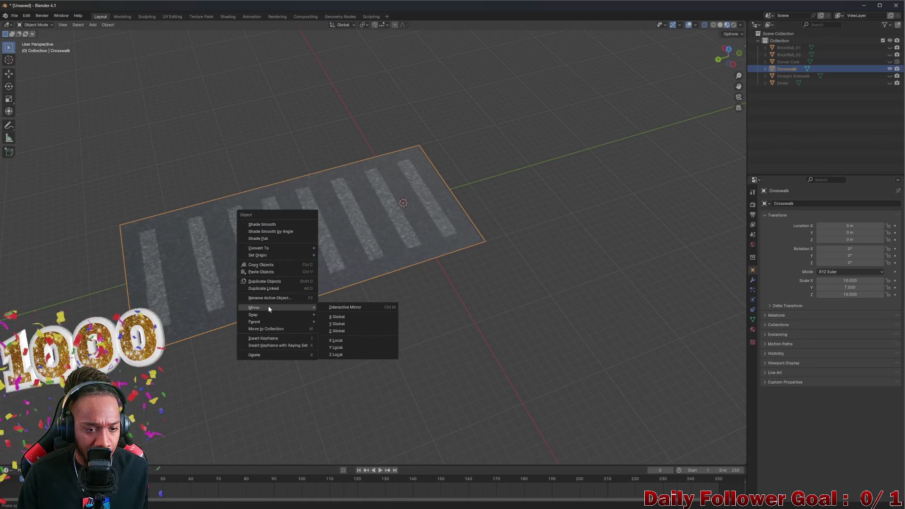
pyautogui.click(264, 238)
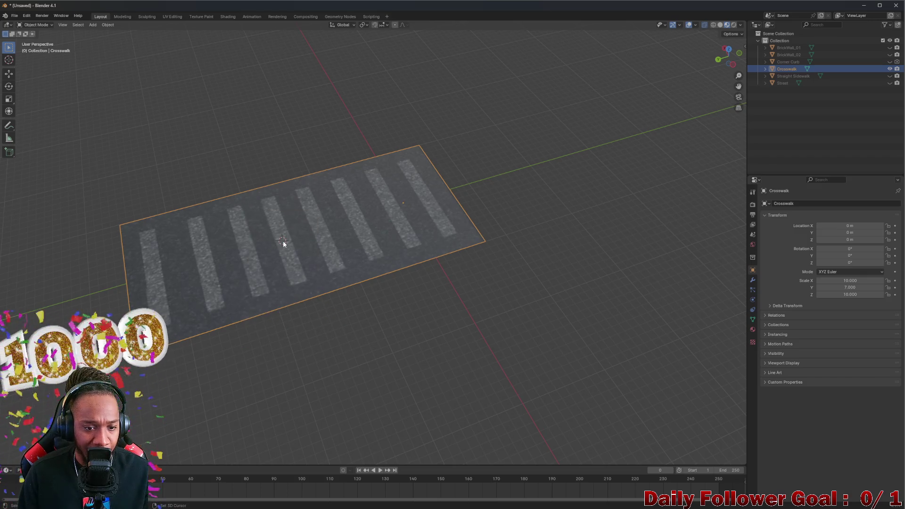
pyautogui.moveTo(307, 238)
pyautogui.mouseDown(button='middle')
pyautogui.moveTo(281, 223)
pyautogui.moveTo(299, 264)
pyautogui.moveTo(300, 255)
pyautogui.mouseUp(button='middle')
pyautogui.rightClick(296, 240)
pyautogui.moveTo(251, 266)
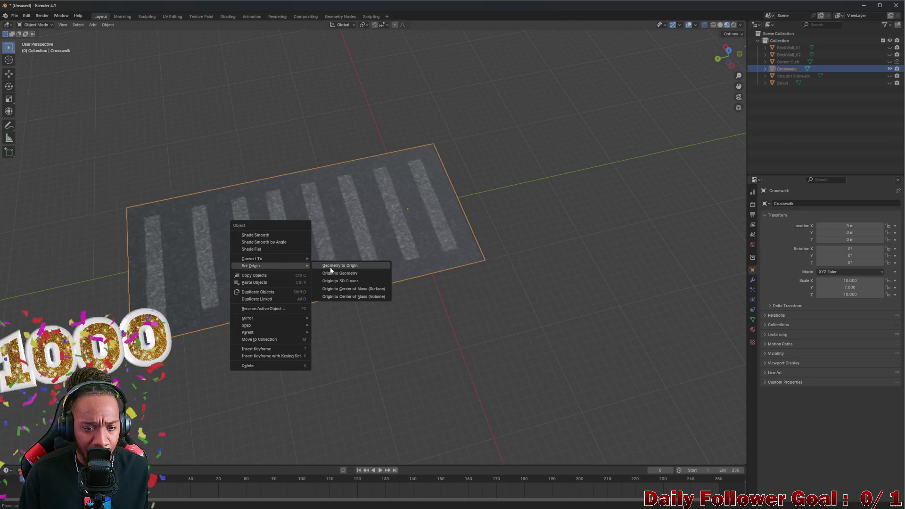
pyautogui.click(349, 295)
# - Try Origin to 3D Cursor, then settle back on Origin to Geometry (location about -0.04, 14.43, 0.01)
pyautogui.rightClick(297, 232)
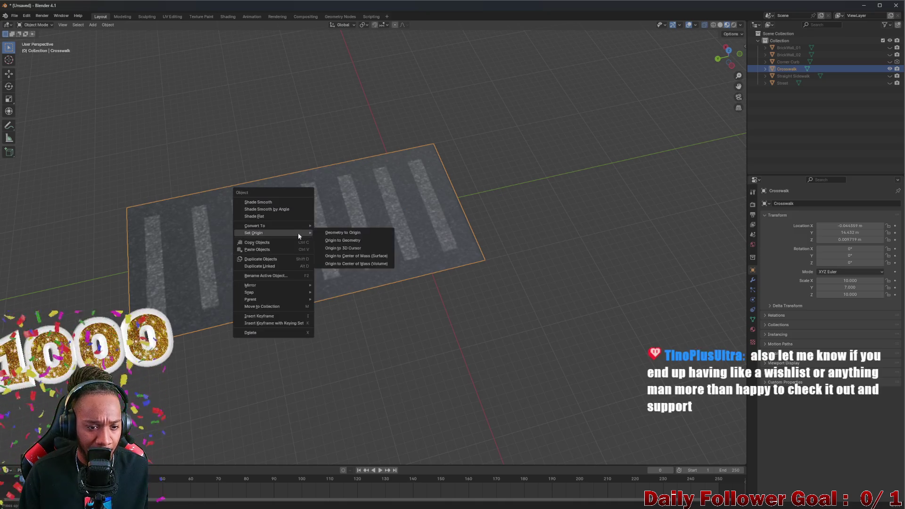
pyautogui.click(351, 233)
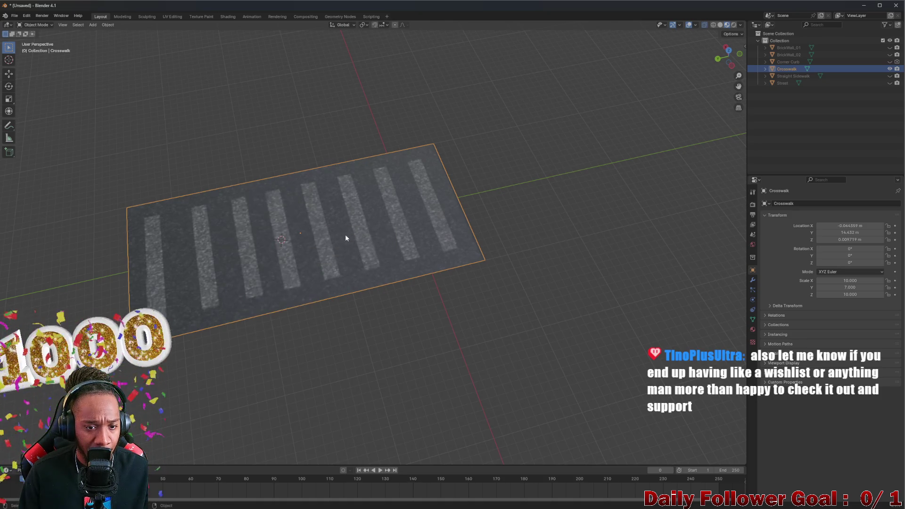
pyautogui.rightClick(326, 239)
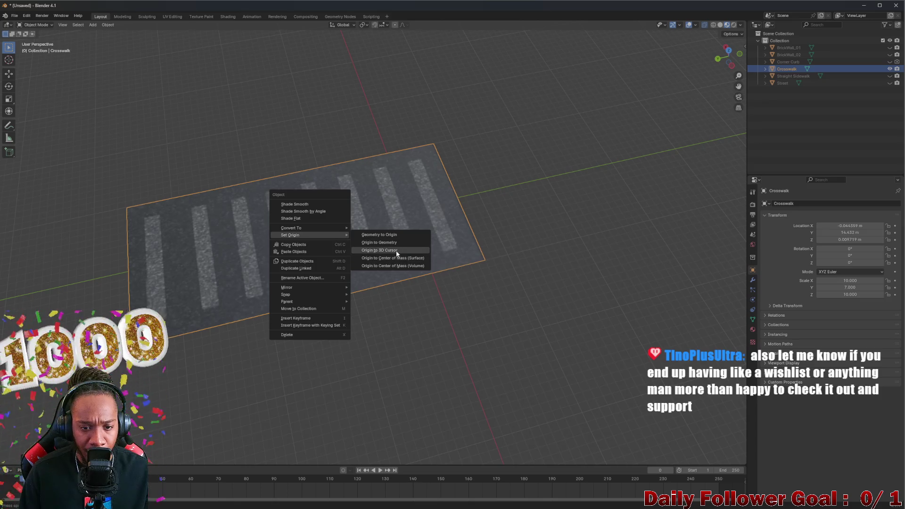
pyautogui.click(396, 251)
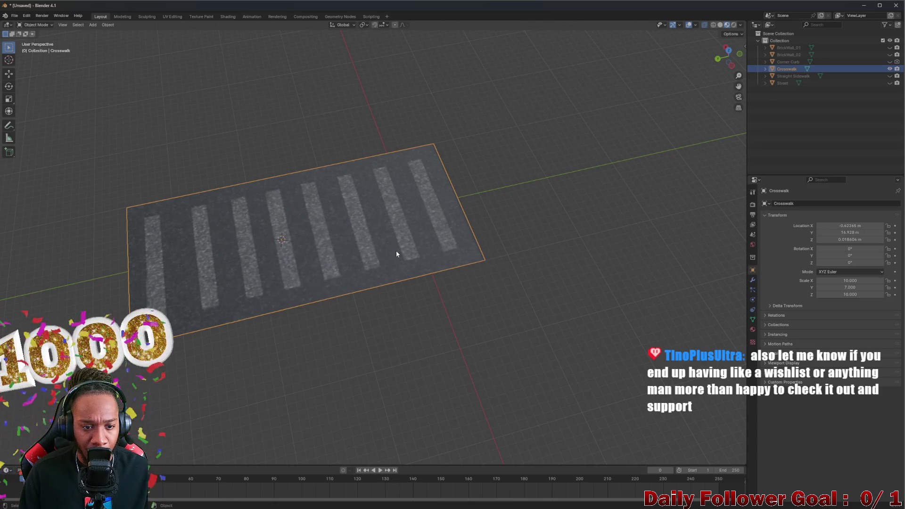
pyautogui.rightClick(317, 238)
pyautogui.moveTo(297, 235)
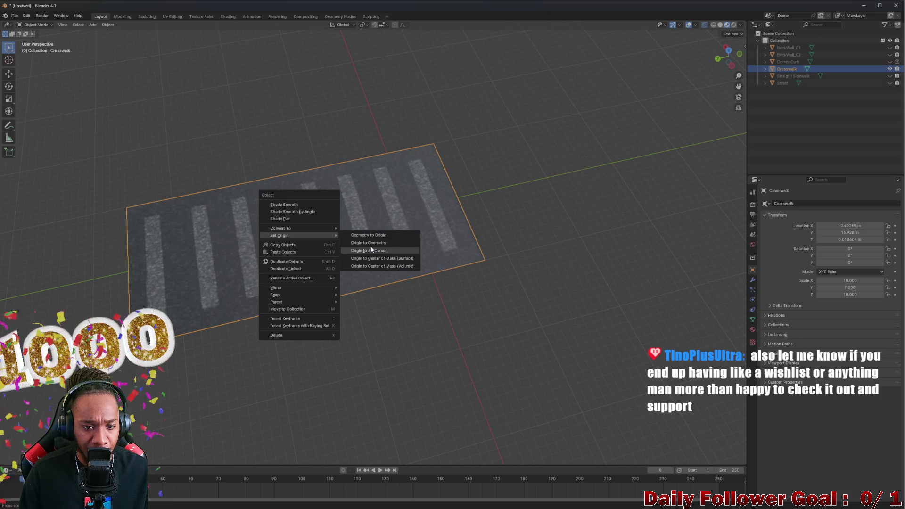
pyautogui.click(399, 258)
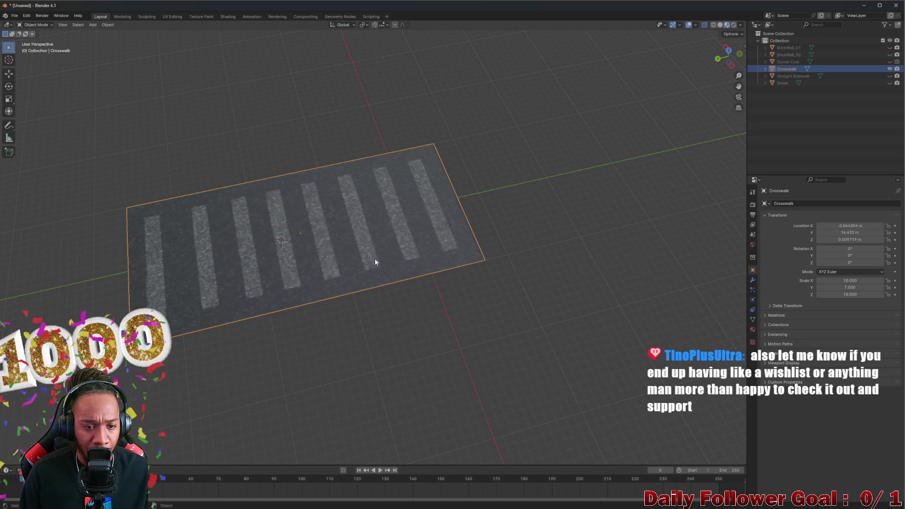
# - Reopen the Crosswalk's context menu to look at the snapping choices
pyautogui.rightClick(305, 234)
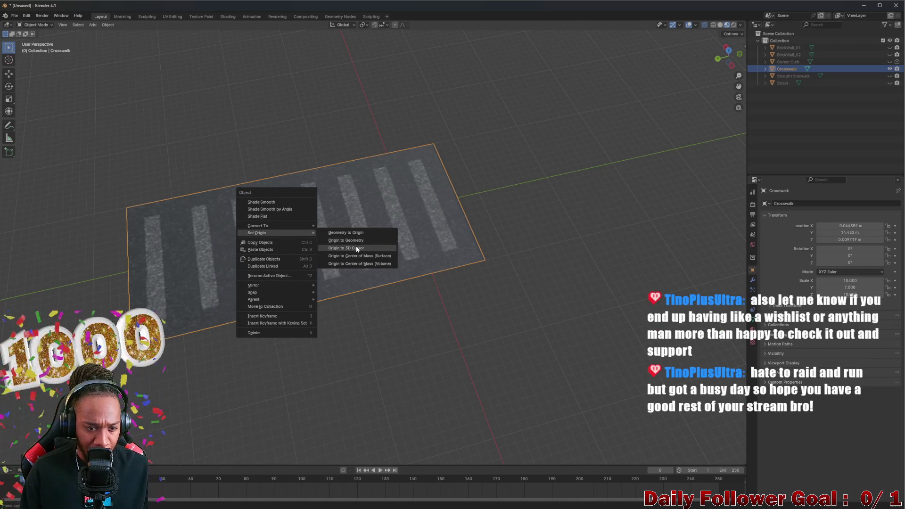
pyautogui.click(360, 240)
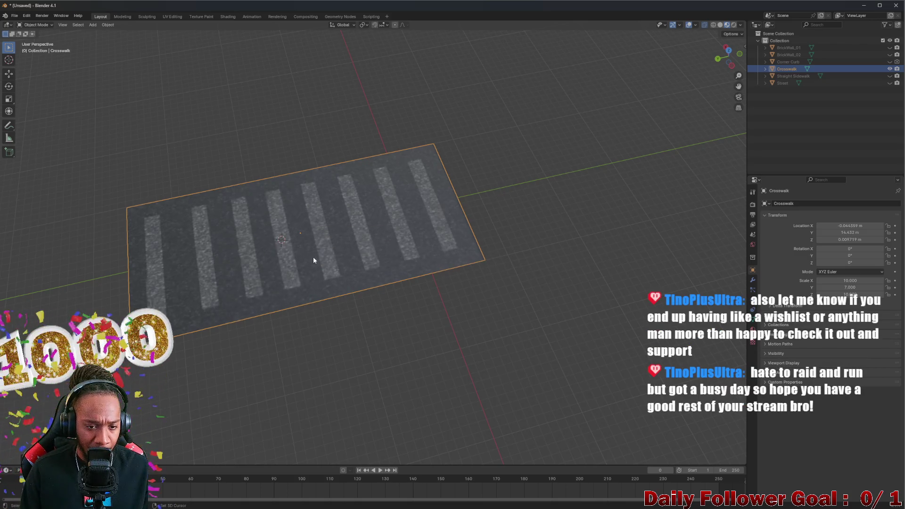
pyautogui.rightClick(303, 232)
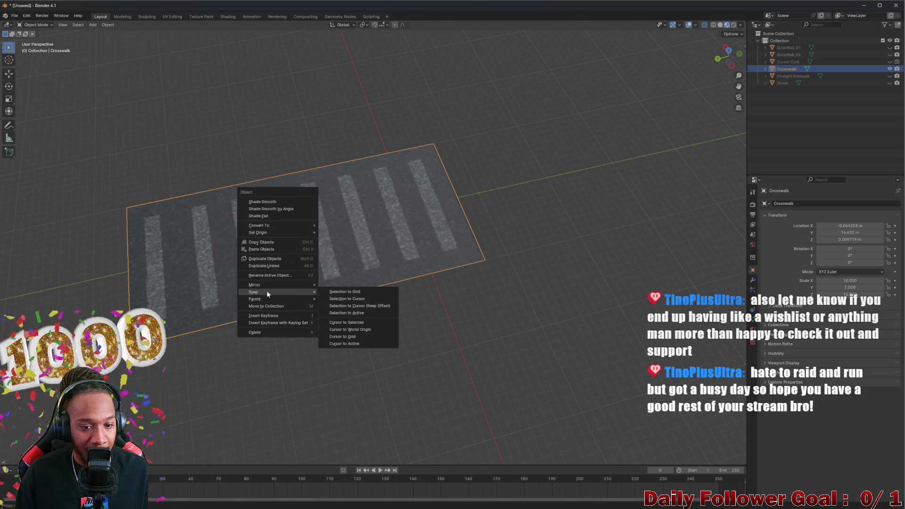
pyautogui.moveTo(255, 291)
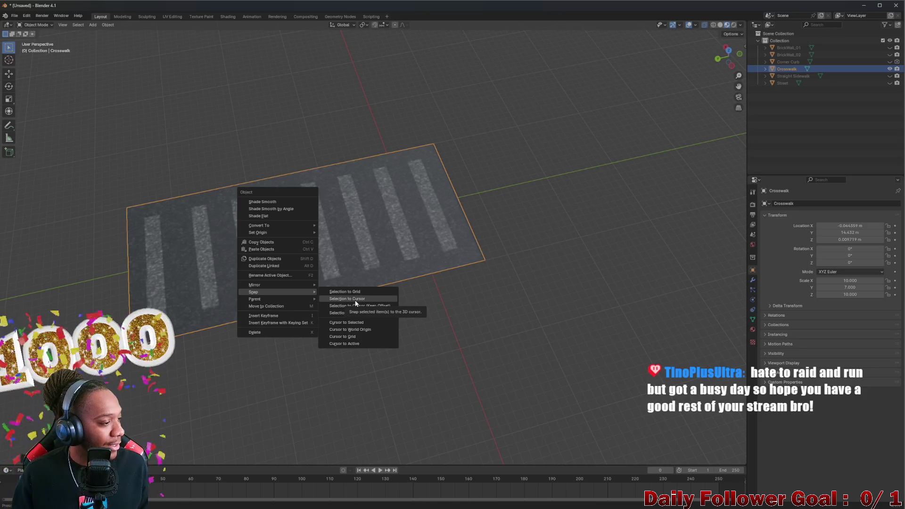
# - Leave the Snap options unapplied and bring the Steam store page on screen
pyautogui.click(356, 302)
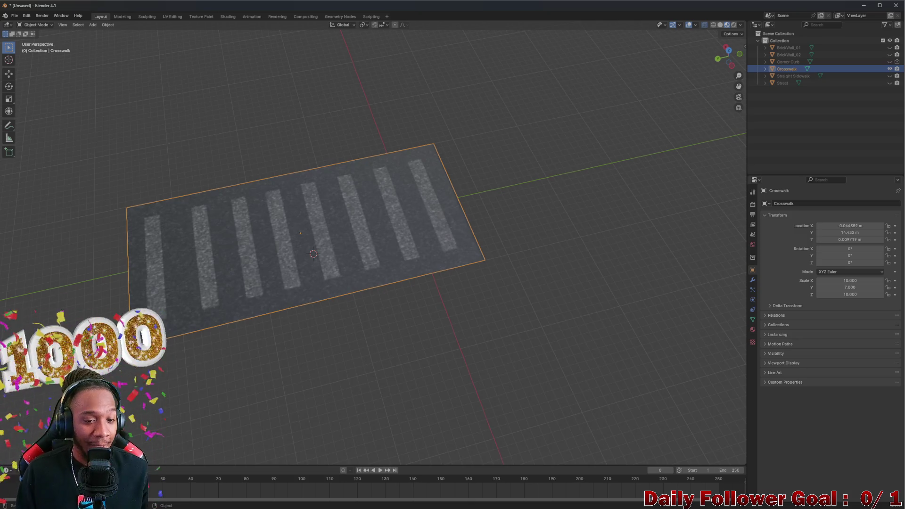
pyautogui.scroll(2, 339, 230)
pyautogui.rightClick(286, 238)
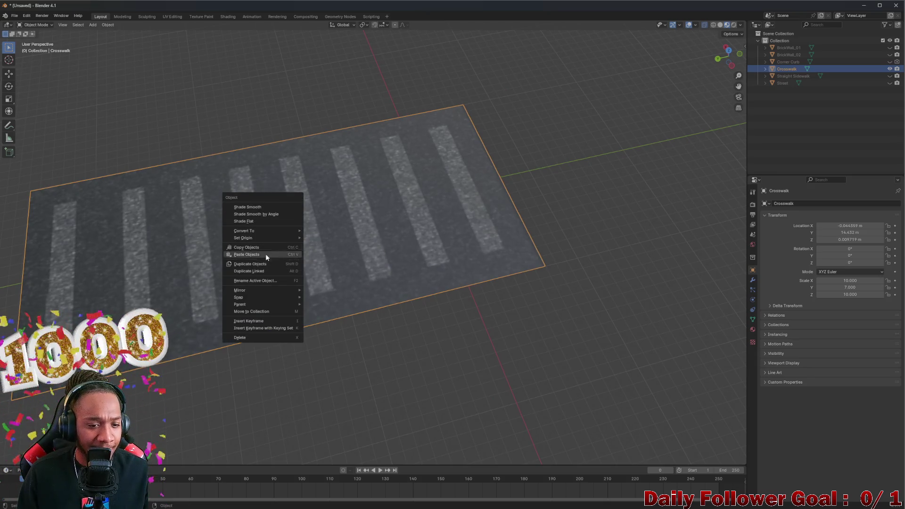
pyautogui.moveTo(240, 296)
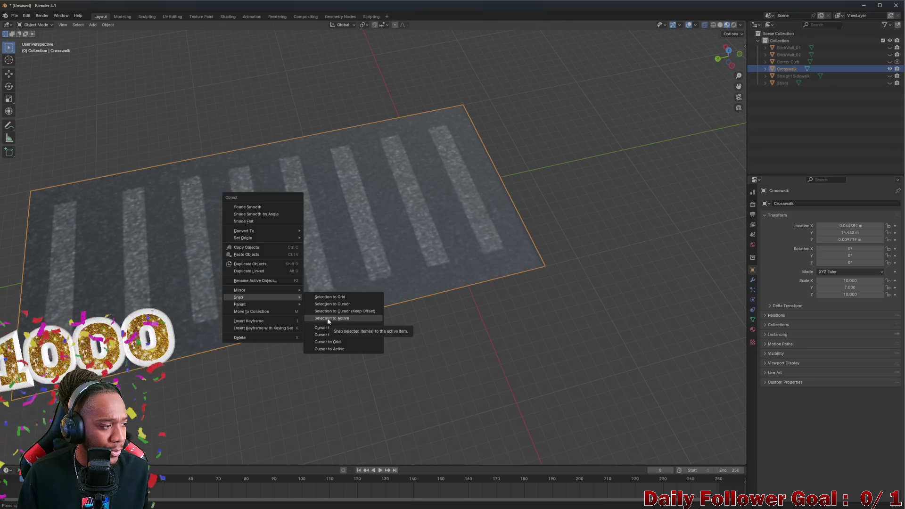
pyautogui.click(339, 319)
pyautogui.rightClick(275, 224)
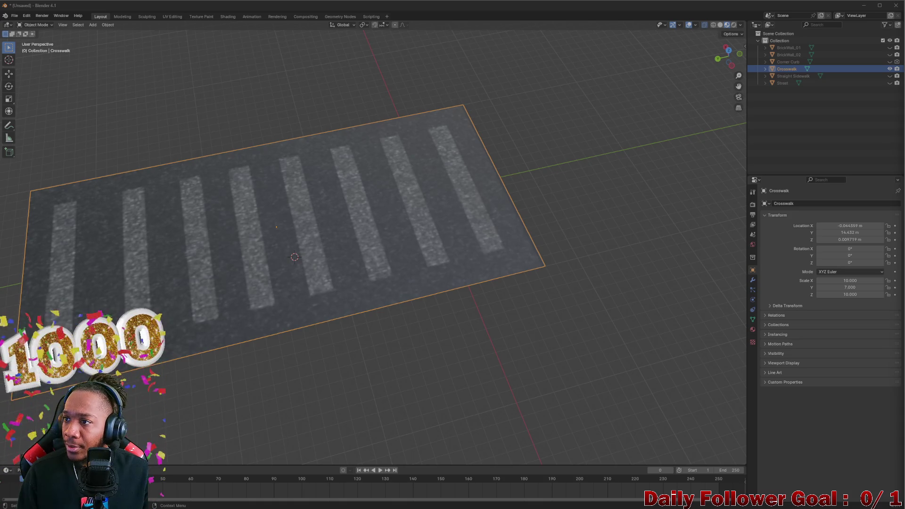
pyautogui.moveTo(625, 101)
pyautogui.mouseDown()
pyautogui.moveTo(545, 34)
pyautogui.moveTo(586, 29)
pyautogui.mouseUp()
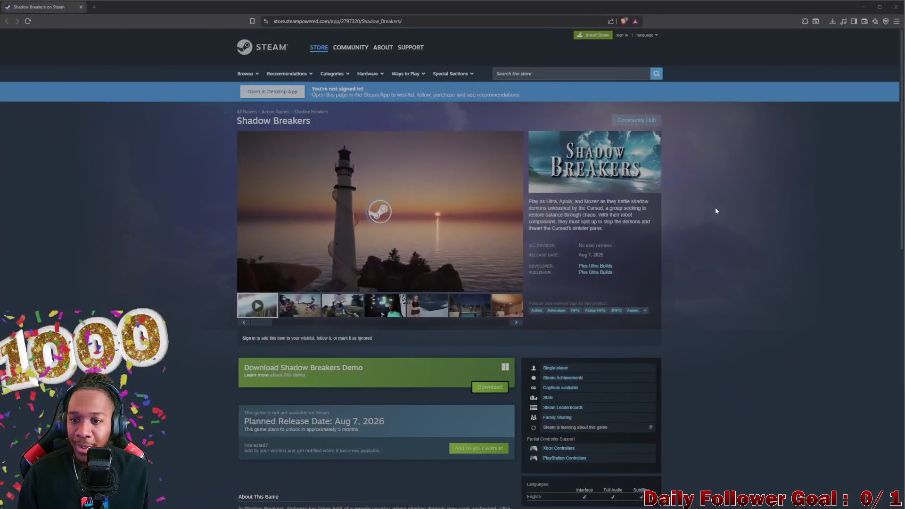
# - Play the Shadow Breakers trailer and view the first few screenshots
pyautogui.click(376, 216)
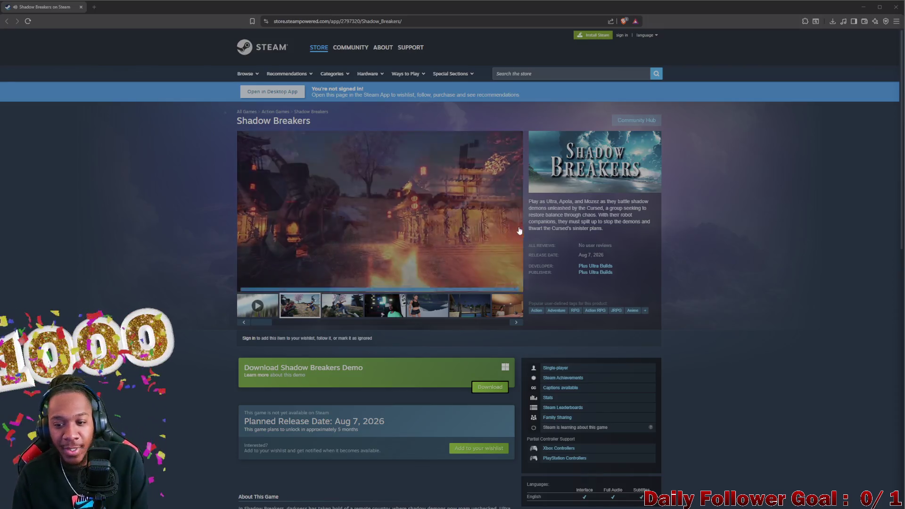
pyautogui.scroll(-2, 453, 241)
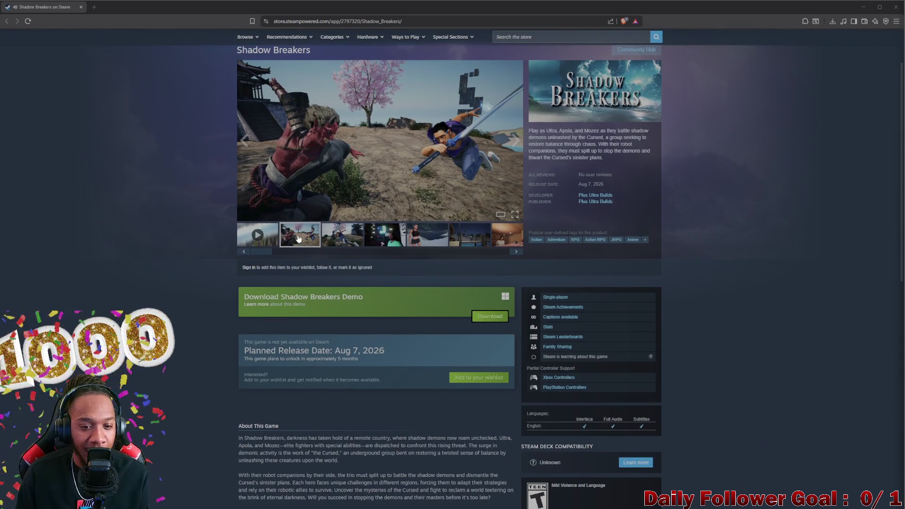
pyautogui.click(346, 241)
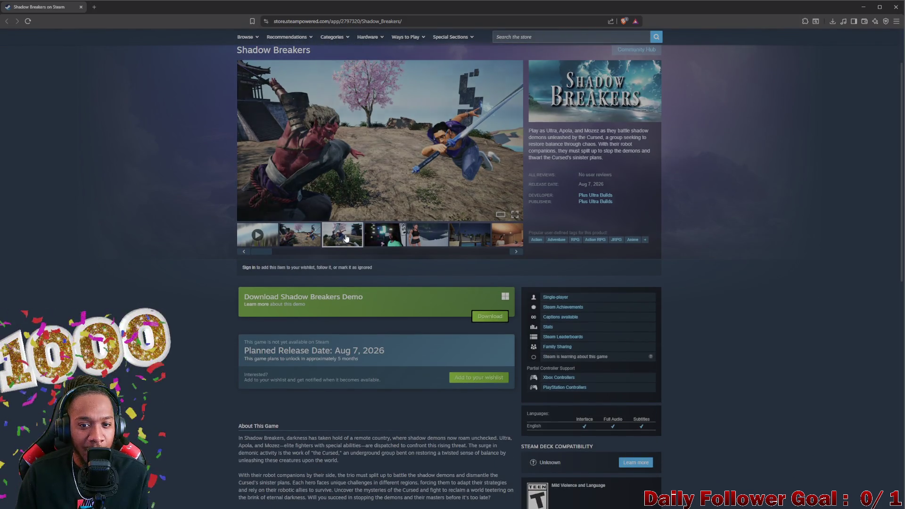
pyautogui.click(387, 238)
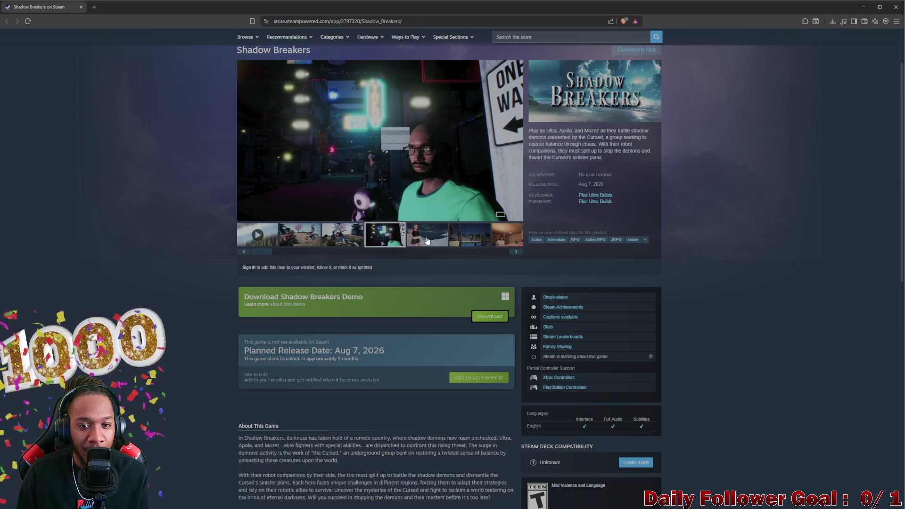
pyautogui.click(427, 241)
# - Browse the remaining screenshots, then close the store page back to Blender
pyautogui.click(465, 239)
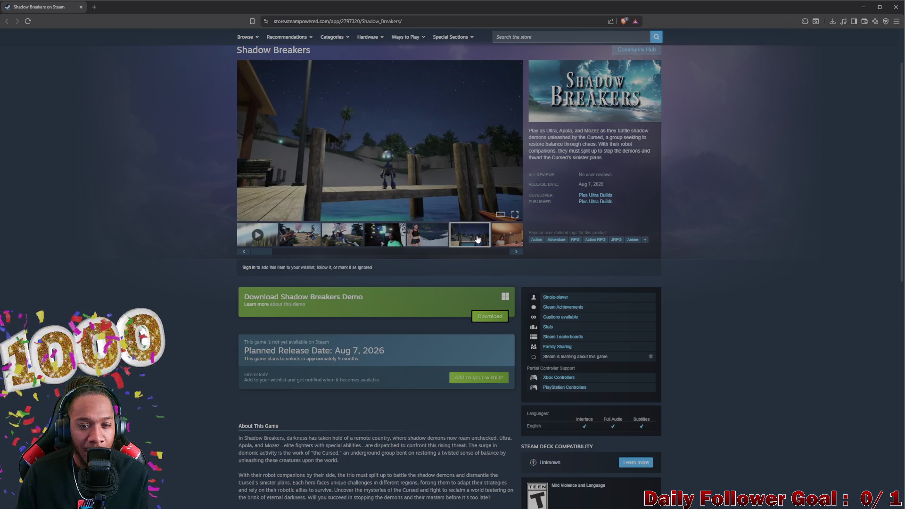
pyautogui.click(498, 233)
pyautogui.click(461, 234)
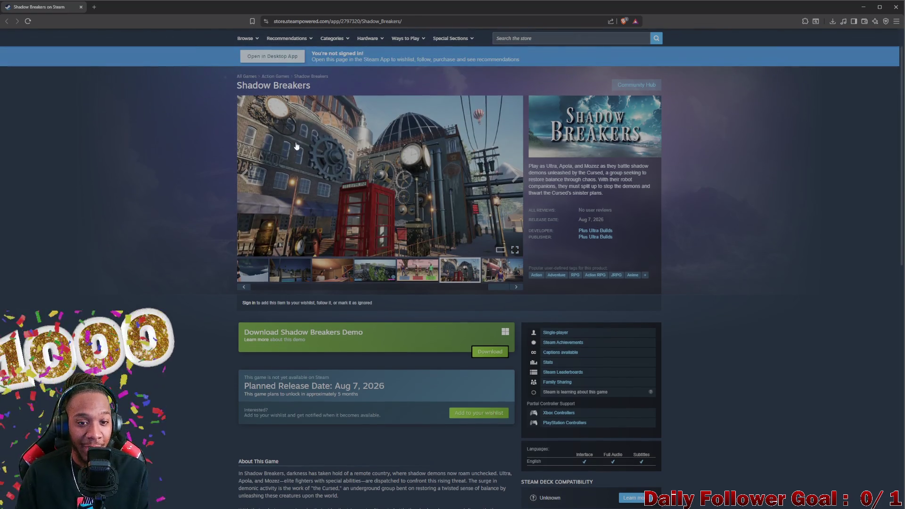
pyautogui.scroll(-1, 198, 89)
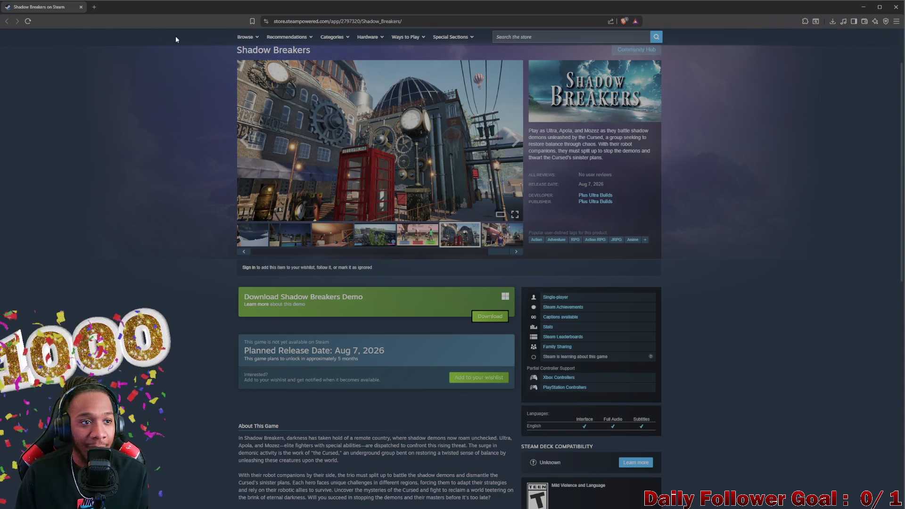
pyautogui.click(82, 8)
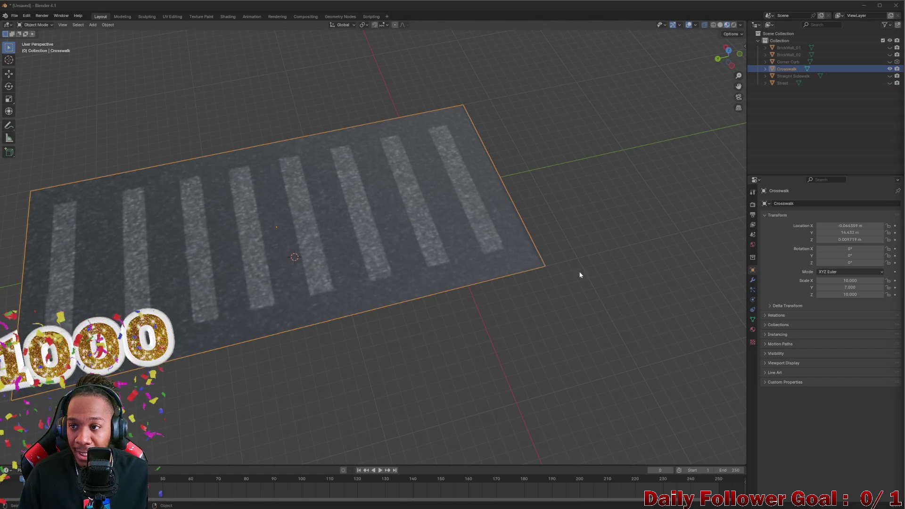
# - Switch to the UV Editing workspace with the Crosswalk beside the city texture atlas
pyautogui.moveTo(308, 179); pyautogui.dragTo(287, 196, button='middle')
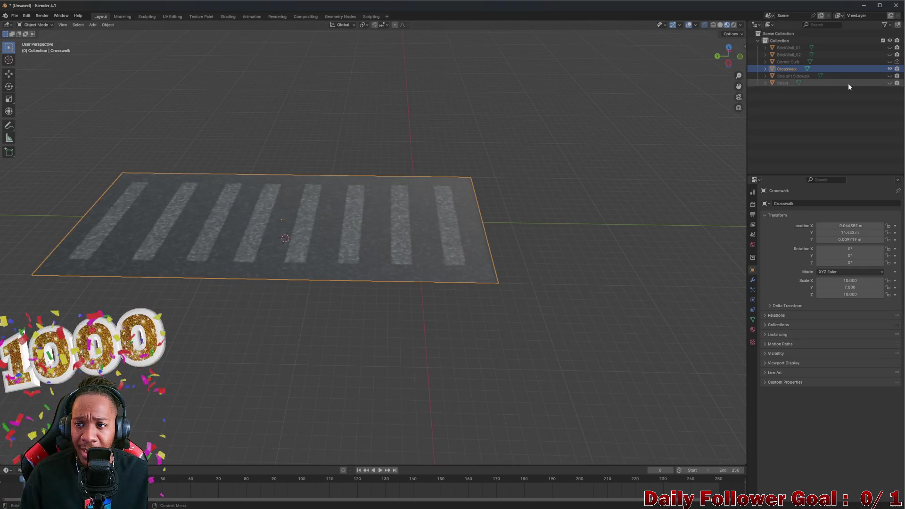
pyautogui.click(172, 15)
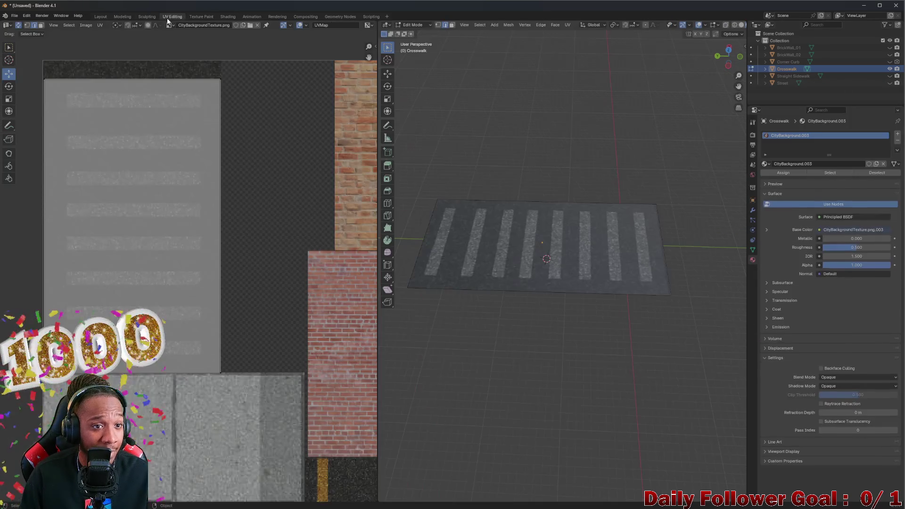
pyautogui.scroll(-2, 215, 217)
pyautogui.scroll(-1, 242, 227)
# - Inspect the textured Crosswalk and leave Edit Mode for Object Mode
pyautogui.moveTo(243, 229); pyautogui.dragTo(258, 238, button='middle')
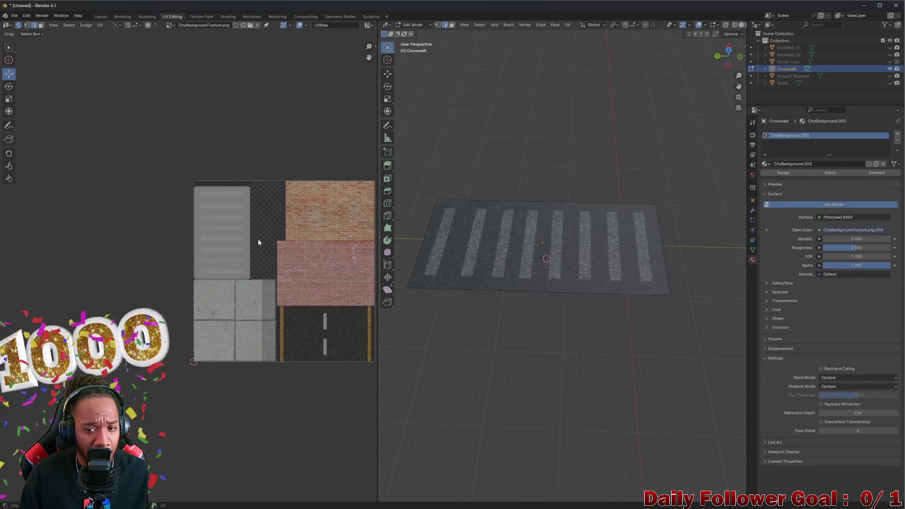
pyautogui.moveTo(466, 254); pyautogui.dragTo(499, 271, button='middle')
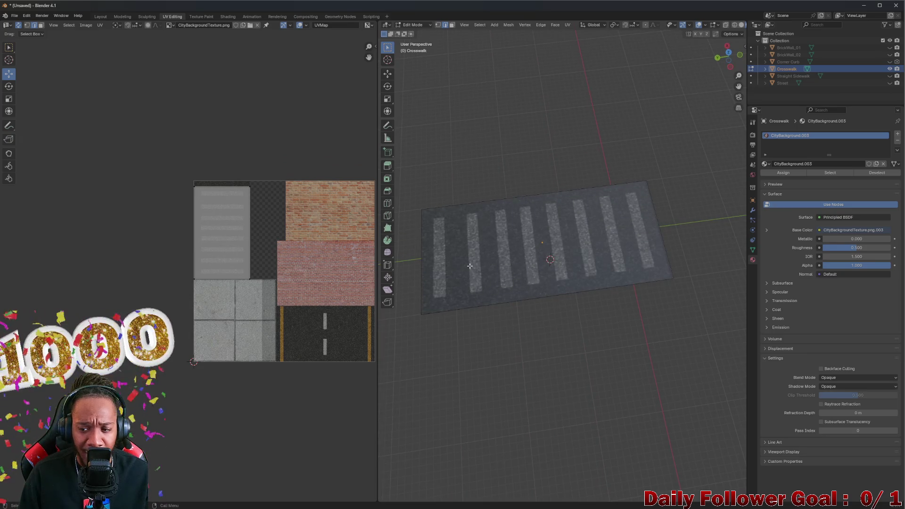
pyautogui.scroll(-2, 538, 243)
pyautogui.scroll(1, 278, 287)
pyautogui.scroll(1, 327, 273)
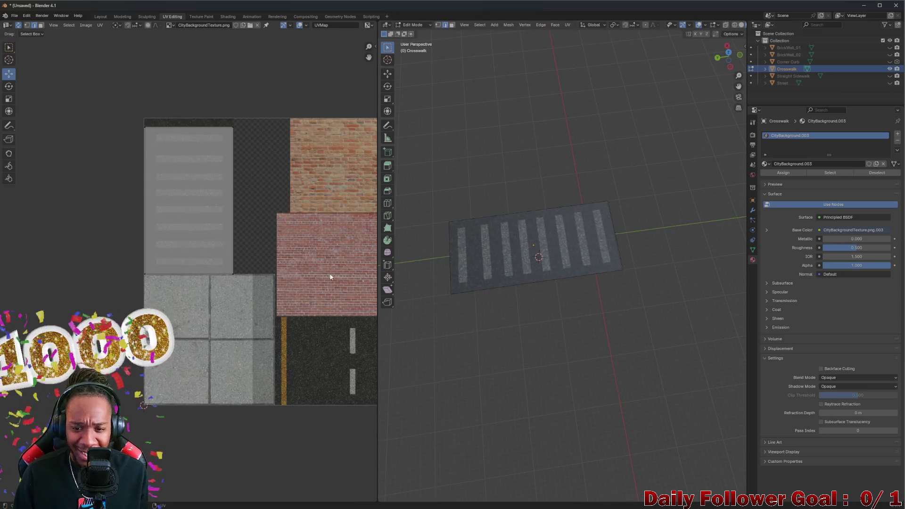
pyautogui.moveTo(541, 227)
pyautogui.mouseDown(button='middle')
pyautogui.moveTo(541, 198)
pyautogui.moveTo(521, 210)
pyautogui.mouseUp(button='middle')
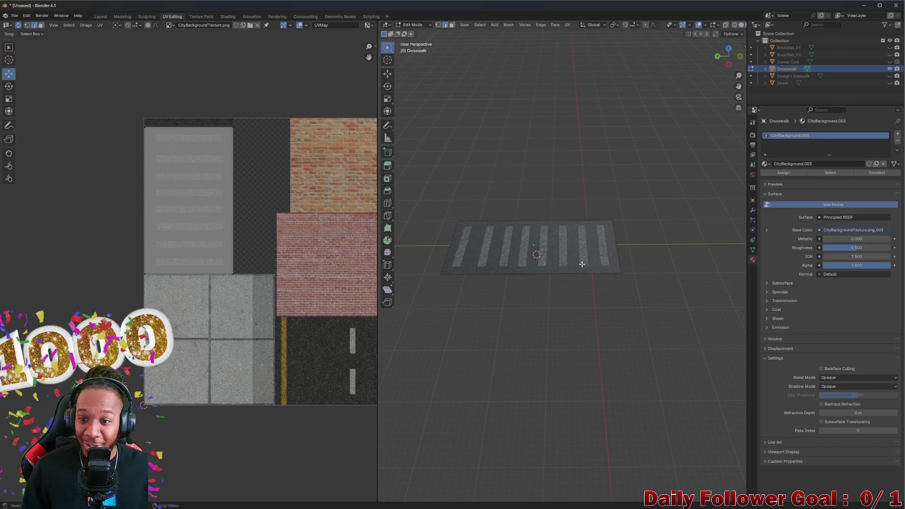
pyautogui.scroll(2, 542, 262)
pyautogui.scroll(1, 317, 202)
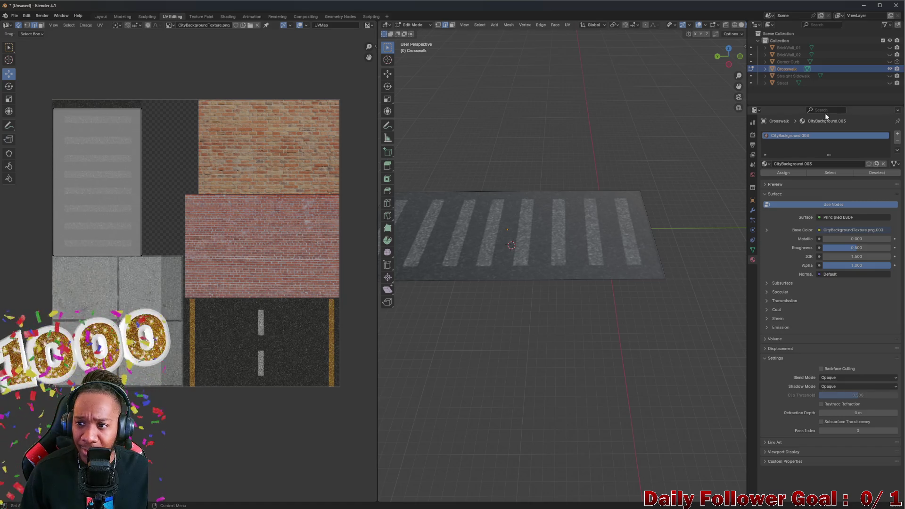
pyautogui.press('Tab')
pyautogui.scroll(1, 591, 139)
pyautogui.moveTo(590, 138); pyautogui.dragTo(521, 208, button='middle')
pyautogui.scroll(2, 499, 241)
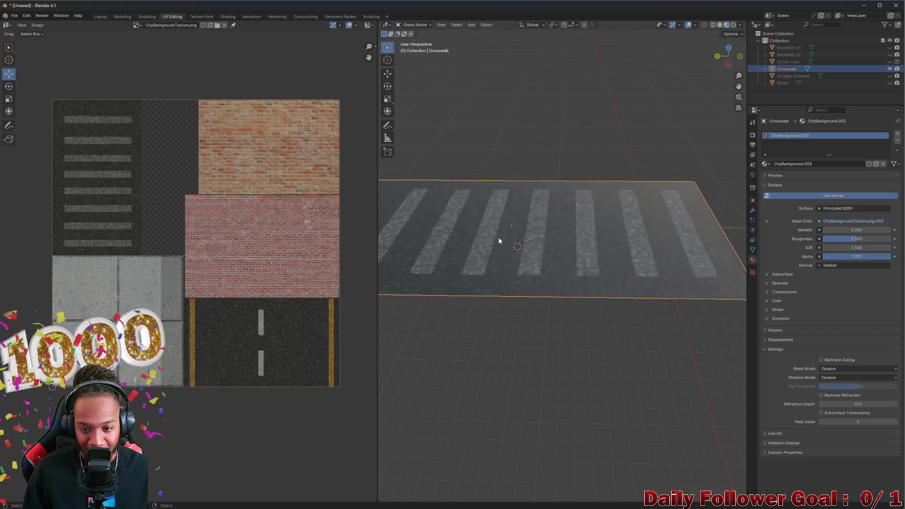
pyautogui.moveTo(498, 242); pyautogui.dragTo(515, 234, button='middle')
pyautogui.rightClick(509, 230)
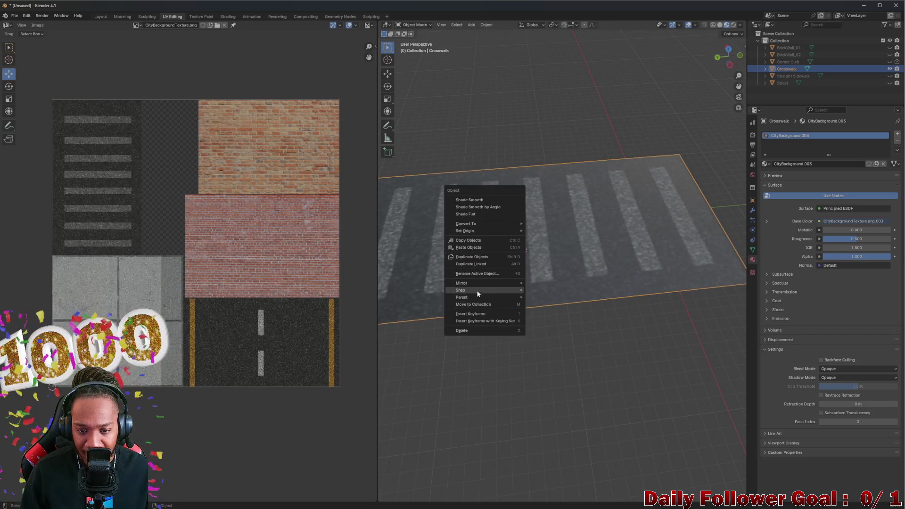
pyautogui.moveTo(460, 290)
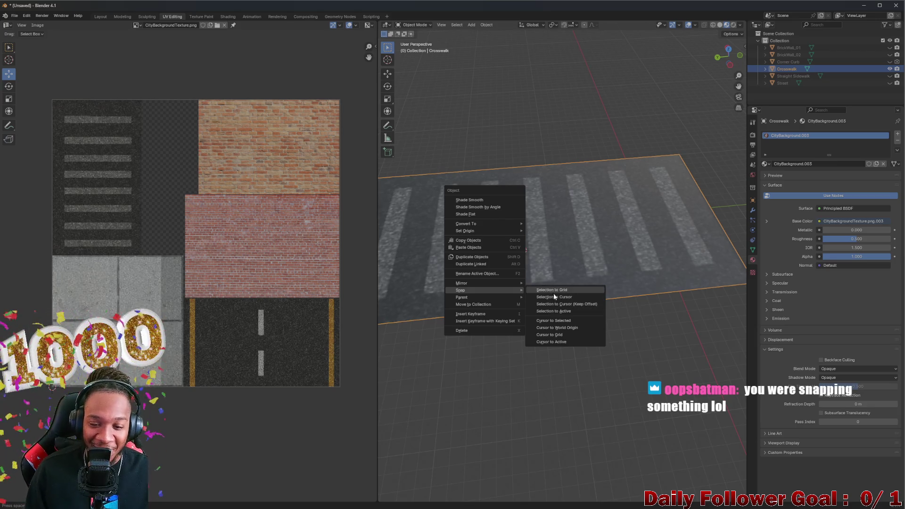
# - Snap the 3D cursor to the world origin
pyautogui.click(614, 209)
pyautogui.rightClick(510, 227)
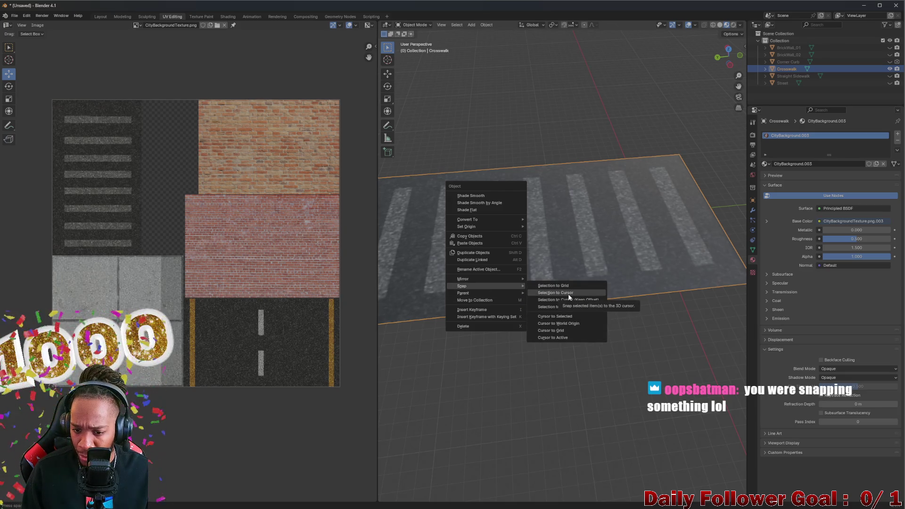
pyautogui.click(565, 317)
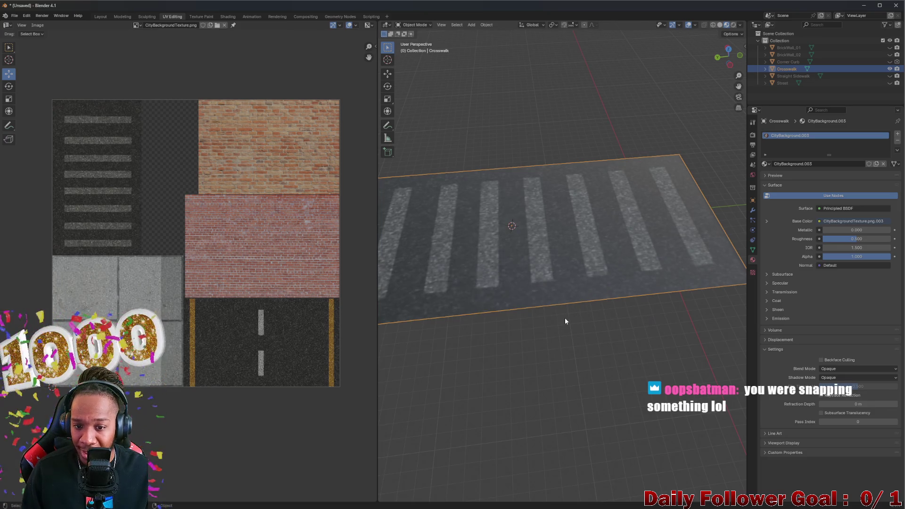
pyautogui.rightClick(506, 223)
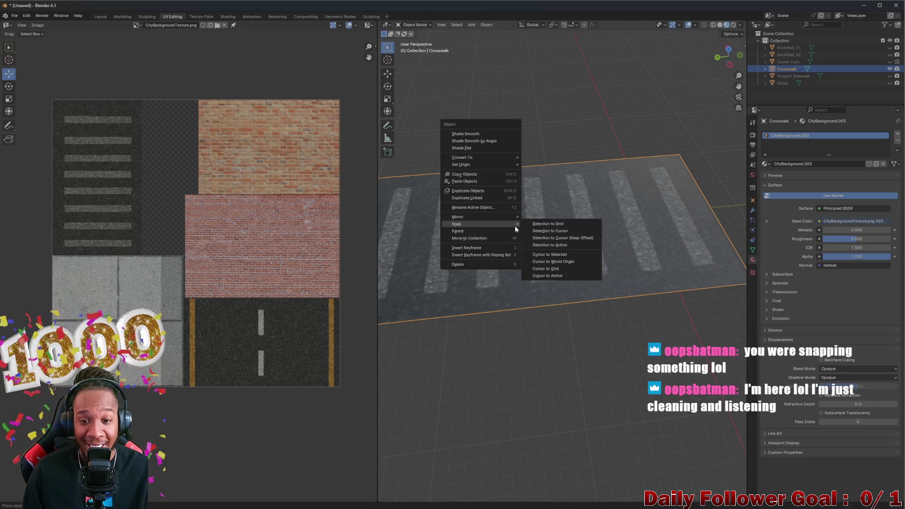
pyautogui.moveTo(456, 223)
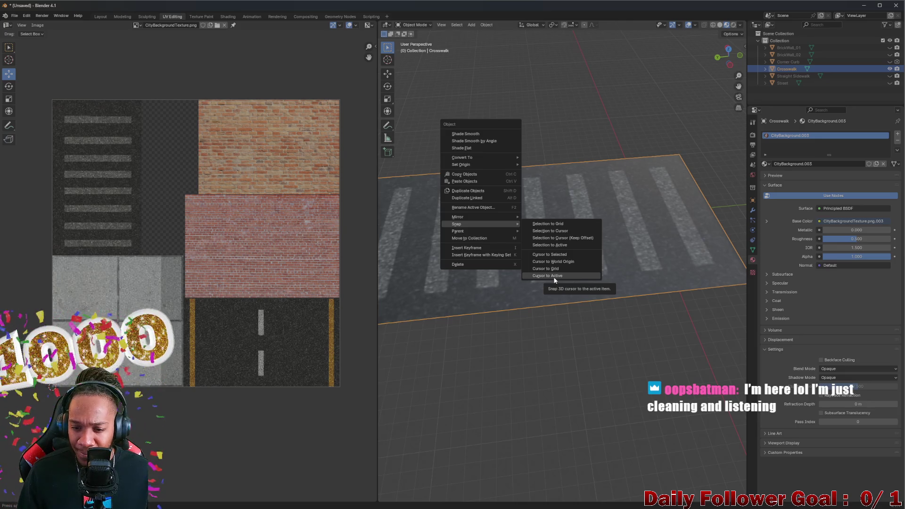
pyautogui.click(557, 261)
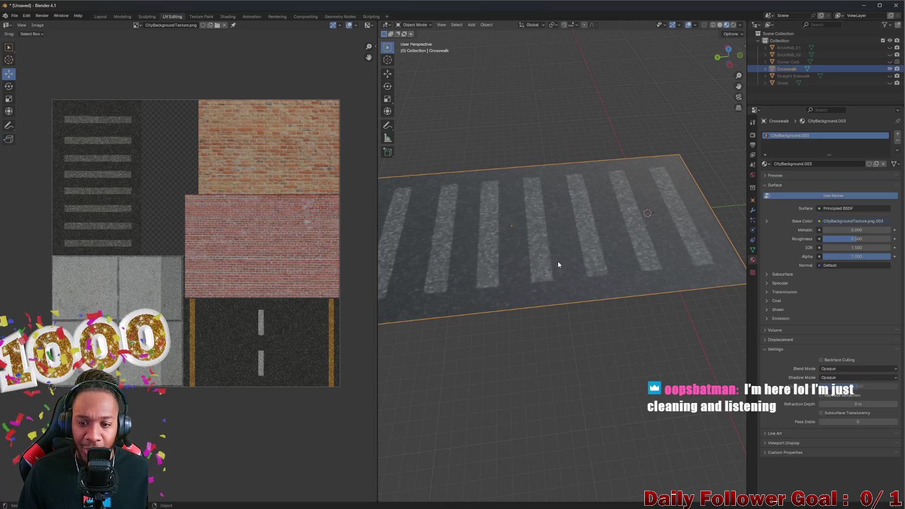
# - Snap the Crosswalk to the 3D cursor so it sits centred at the world origin
pyautogui.rightClick(514, 223)
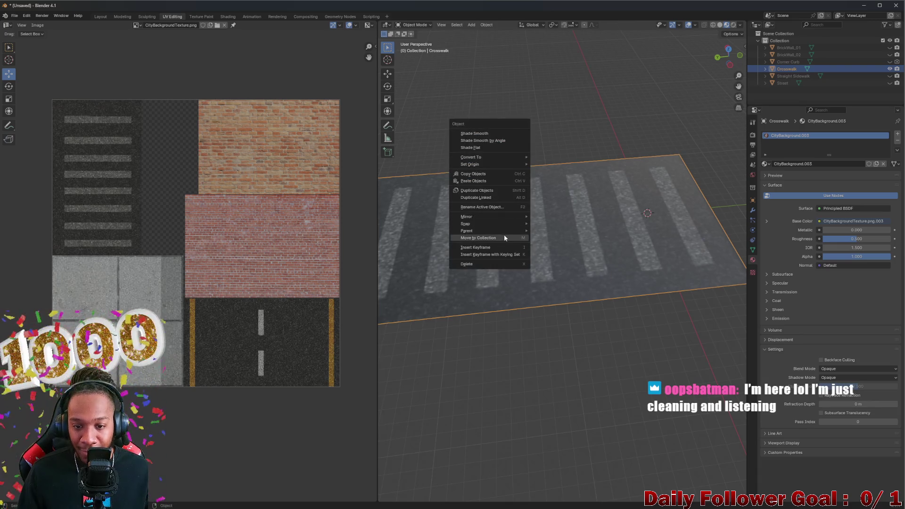
pyautogui.moveTo(487, 223)
pyautogui.click(559, 230)
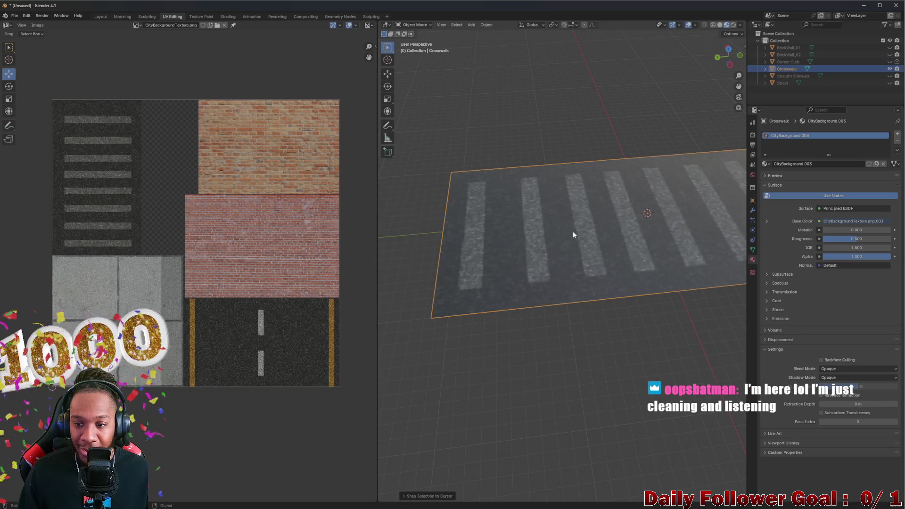
pyautogui.scroll(-3, 572, 232)
pyautogui.moveTo(648, 309); pyautogui.dragTo(547, 266, button='middle')
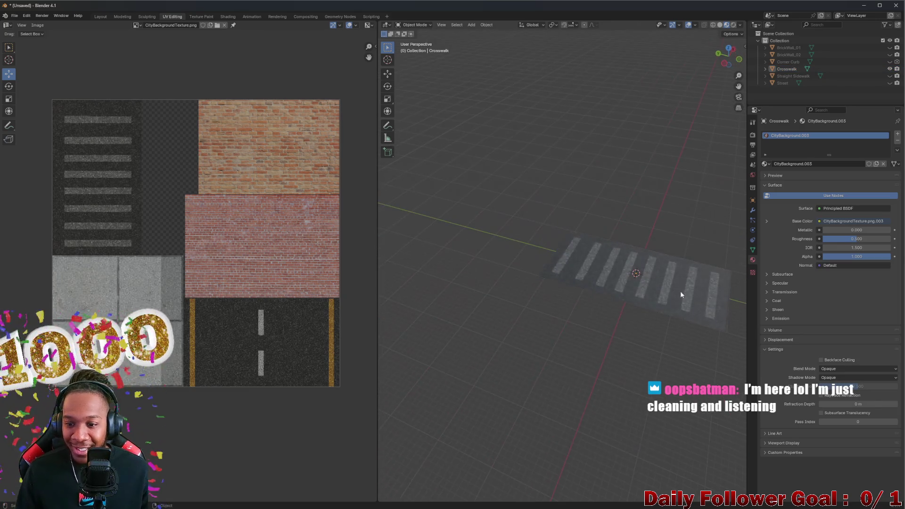
pyautogui.click(513, 235)
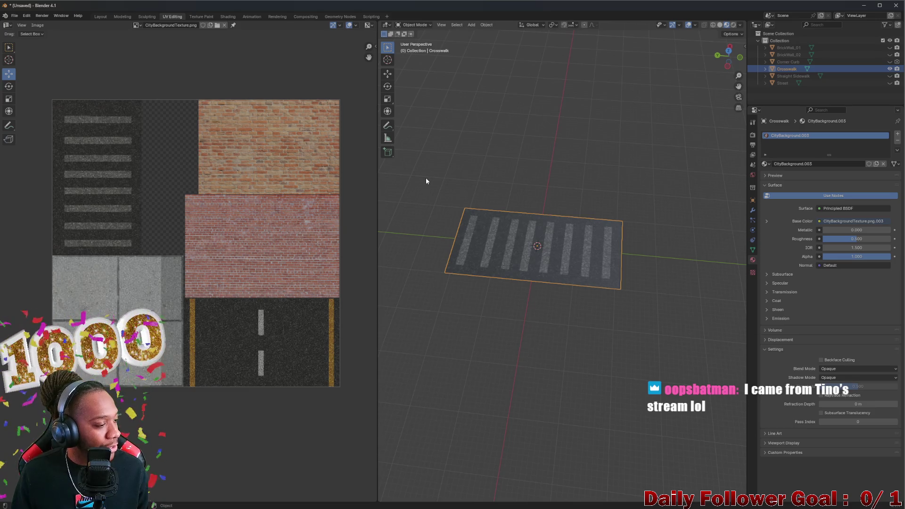
# - Show the Crosswalk's Object Properties with location 0, 0, 0
pyautogui.moveTo(432, 183)
pyautogui.mouseDown(button='middle')
pyautogui.moveTo(514, 241)
pyautogui.moveTo(533, 241)
pyautogui.mouseUp(button='middle')
pyautogui.scroll(3, 529, 257)
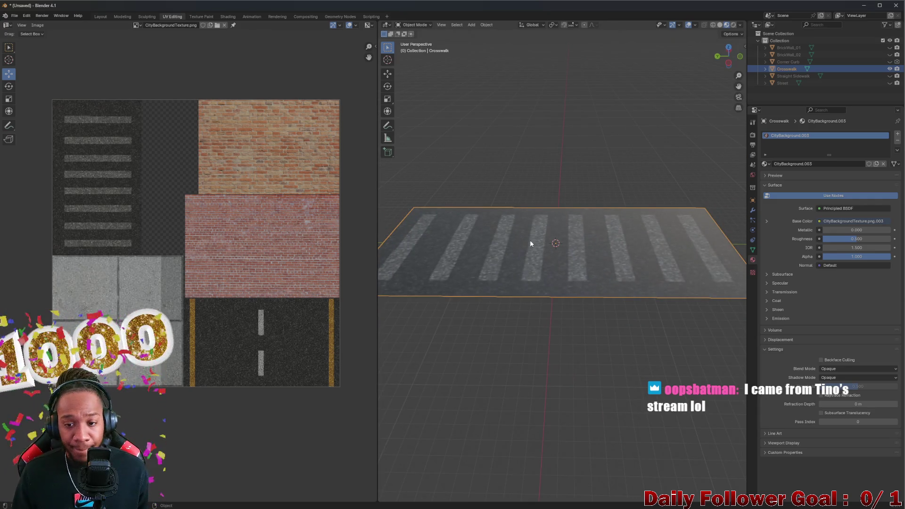
pyautogui.moveTo(481, 223)
pyautogui.mouseDown(button='middle')
pyautogui.moveTo(486, 174)
pyautogui.moveTo(480, 196)
pyautogui.moveTo(568, 254)
pyautogui.moveTo(570, 236)
pyautogui.mouseUp(button='middle')
pyautogui.scroll(4, 570, 236)
pyautogui.moveTo(596, 277)
pyautogui.mouseDown(button='middle')
pyautogui.moveTo(559, 230)
pyautogui.moveTo(586, 257)
pyautogui.mouseUp(button='middle')
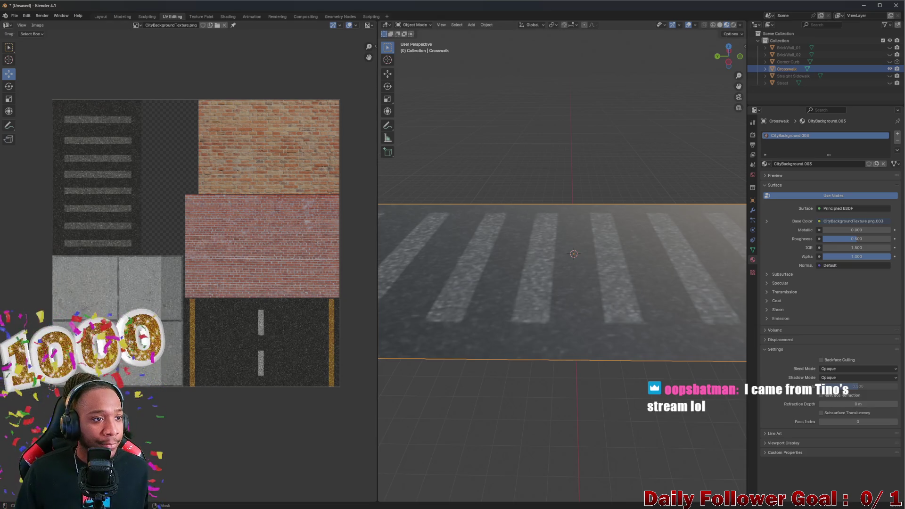
pyautogui.moveTo(495, 200); pyautogui.dragTo(502, 227, button='middle')
pyautogui.scroll(-3, 545, 257)
pyautogui.moveTo(545, 256); pyautogui.dragTo(579, 289, button='middle')
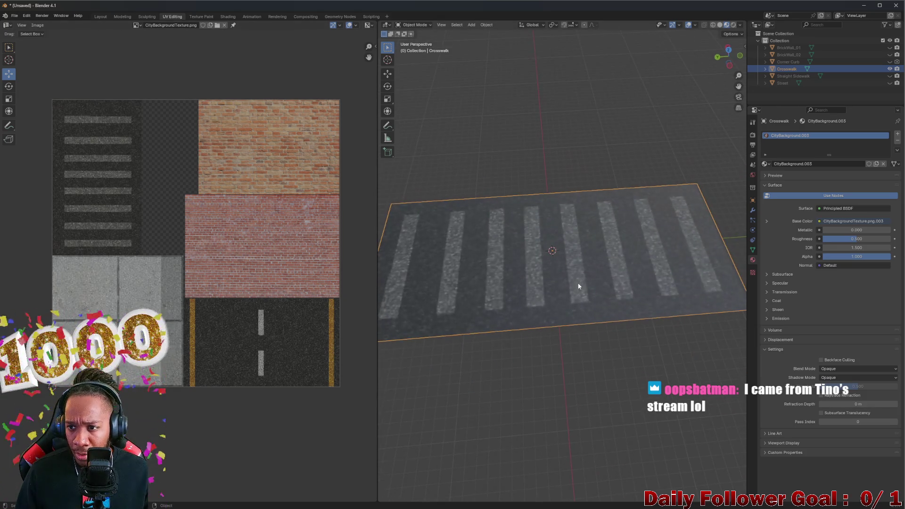
pyautogui.scroll(3, 565, 272)
pyautogui.click(752, 210)
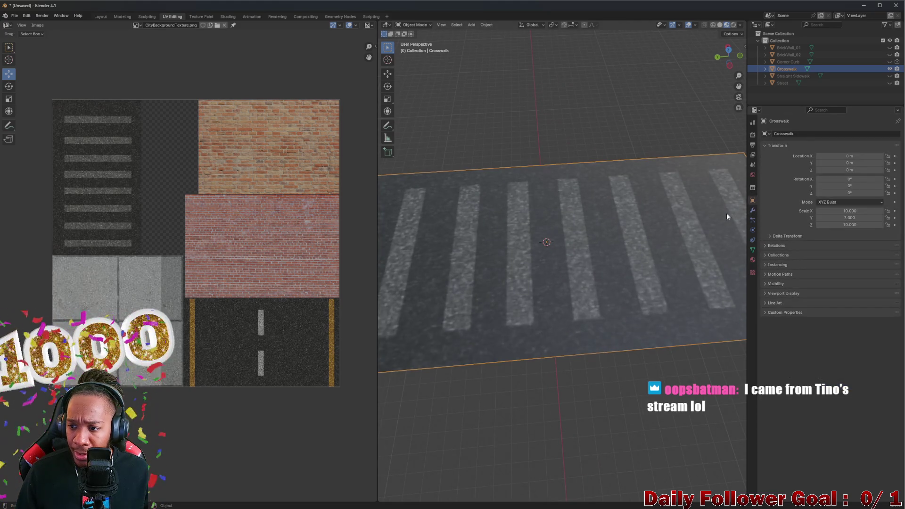
pyautogui.scroll(-2, 601, 249)
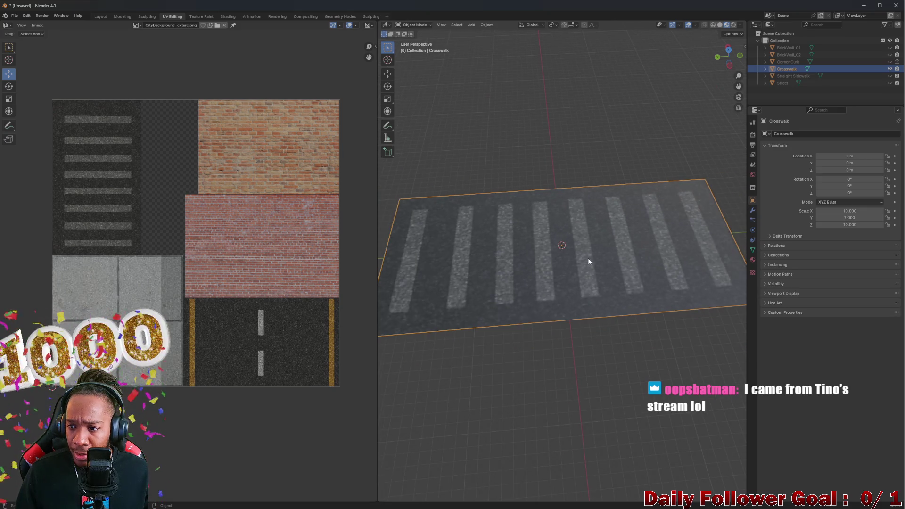
pyautogui.scroll(-2, 587, 258)
# - Make the Street and Straight Sidewalk pieces visible in the Outliner
pyautogui.moveTo(587, 258)
pyautogui.mouseDown(button='middle')
pyautogui.moveTo(581, 251)
pyautogui.moveTo(559, 281)
pyautogui.moveTo(582, 236)
pyautogui.mouseUp(button='middle')
pyautogui.scroll(2, 558, 281)
pyautogui.moveTo(889, 82); pyautogui.dragTo(889, 48)
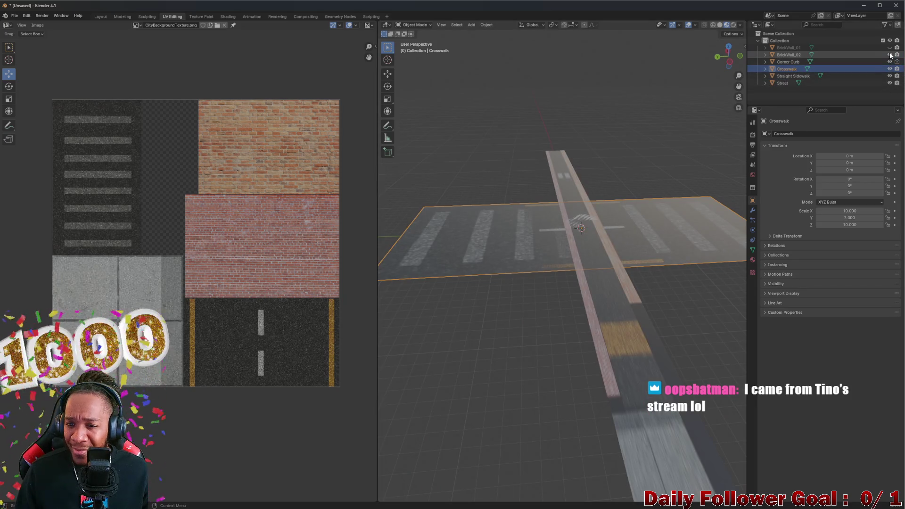
# - Hide the scene pieces in the Outliner, ending with the Street tile
pyautogui.click(889, 40)
pyautogui.moveTo(889, 47); pyautogui.dragTo(889, 76)
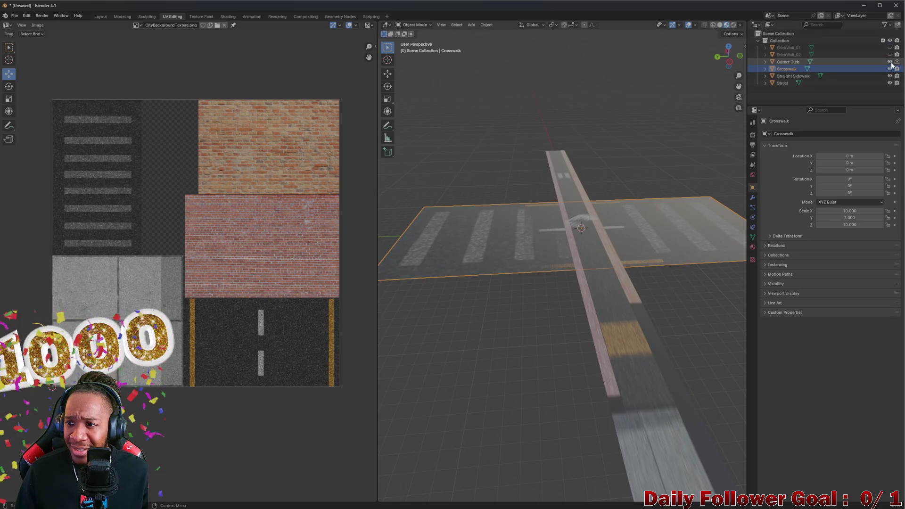
pyautogui.moveTo(559, 184); pyautogui.dragTo(533, 225, button='middle')
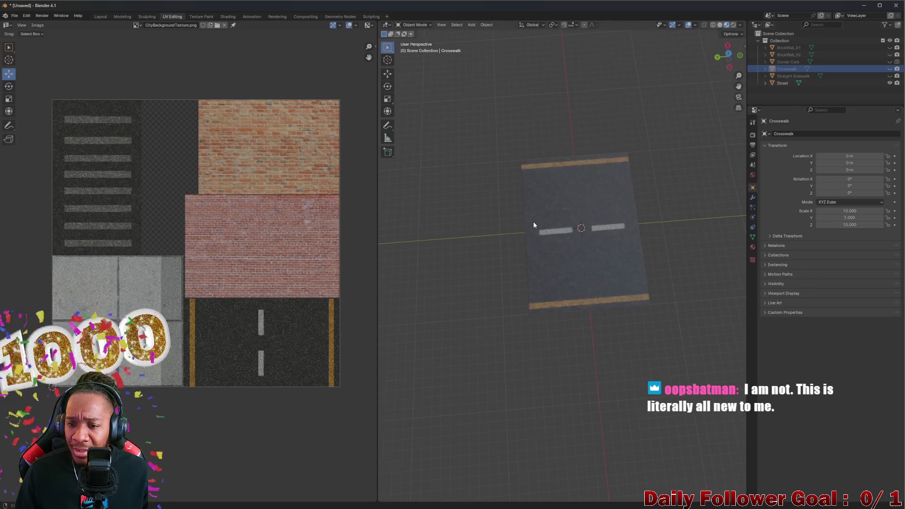
pyautogui.click(890, 83)
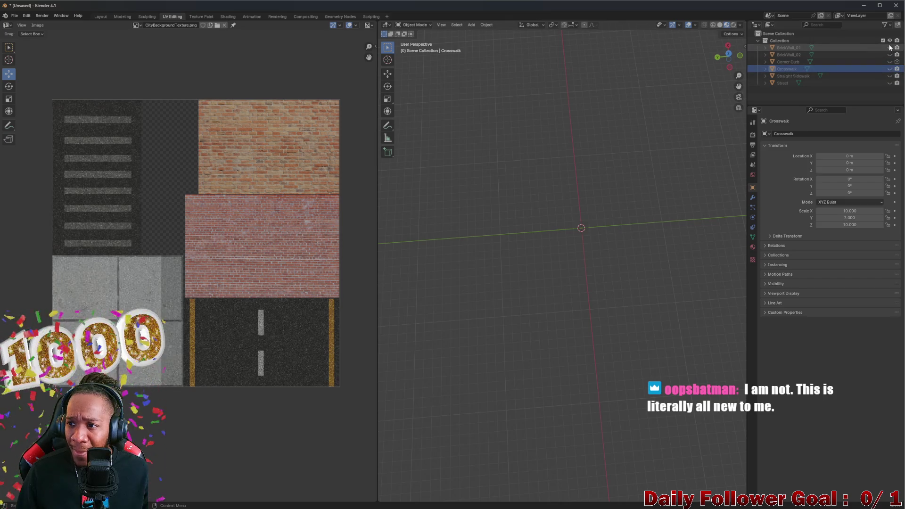
# - Toggle the brick walls, sidewalk and Crosswalk visibility, leaving every piece hidden
pyautogui.click(889, 48)
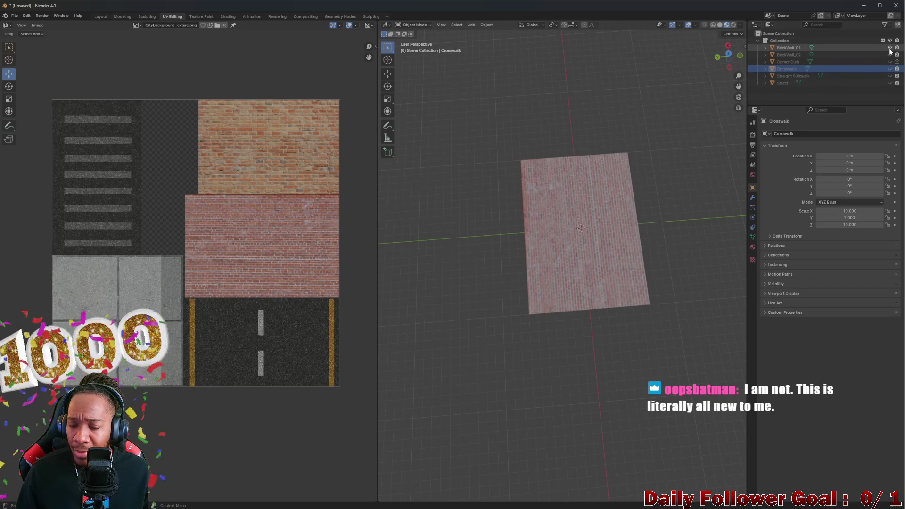
pyautogui.click(889, 48)
pyautogui.click(889, 55)
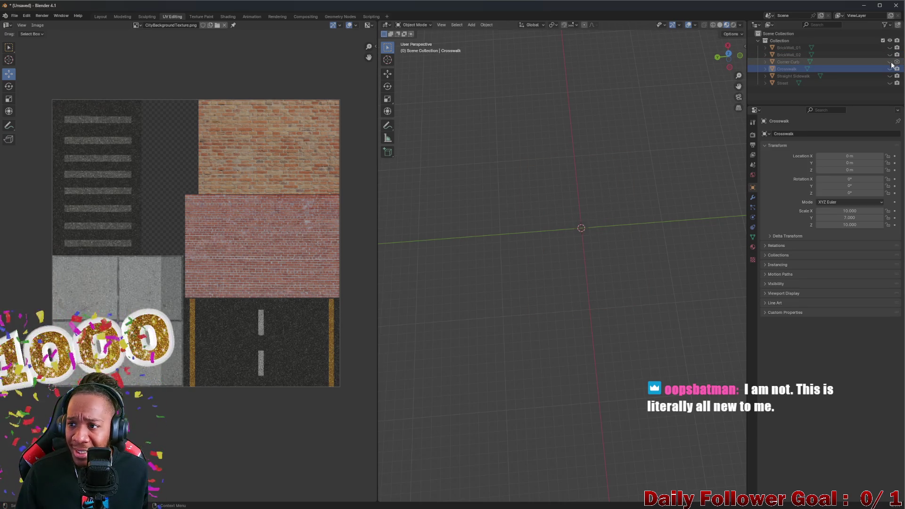
pyautogui.click(889, 69)
pyautogui.click(889, 76)
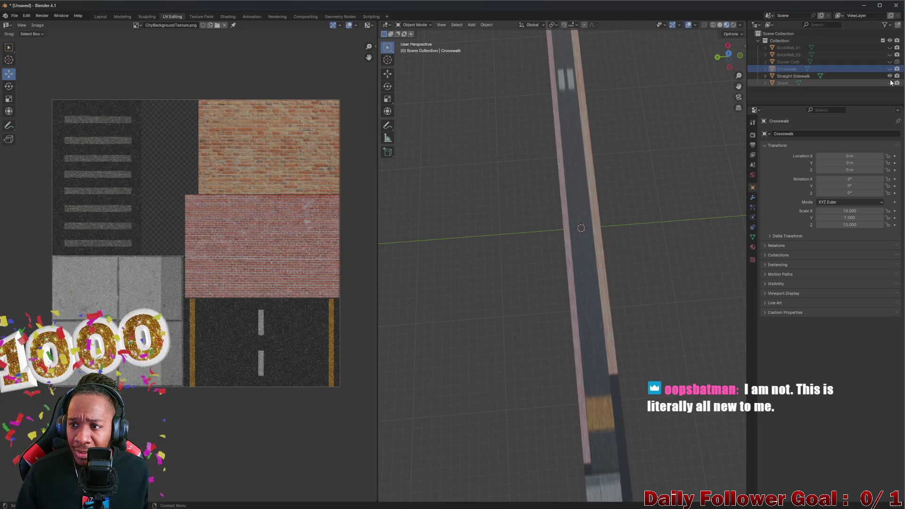
pyautogui.click(889, 82)
pyautogui.click(889, 75)
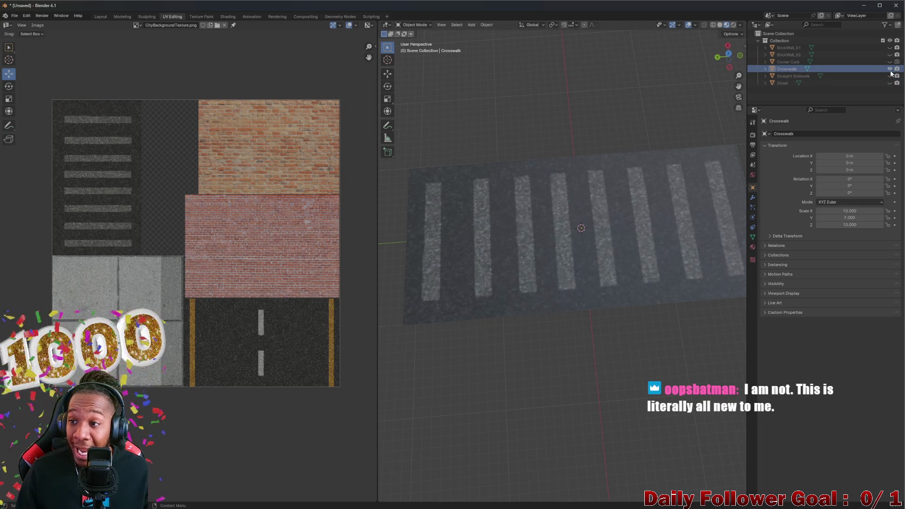
pyautogui.click(889, 68)
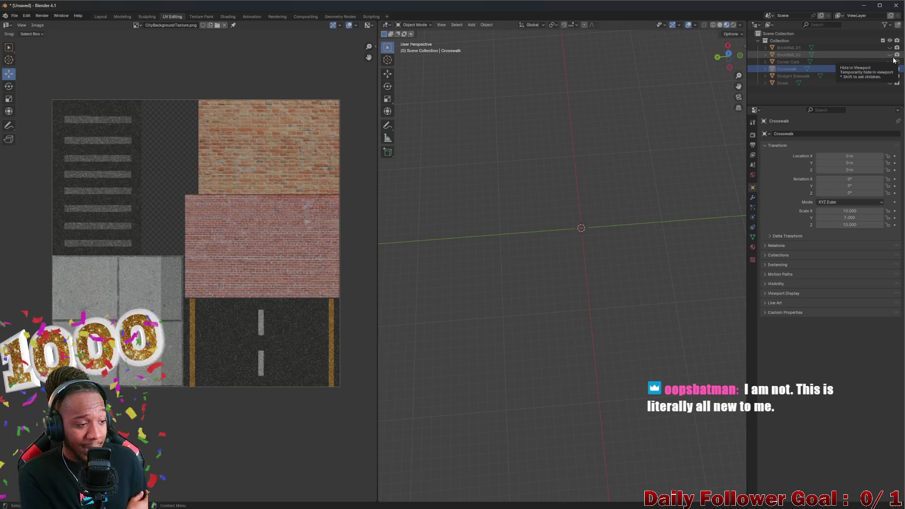
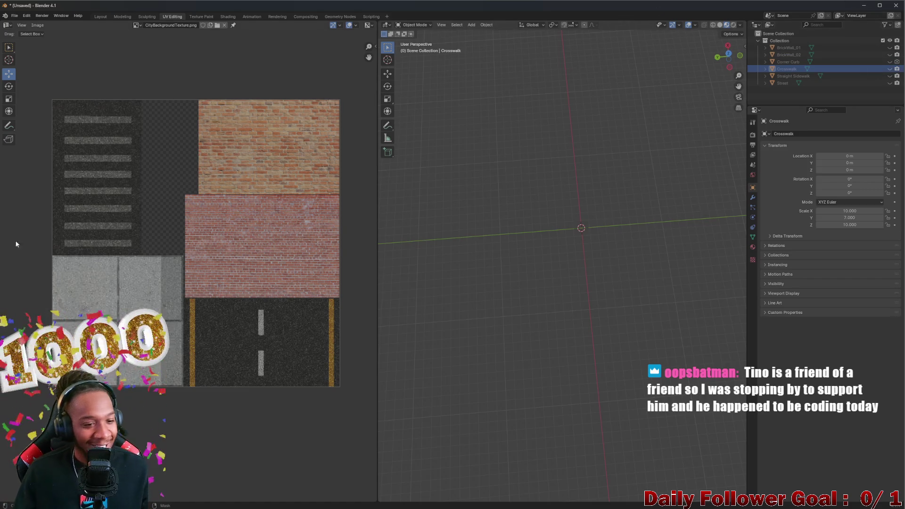
pyautogui.scroll(-2, 123, 282)
pyautogui.scroll(3, 127, 290)
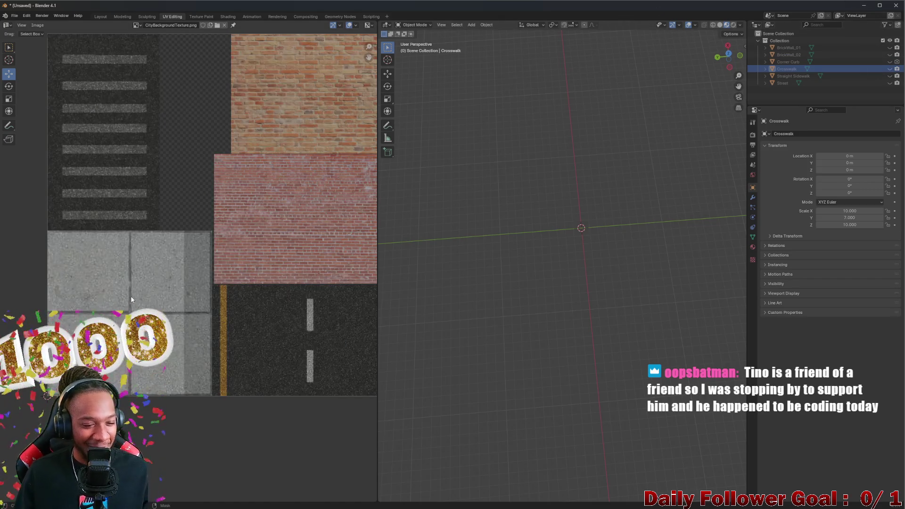
pyautogui.scroll(-2, 130, 296)
# - Hop between the Layout and Modeling workspaces, orbiting the scene to view it from above and around the origin
pyautogui.moveTo(610, 245)
pyautogui.mouseDown(button='middle')
pyautogui.moveTo(575, 228)
pyautogui.moveTo(610, 212)
pyautogui.moveTo(622, 226)
pyautogui.mouseUp(button='middle')
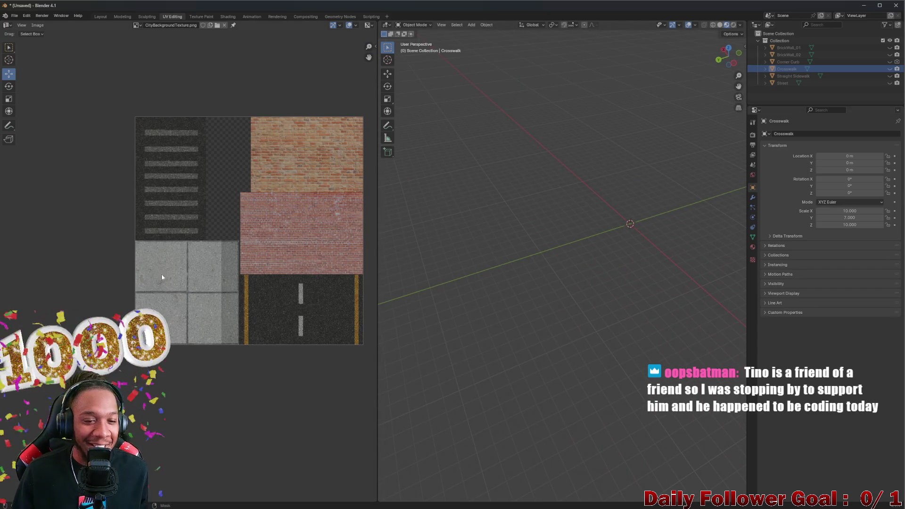
pyautogui.scroll(-2, 173, 267)
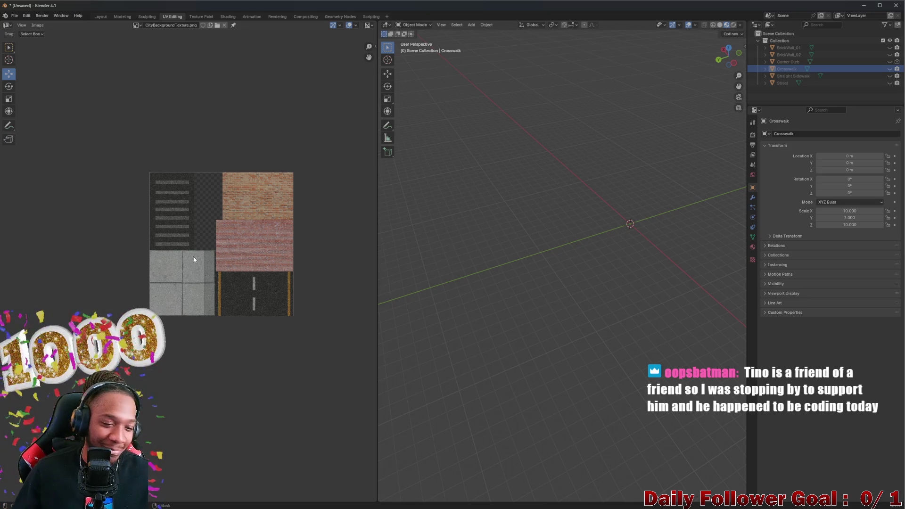
pyautogui.scroll(3, 151, 241)
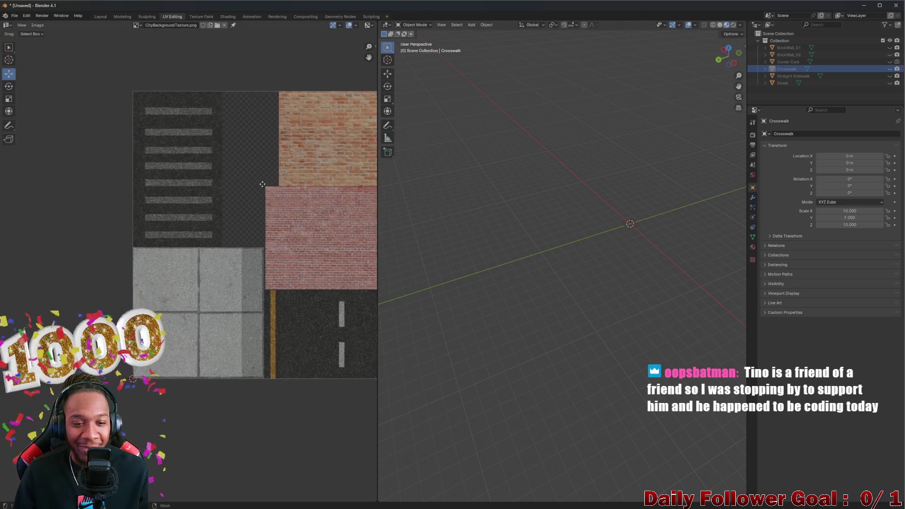
pyautogui.moveTo(219, 231); pyautogui.dragTo(183, 194, button='middle')
pyautogui.scroll(2, 173, 235)
pyautogui.scroll(-2, 173, 235)
pyautogui.scroll(-1, 184, 247)
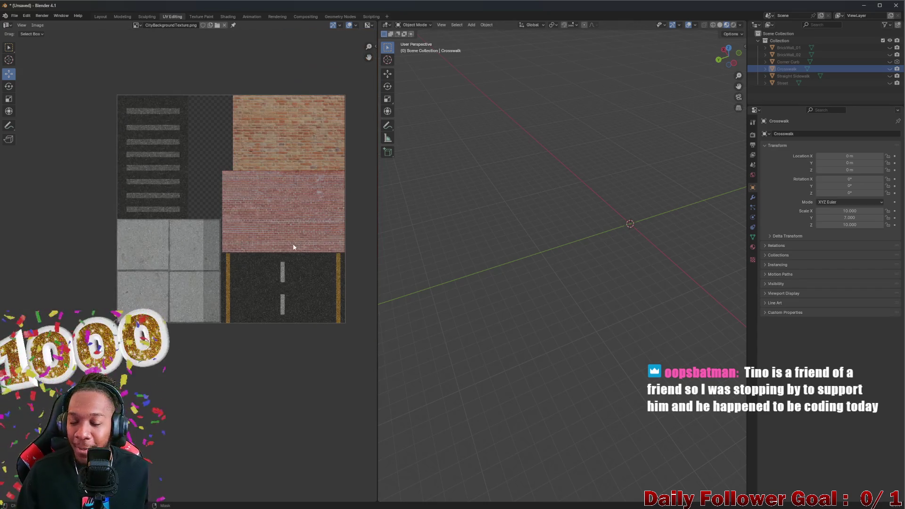
pyautogui.scroll(4, 219, 245)
pyautogui.scroll(-1, 181, 250)
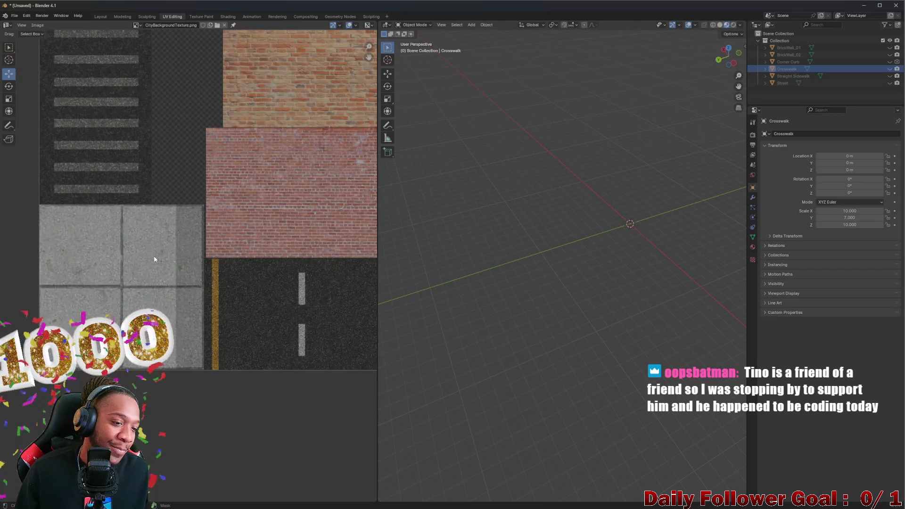
pyautogui.scroll(-1, 170, 262)
pyautogui.scroll(-3, 171, 263)
pyautogui.scroll(1, 171, 264)
pyautogui.moveTo(452, 219); pyautogui.dragTo(761, 212, button='middle')
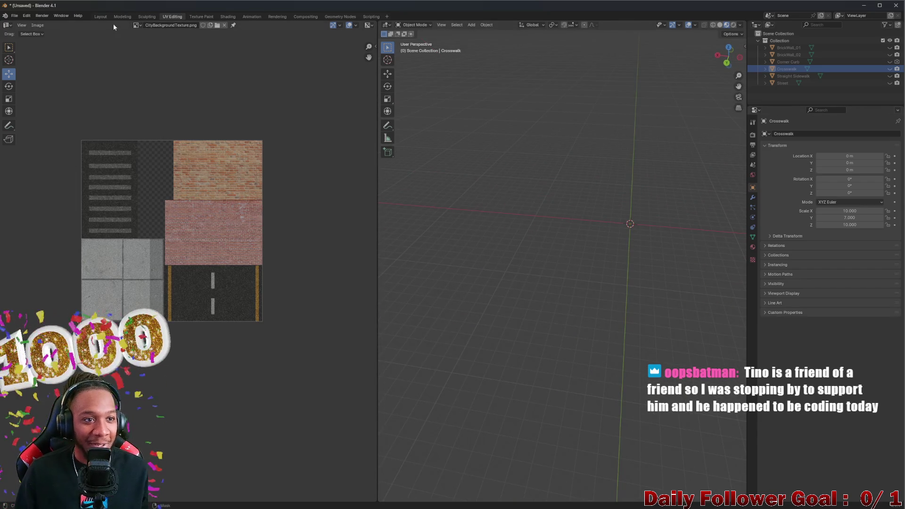
pyautogui.click(100, 15)
pyautogui.moveTo(391, 146)
pyautogui.mouseDown(button='middle')
pyautogui.moveTo(421, 218)
pyautogui.moveTo(130, 9)
pyautogui.mouseUp(button='middle')
pyautogui.click(122, 16)
pyautogui.moveTo(351, 186); pyautogui.dragTo(146, 24, button='middle')
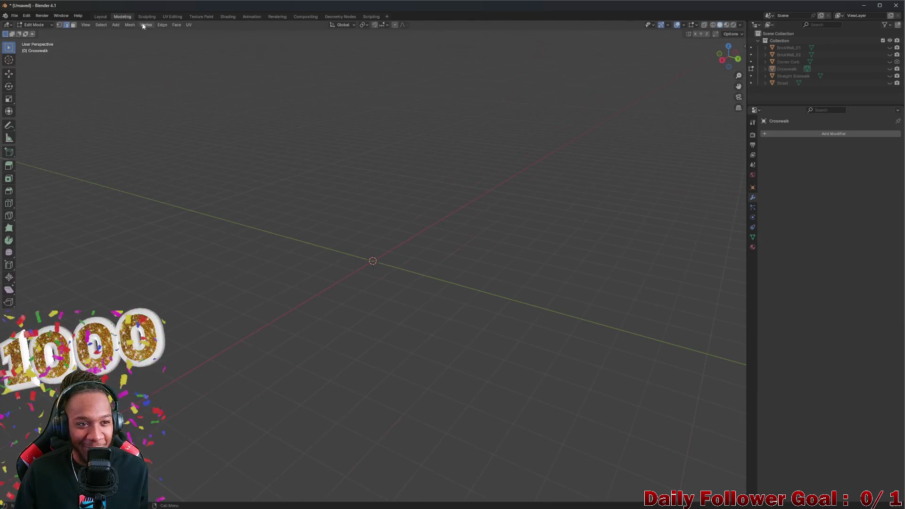
pyautogui.click(100, 16)
pyautogui.moveTo(469, 261); pyautogui.dragTo(446, 268, button='middle')
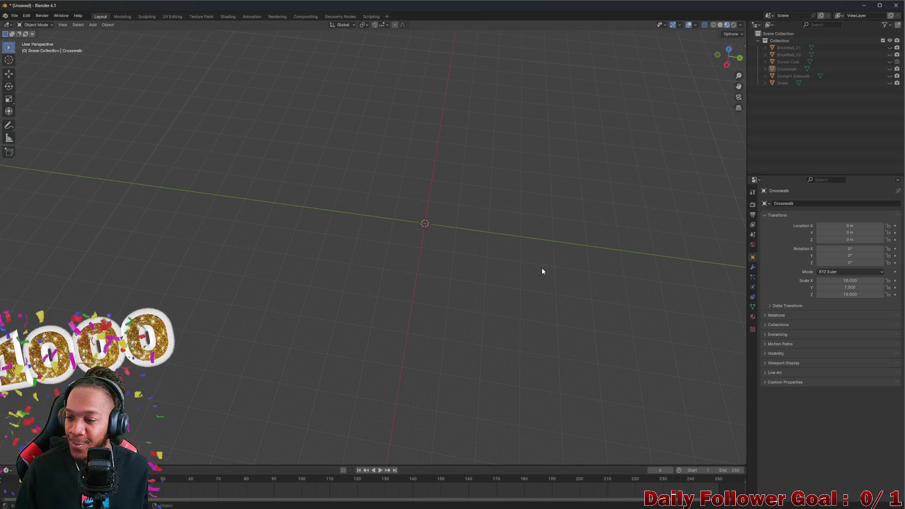
pyautogui.moveTo(480, 268)
pyautogui.mouseDown(button='middle')
pyautogui.moveTo(411, 214)
pyautogui.moveTo(406, 233)
pyautogui.mouseUp(button='middle')
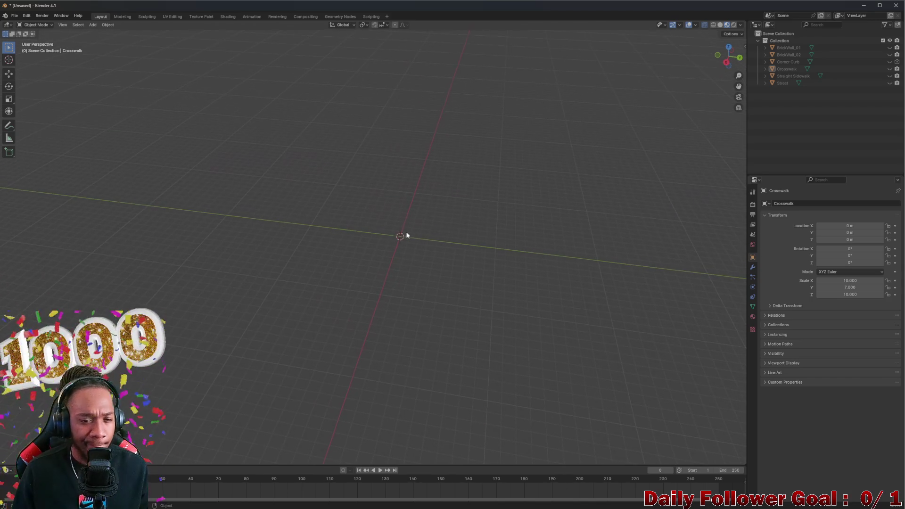
# - In the outliner show the Straight Sidewalk and hide the Street so the sidewalk stands alone
pyautogui.click(889, 83)
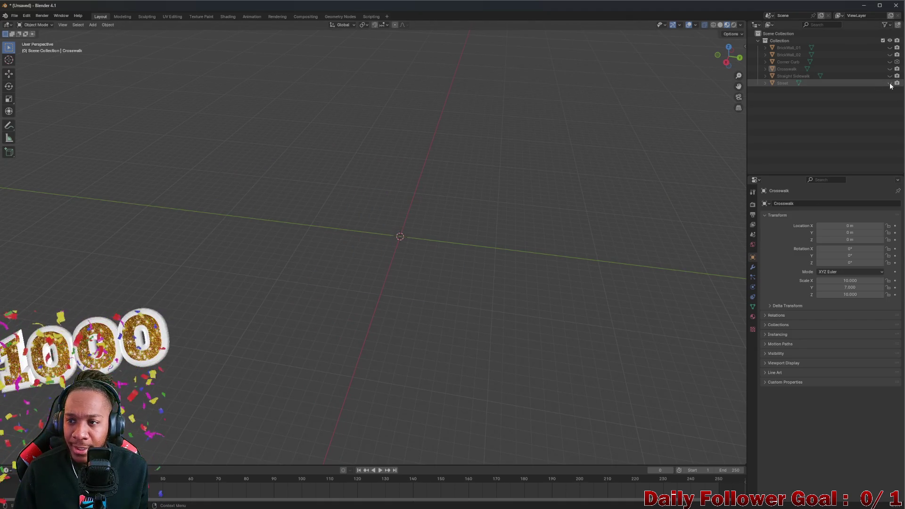
pyautogui.click(889, 75)
pyautogui.moveTo(502, 172)
pyautogui.mouseDown(button='middle')
pyautogui.moveTo(367, 237)
pyautogui.moveTo(347, 226)
pyautogui.moveTo(445, 185)
pyautogui.moveTo(481, 228)
pyautogui.moveTo(421, 273)
pyautogui.moveTo(354, 185)
pyautogui.moveTo(483, 219)
pyautogui.moveTo(507, 247)
pyautogui.mouseUp(button='middle')
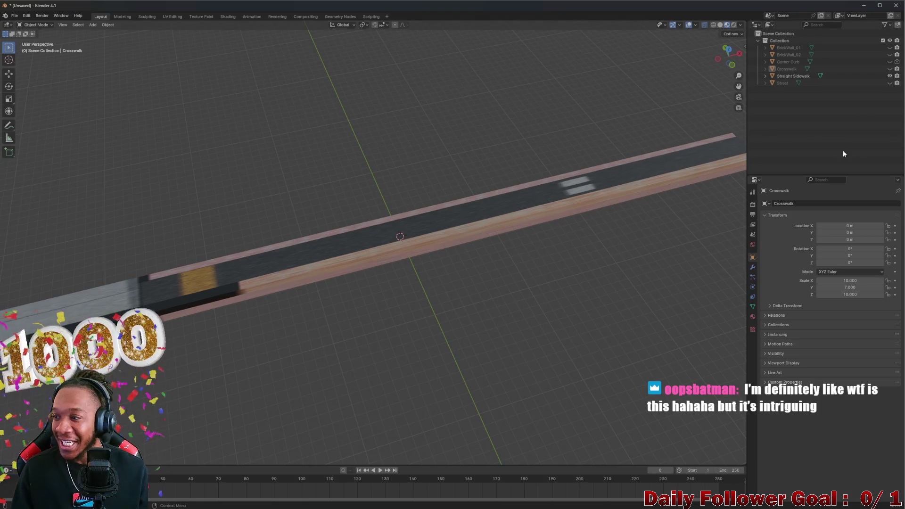
pyautogui.scroll(-5, 561, 276)
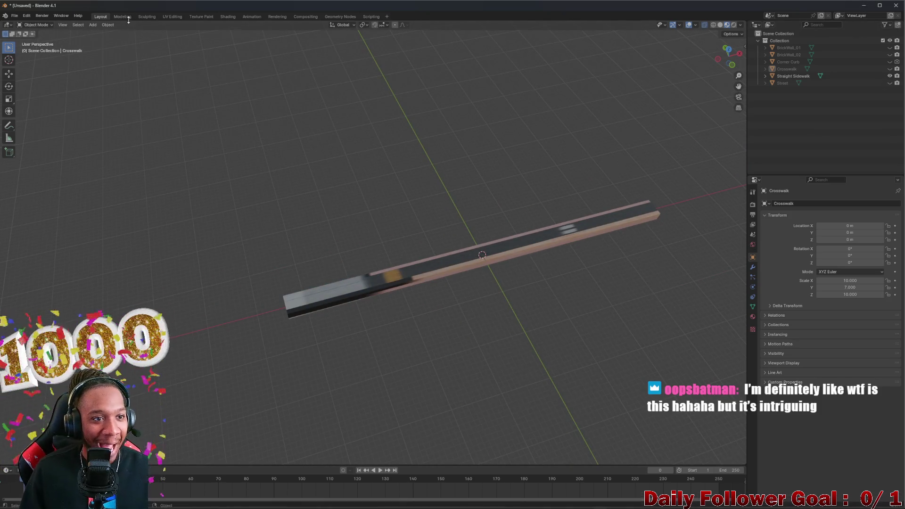
# - Return to Layout, frame the sidewalk, then minimize Blender and fly the Unity scene camera around the alley
pyautogui.click(126, 17)
pyautogui.click(146, 16)
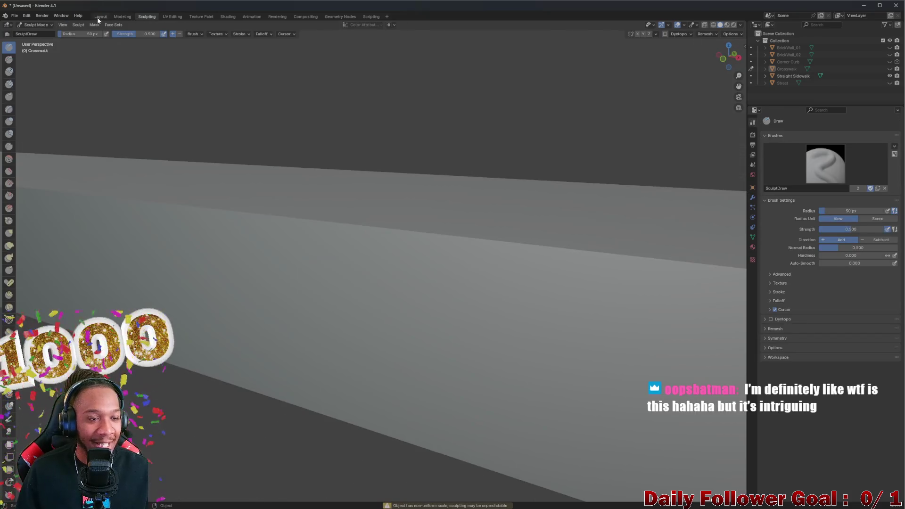
pyautogui.click(100, 16)
pyautogui.moveTo(689, 156); pyautogui.dragTo(788, 5, button='middle')
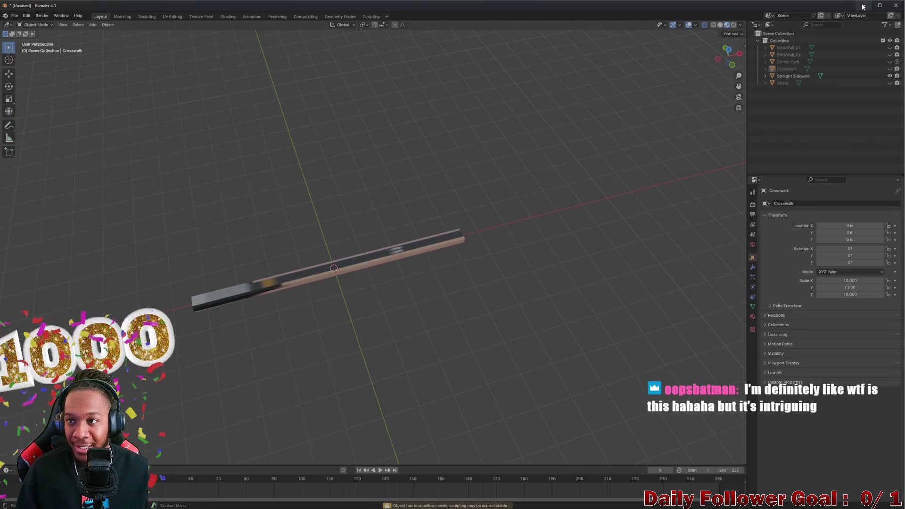
pyautogui.click(861, 6)
pyautogui.moveTo(508, 404)
pyautogui.mouseDown(button='right')
pyautogui.moveTo(433, 225)
pyautogui.moveTo(450, 200)
pyautogui.moveTo(531, 316)
pyautogui.moveTo(594, 348)
pyautogui.moveTo(509, 326)
pyautogui.moveTo(480, 253)
pyautogui.moveTo(426, 211)
pyautogui.moveTo(533, 196)
pyautogui.moveTo(481, 177)
pyautogui.moveTo(533, 207)
pyautogui.moveTo(517, 224)
pyautogui.moveTo(530, 243)
pyautogui.moveTo(519, 243)
pyautogui.moveTo(525, 217)
pyautogui.moveTo(460, 244)
pyautogui.mouseUp(button='right')
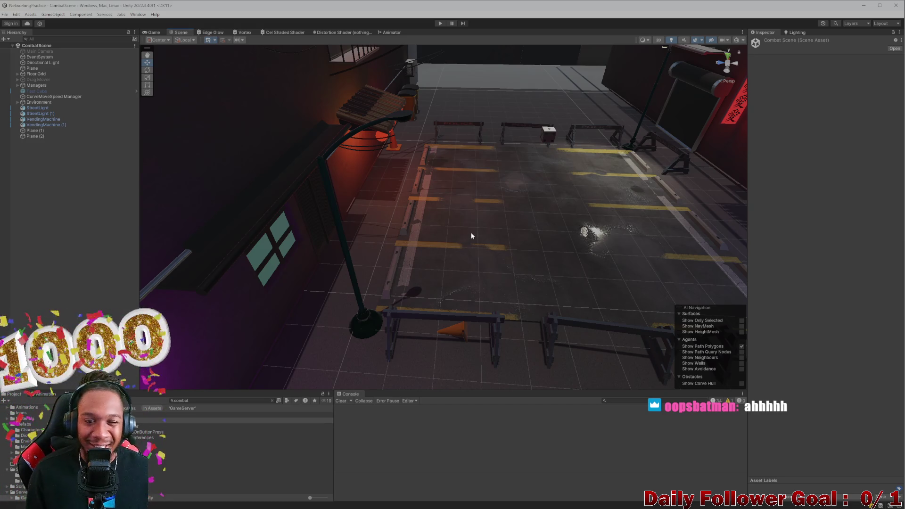
pyautogui.moveTo(471, 232)
pyautogui.mouseDown(button='right')
pyautogui.moveTo(423, 287)
pyautogui.moveTo(416, 281)
pyautogui.moveTo(463, 276)
pyautogui.moveTo(494, 292)
pyautogui.moveTo(477, 307)
pyautogui.moveTo(416, 267)
pyautogui.moveTo(424, 269)
pyautogui.moveTo(417, 196)
pyautogui.moveTo(493, 338)
pyautogui.moveTo(640, 368)
pyautogui.moveTo(509, 307)
pyautogui.moveTo(457, 303)
pyautogui.moveTo(521, 308)
pyautogui.moveTo(437, 296)
pyautogui.moveTo(444, 318)
pyautogui.moveTo(362, 292)
pyautogui.moveTo(491, 225)
pyautogui.moveTo(465, 259)
pyautogui.mouseUp(button='right')
pyautogui.moveTo(586, 213)
pyautogui.mouseDown(button='right')
pyautogui.moveTo(534, 259)
pyautogui.moveTo(555, 232)
pyautogui.moveTo(527, 181)
pyautogui.moveTo(226, 177)
pyautogui.mouseUp(button='right')
pyautogui.scroll(-3, 235, 210)
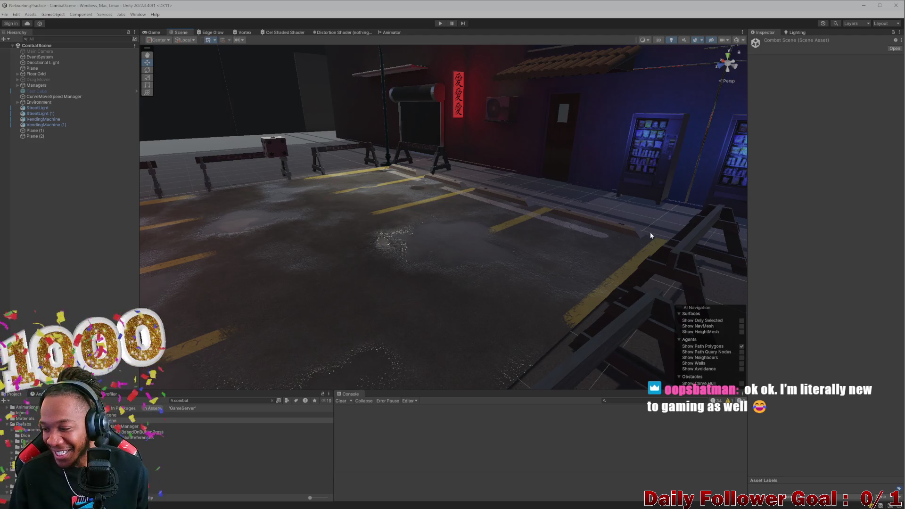
pyautogui.moveTo(649, 232)
pyautogui.mouseDown(button='right')
pyautogui.moveTo(404, 296)
pyautogui.moveTo(397, 357)
pyautogui.moveTo(198, 397)
pyautogui.mouseUp(button='right')
# - Clear the Project search, look for 'game' assets and pick one of the matching results
pyautogui.press('BackSpace')
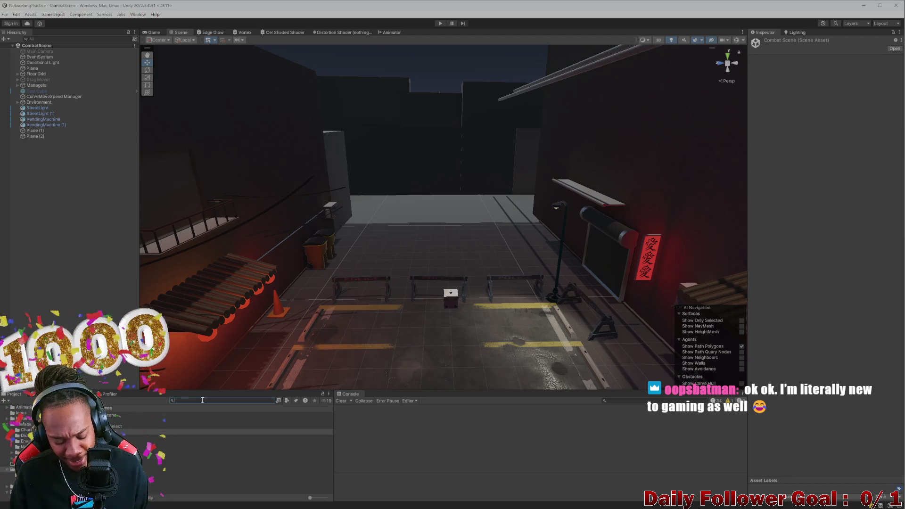
pyautogui.write('galme')
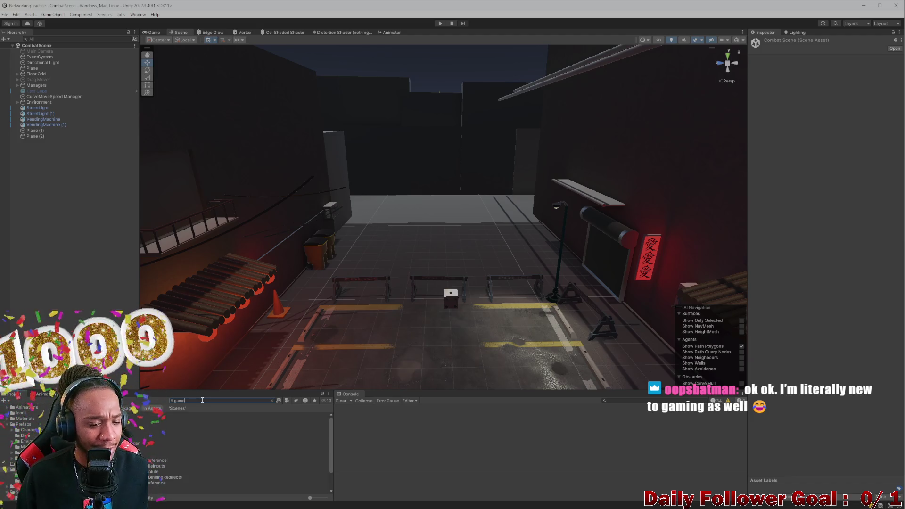
pyautogui.press('BackSpace')
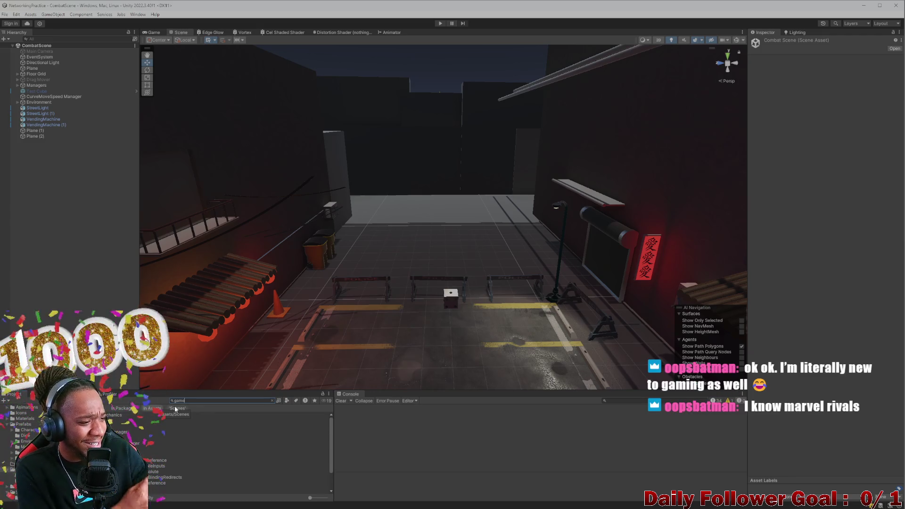
pyautogui.press('BackSpace')
pyautogui.press('BackSpace')
pyautogui.press('BackSpace')
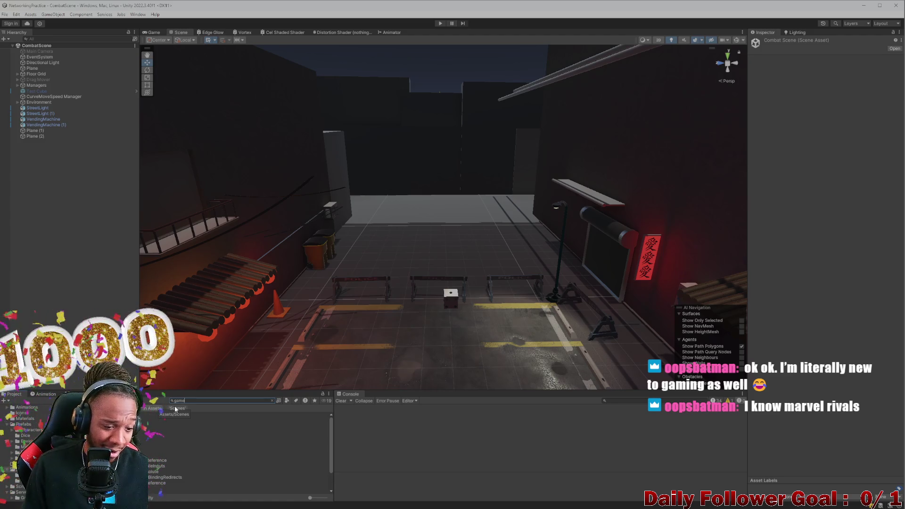
pyautogui.click(135, 448)
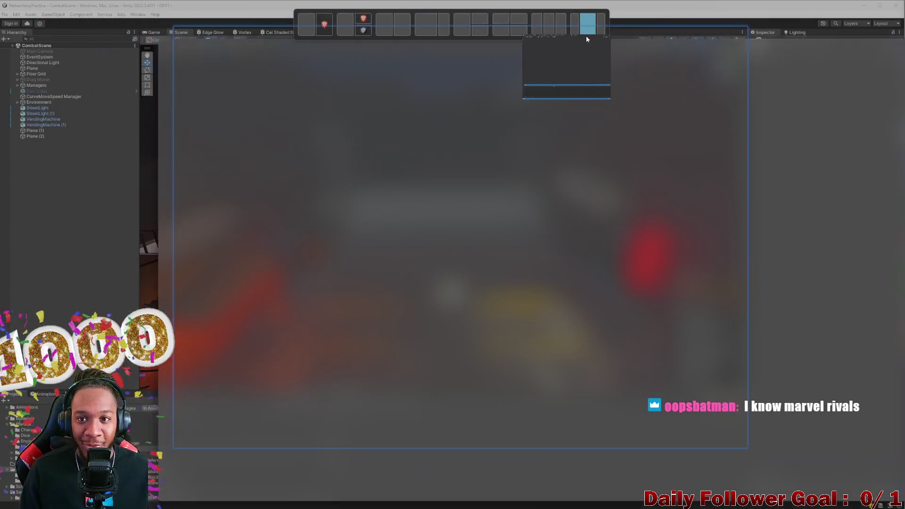
# - Maximize Visual Studio, start debugging the GameServer, and return to the Unity editor
pyautogui.moveTo(429, 29); pyautogui.dragTo(586, 28)
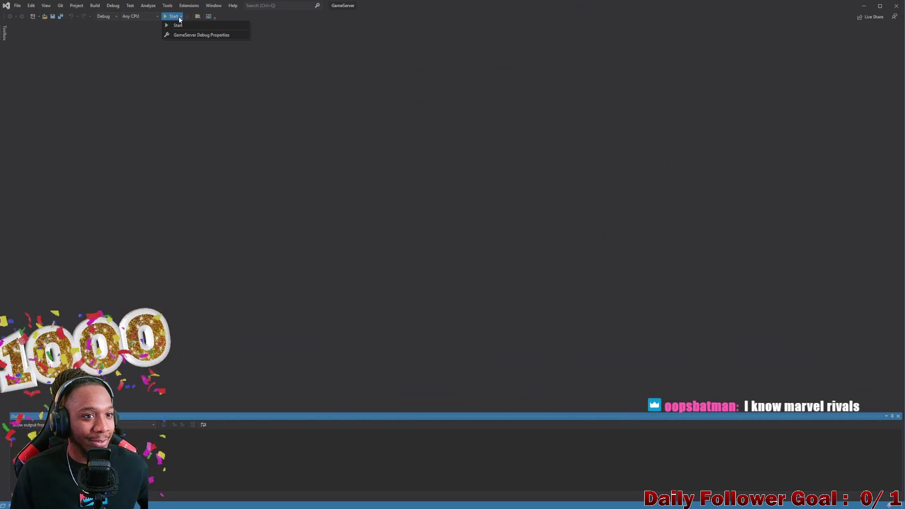
pyautogui.click(197, 27)
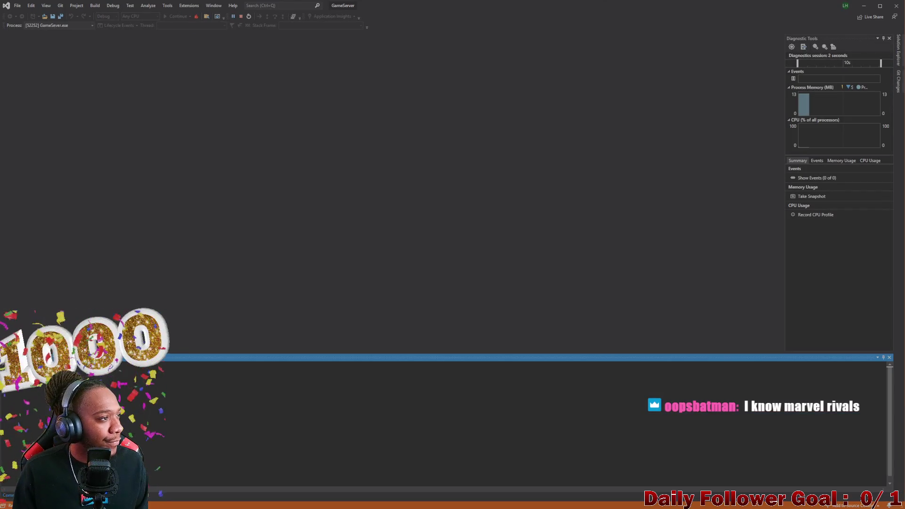
pyautogui.click(863, 6)
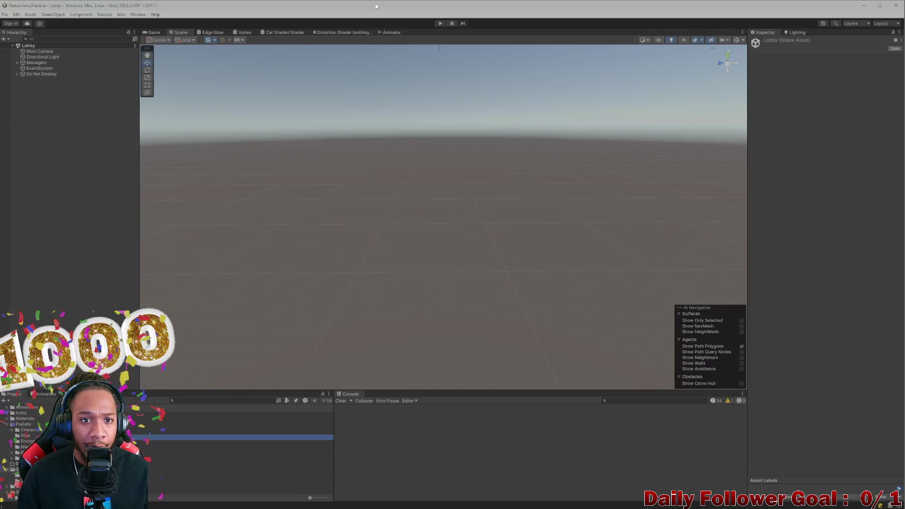
# - Start play mode in the editor and connect both the editor player and the build player to the lobby
pyautogui.moveTo(375, 3); pyautogui.dragTo(245, 19)
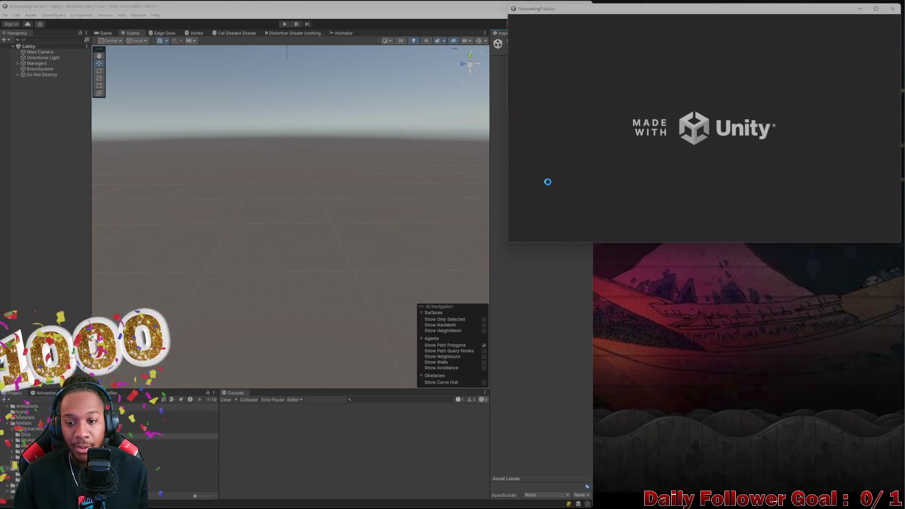
pyautogui.click(549, 309)
pyautogui.click(287, 24)
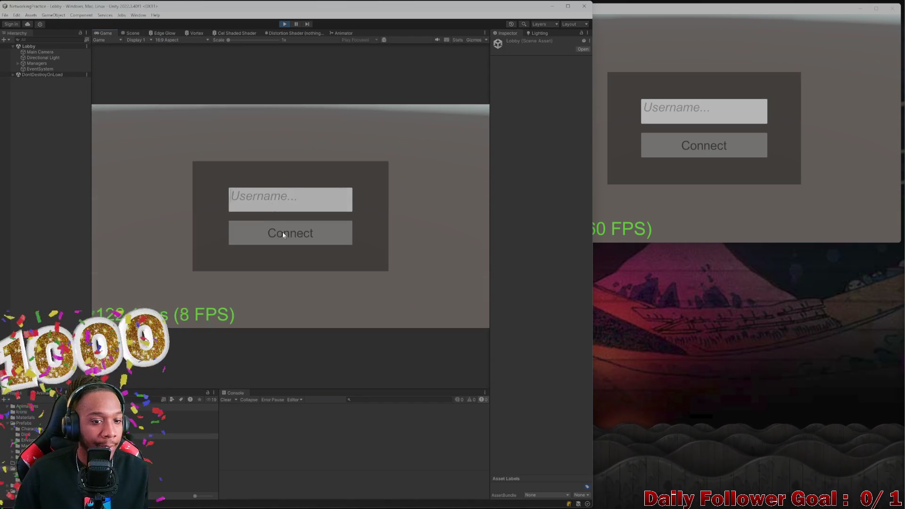
pyautogui.click(282, 232)
pyautogui.click(670, 116)
pyautogui.write('zxcv')
pyautogui.click(695, 147)
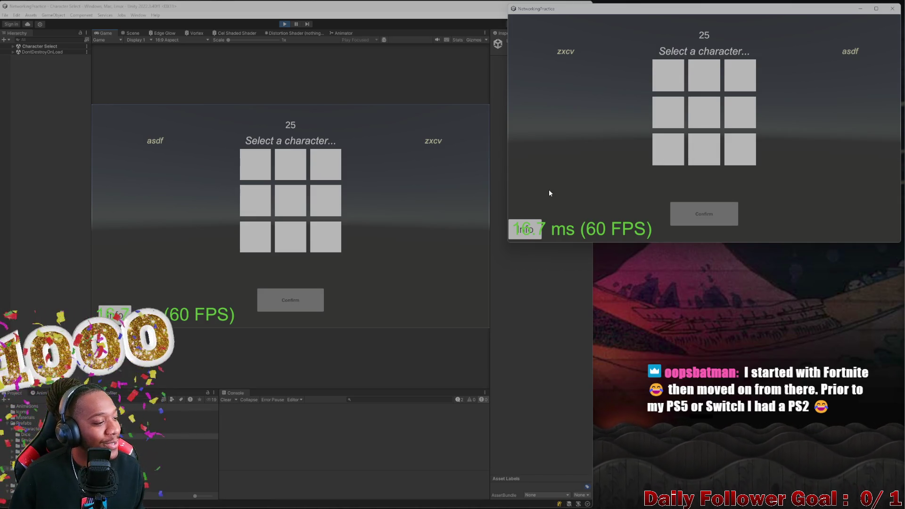
# - Lock in The Brawn for the editor player and The Speedster for the second player
pyautogui.click(271, 167)
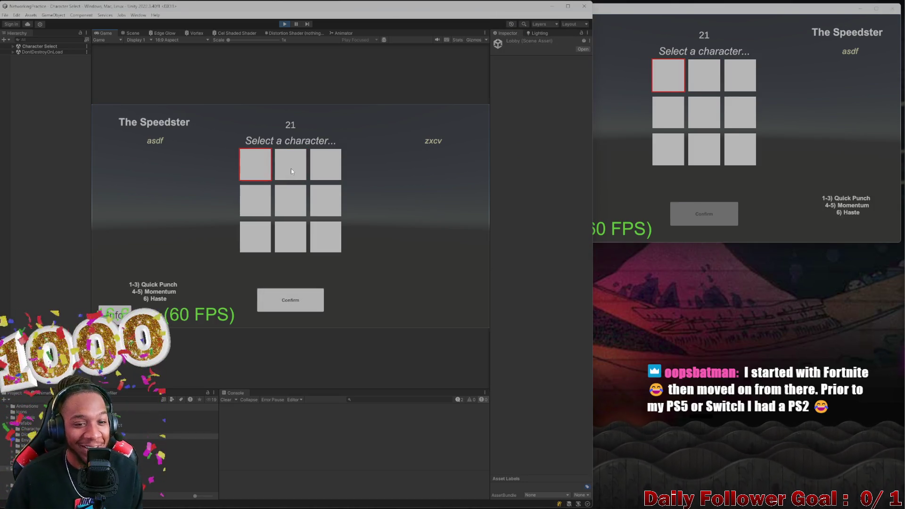
pyautogui.click(290, 170)
pyautogui.click(313, 302)
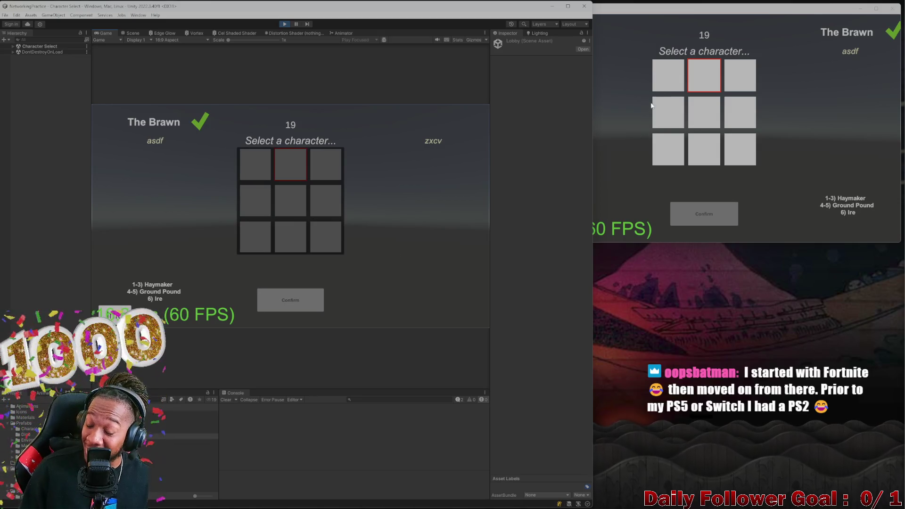
pyautogui.click(665, 83)
pyautogui.click(694, 222)
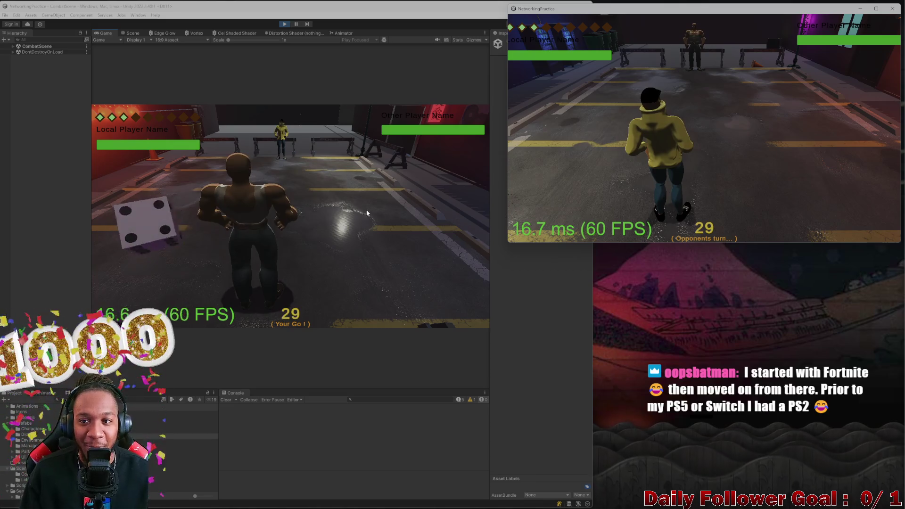
# - Move the local player four tiles along the path, confirm the move and end the turn
pyautogui.click(154, 237)
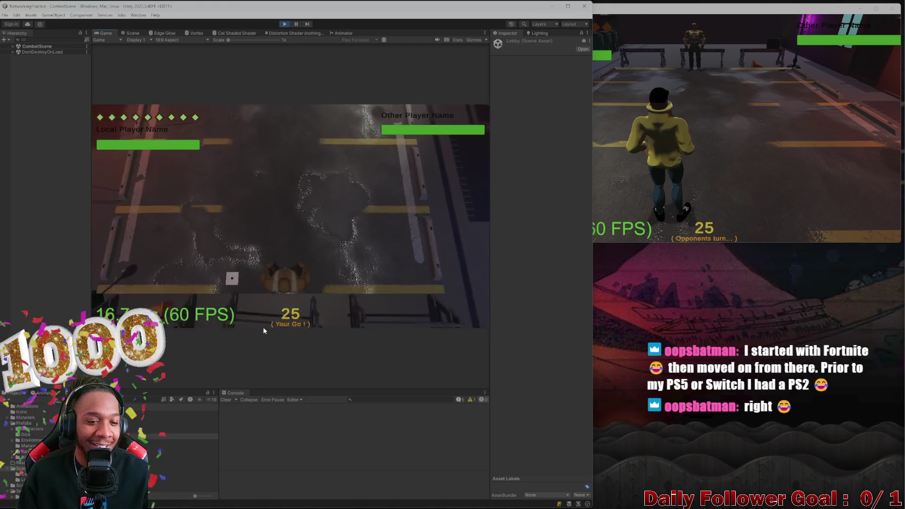
pyautogui.click(148, 260)
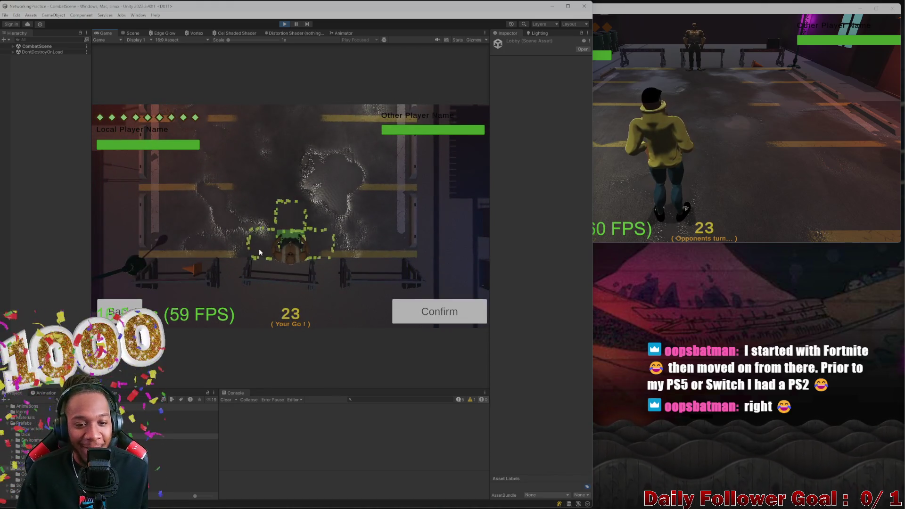
pyautogui.click(282, 233)
pyautogui.click(295, 212)
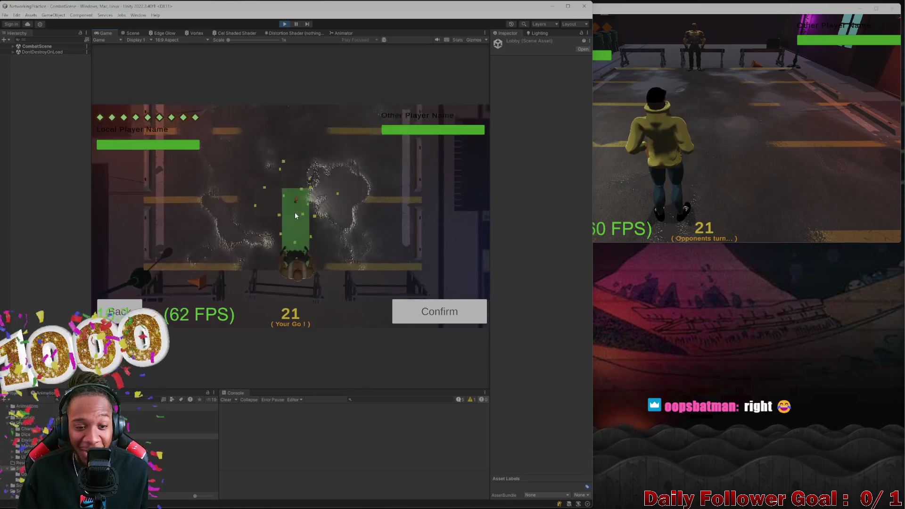
pyautogui.click(295, 203)
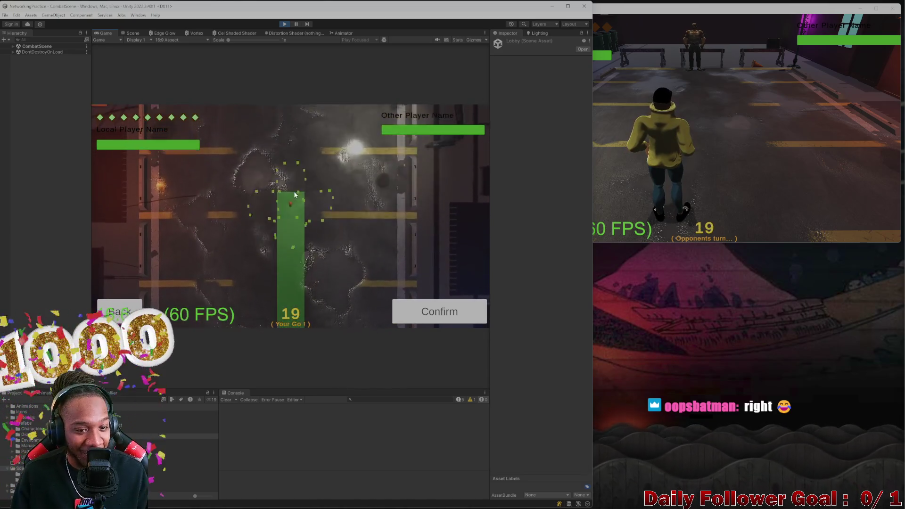
pyautogui.click(293, 191)
pyautogui.click(463, 312)
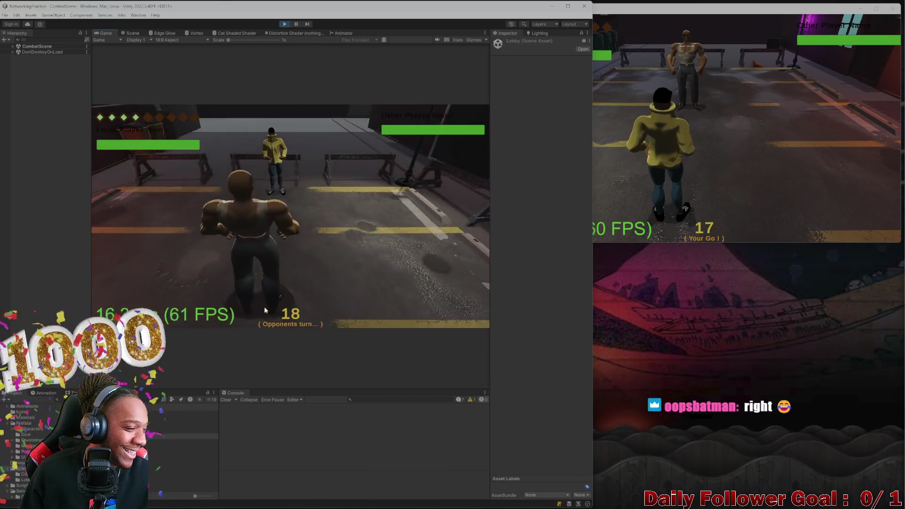
pyautogui.click(570, 161)
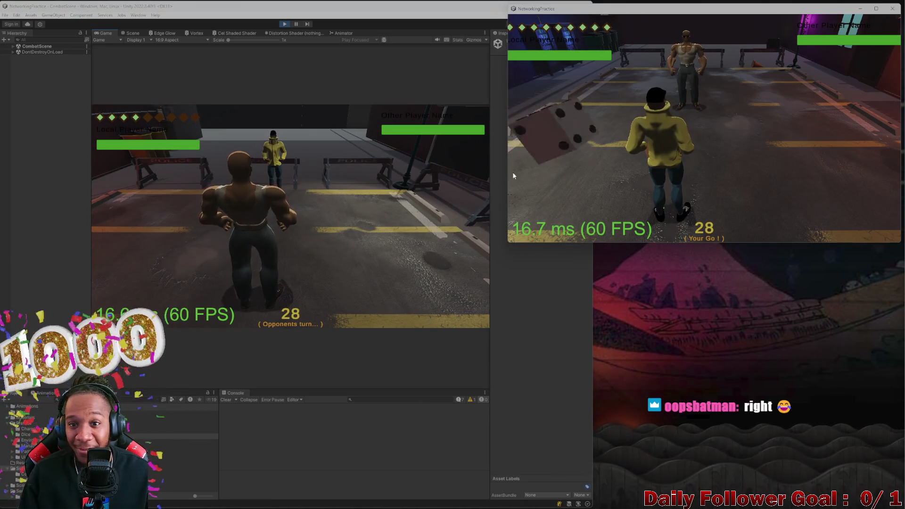
# - In the build window, move the second player, land a Quick Punch, move again and end the turn
pyautogui.moveTo(507, 244)
pyautogui.mouseDown()
pyautogui.moveTo(493, 249)
pyautogui.moveTo(507, 221)
pyautogui.moveTo(503, 242)
pyautogui.moveTo(499, 232)
pyautogui.mouseUp()
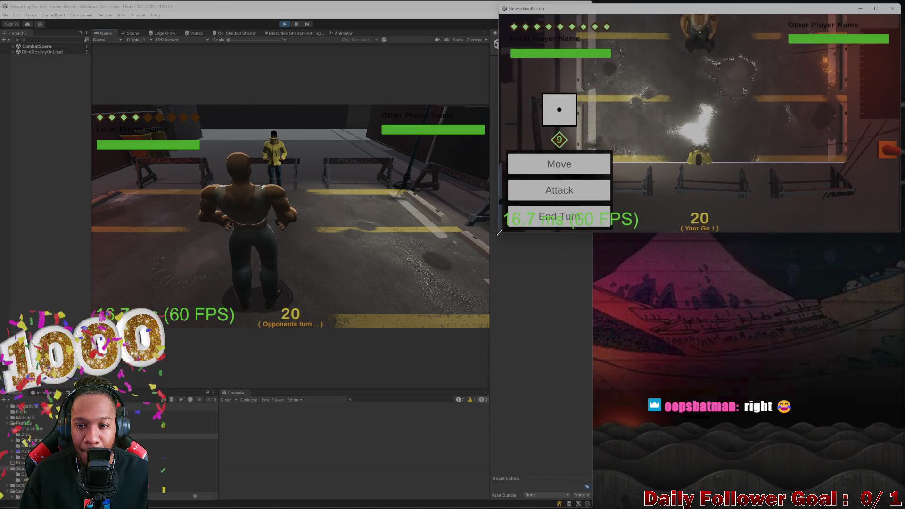
pyautogui.click(559, 162)
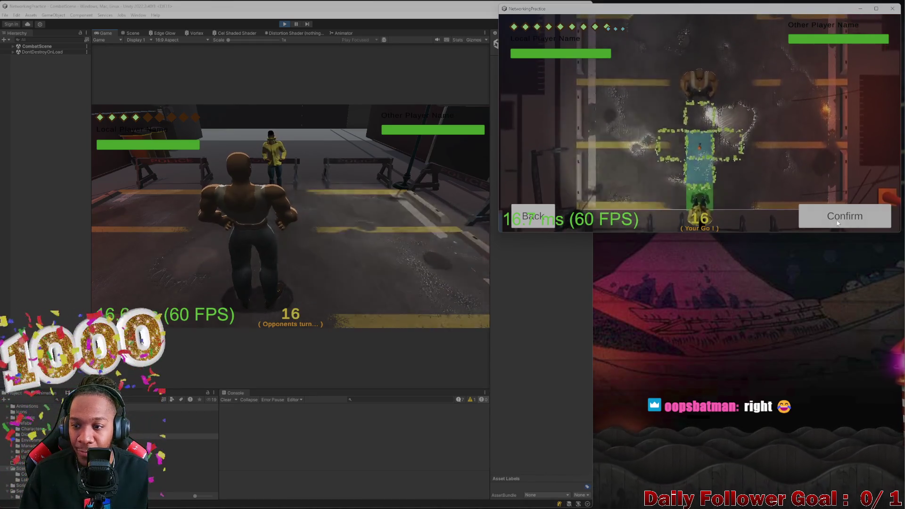
pyautogui.click(836, 220)
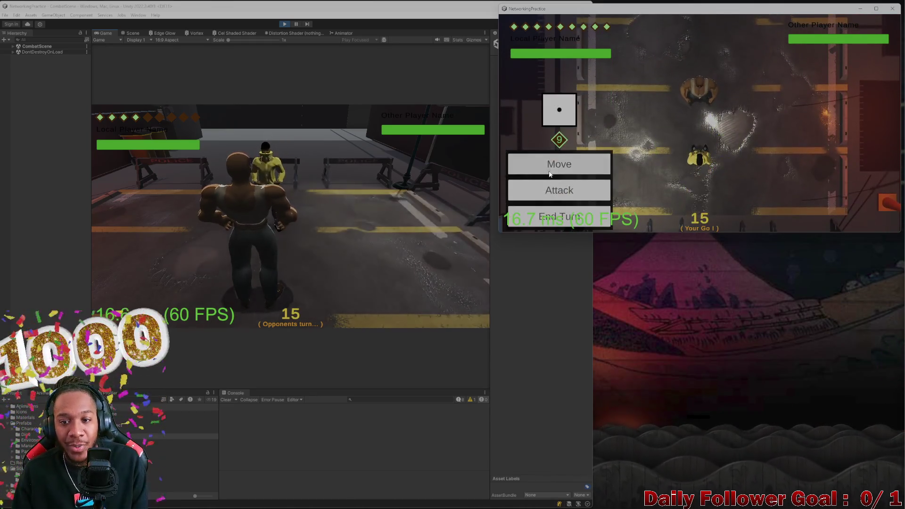
pyautogui.click(559, 164)
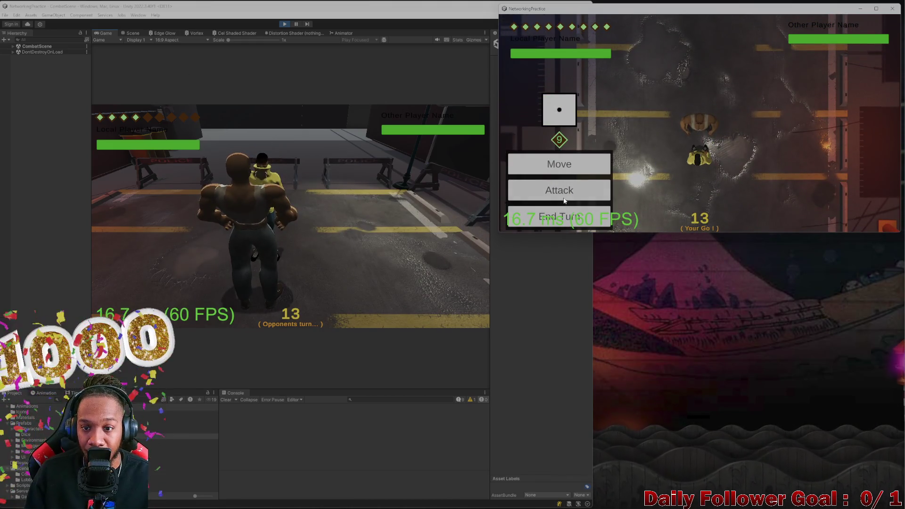
pyautogui.click(563, 197)
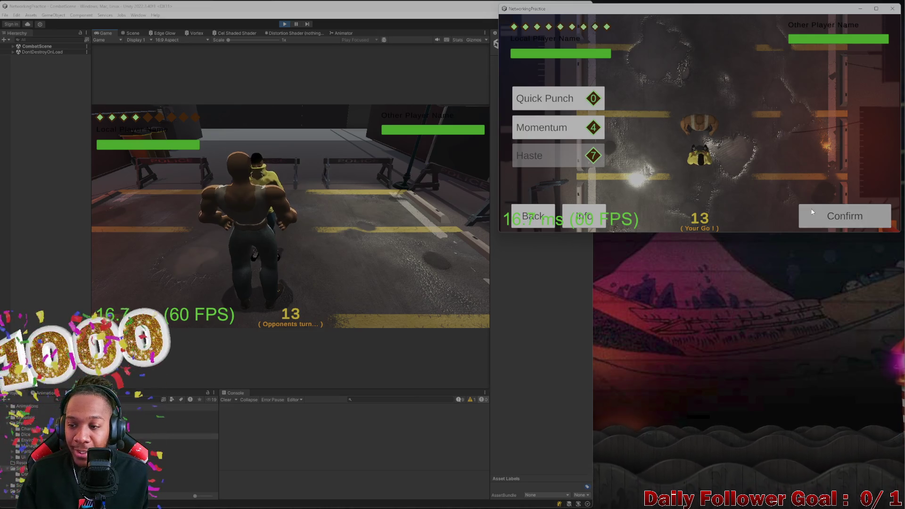
pyautogui.click(811, 211)
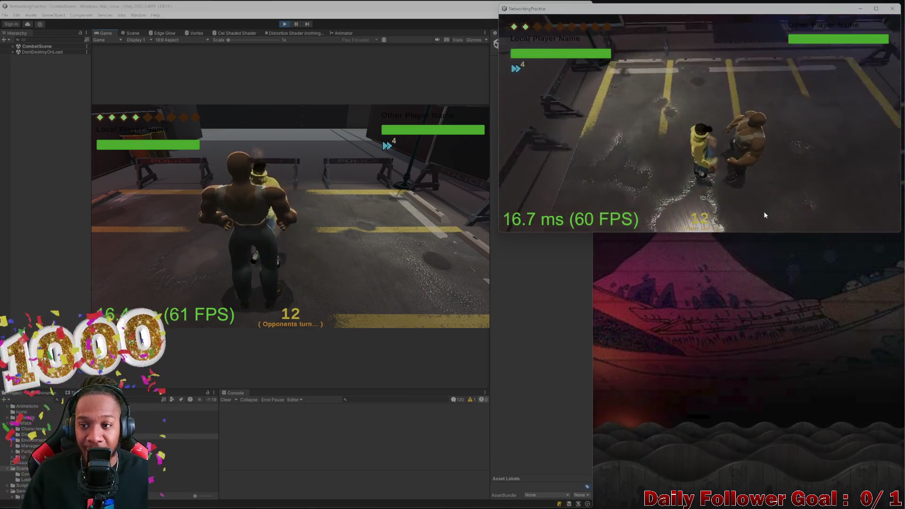
pyautogui.click(586, 166)
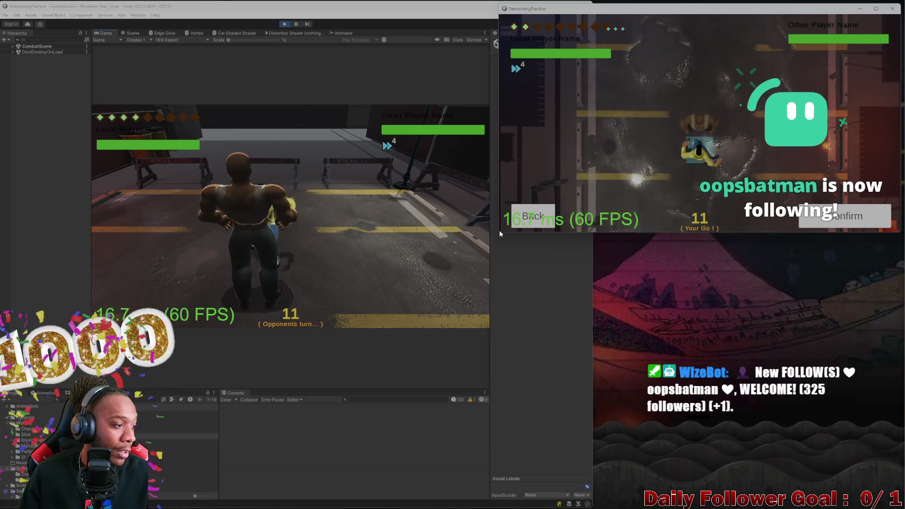
pyautogui.moveTo(497, 230); pyautogui.dragTo(495, 248)
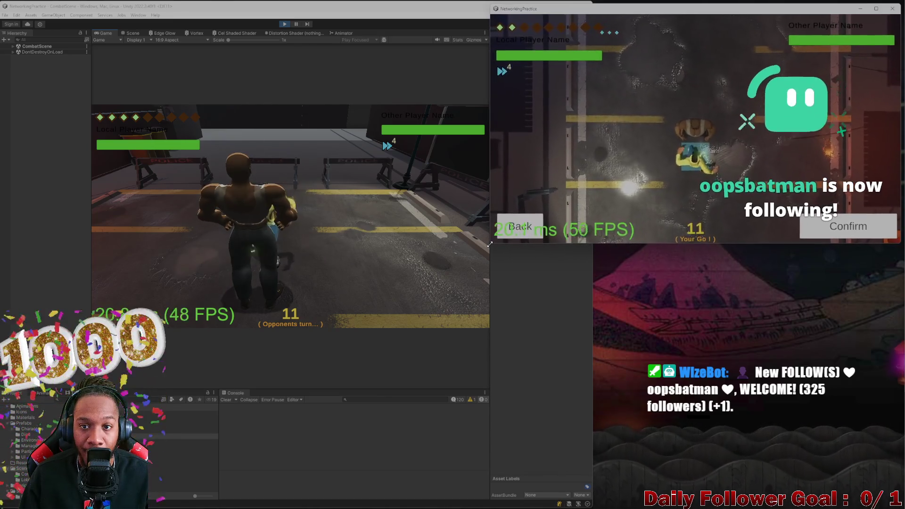
pyautogui.moveTo(495, 247); pyautogui.dragTo(490, 249)
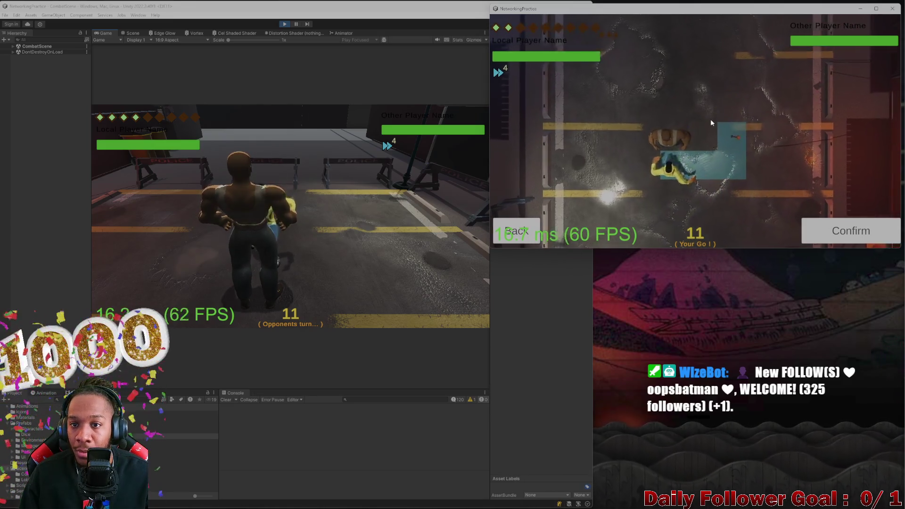
pyautogui.click(827, 239)
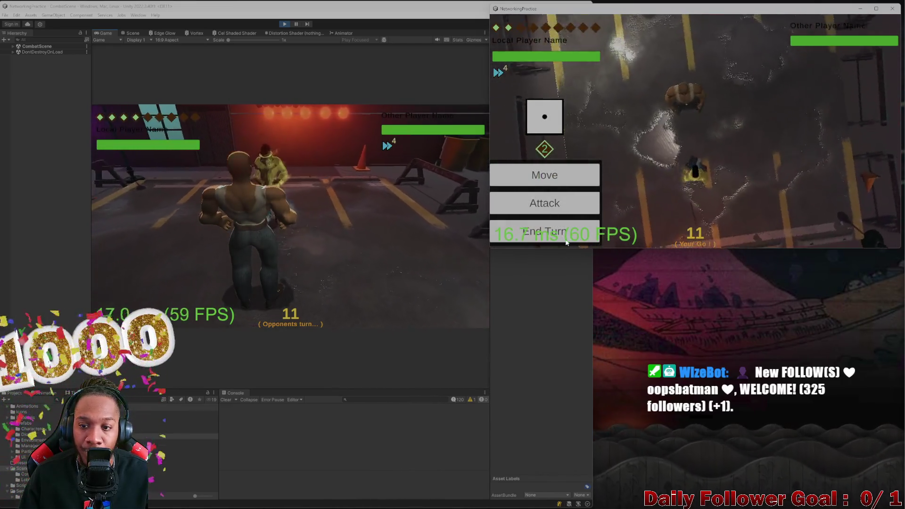
pyautogui.click(545, 233)
# - Back in the editor game, pick the Ire attack and confirm it
pyautogui.click(228, 204)
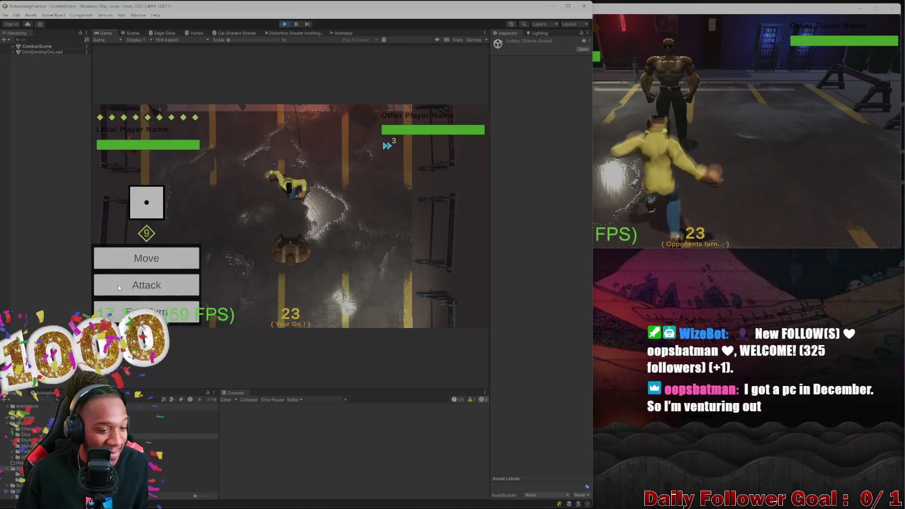
pyautogui.click(191, 287)
pyautogui.click(149, 247)
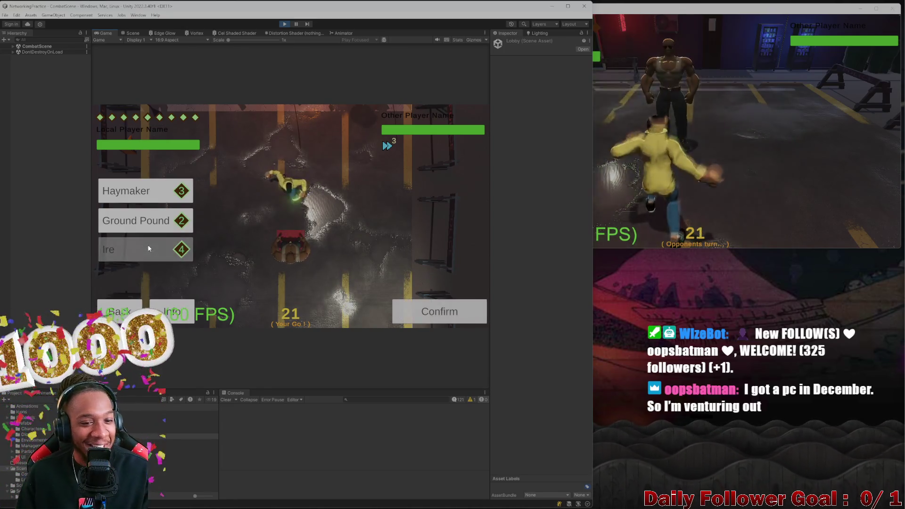
pyautogui.click(160, 290)
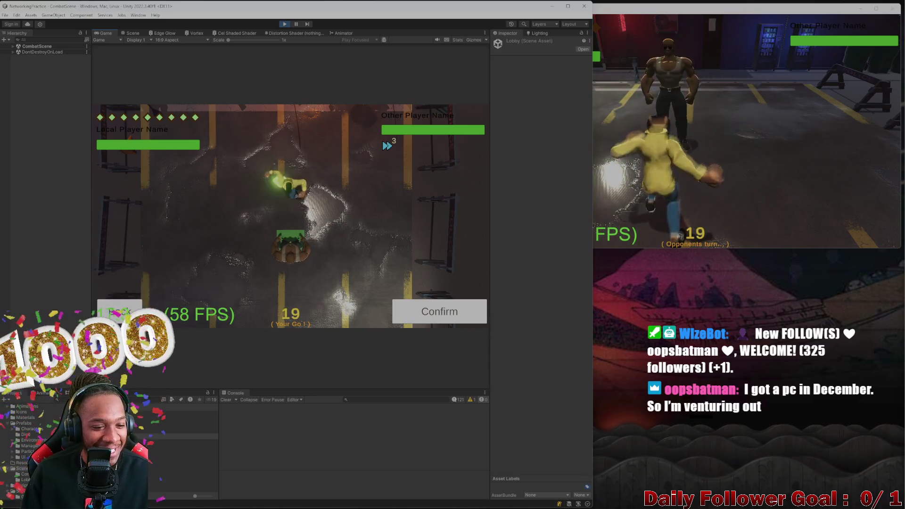
pyautogui.click(144, 282)
pyautogui.click(141, 249)
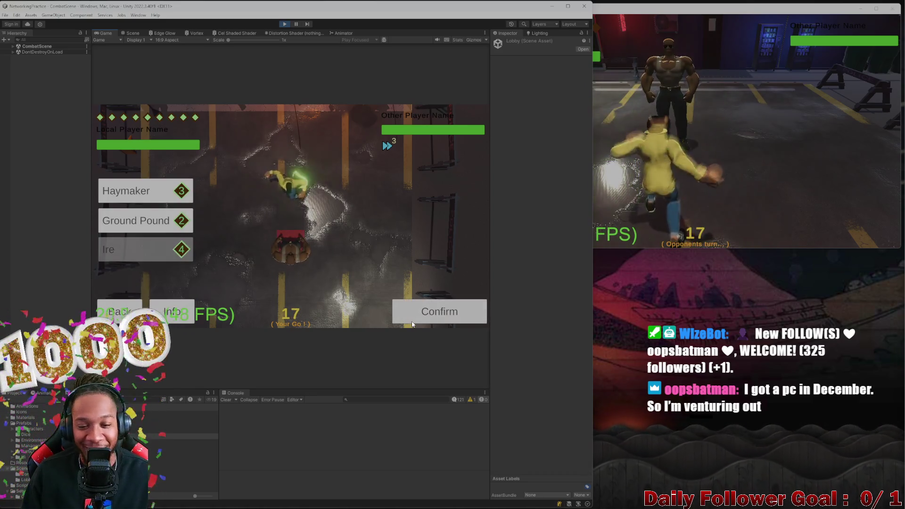
pyautogui.click(439, 311)
pyautogui.click(698, 183)
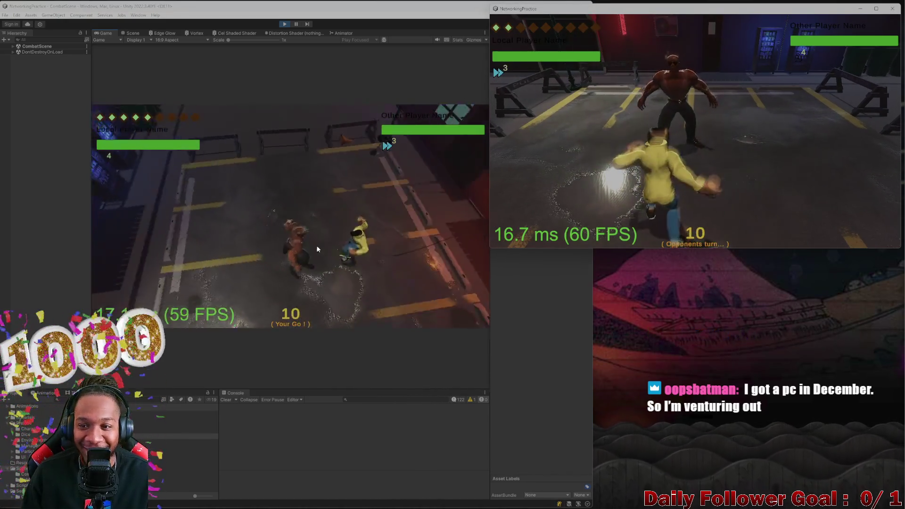
# - Target the opponent with the attack, then choose Haymaker, target the opponent and confirm it
pyautogui.click(170, 281)
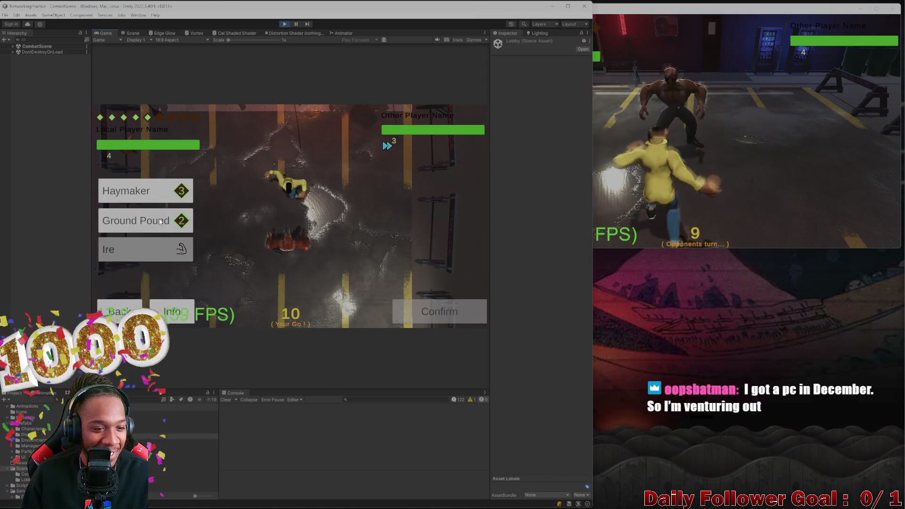
pyautogui.click(289, 233)
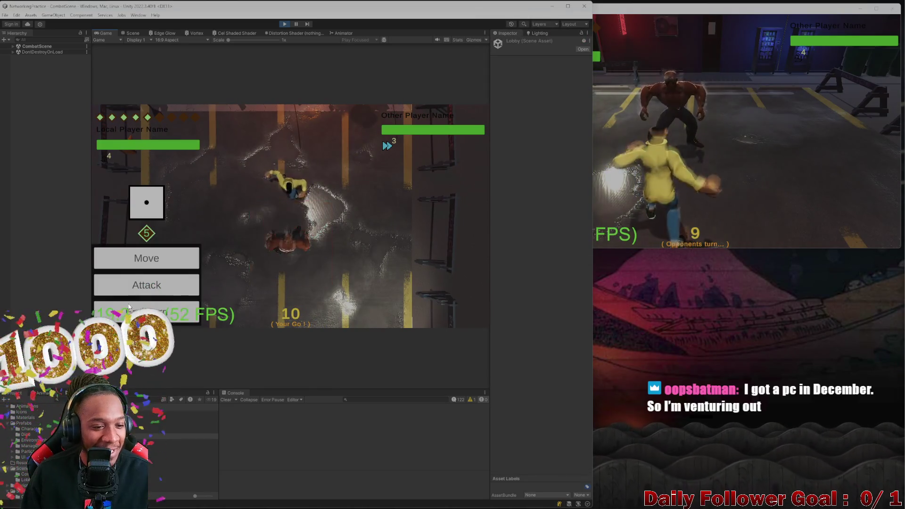
pyautogui.click(439, 311)
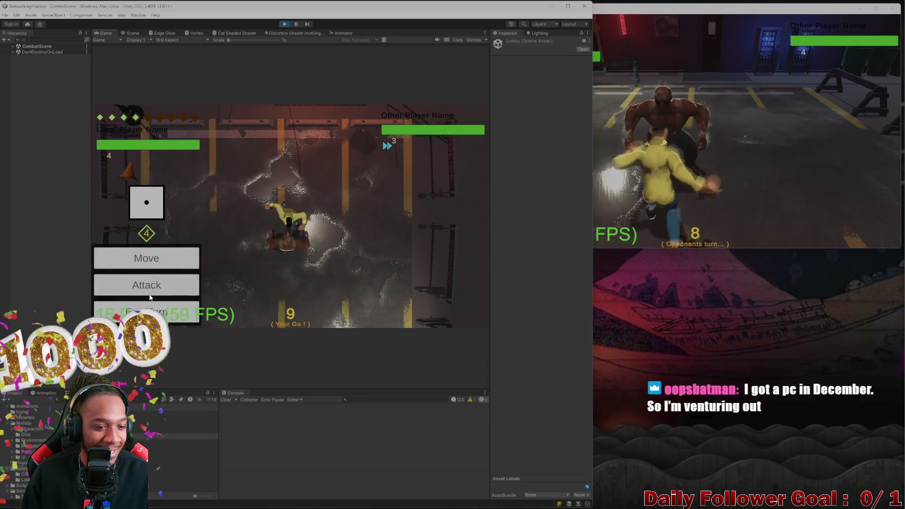
pyautogui.click(176, 287)
pyautogui.click(142, 191)
pyautogui.click(289, 227)
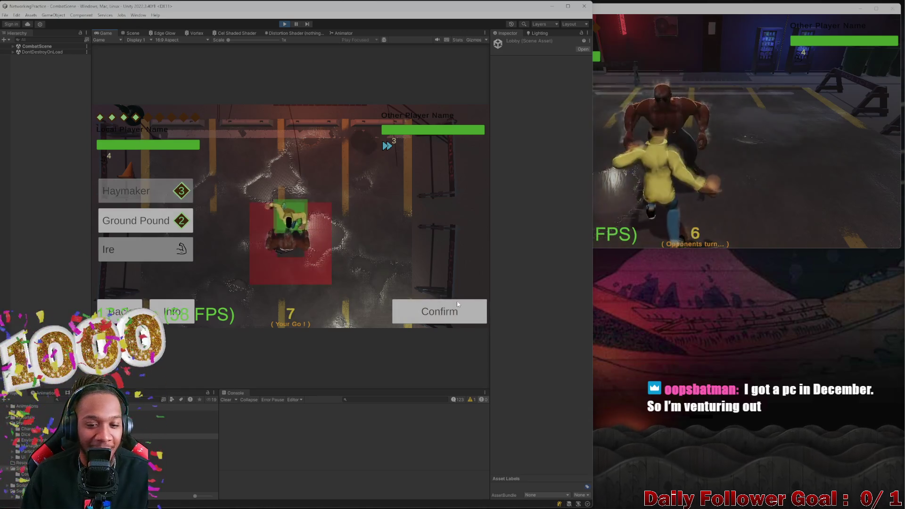
pyautogui.click(439, 310)
pyautogui.click(721, 196)
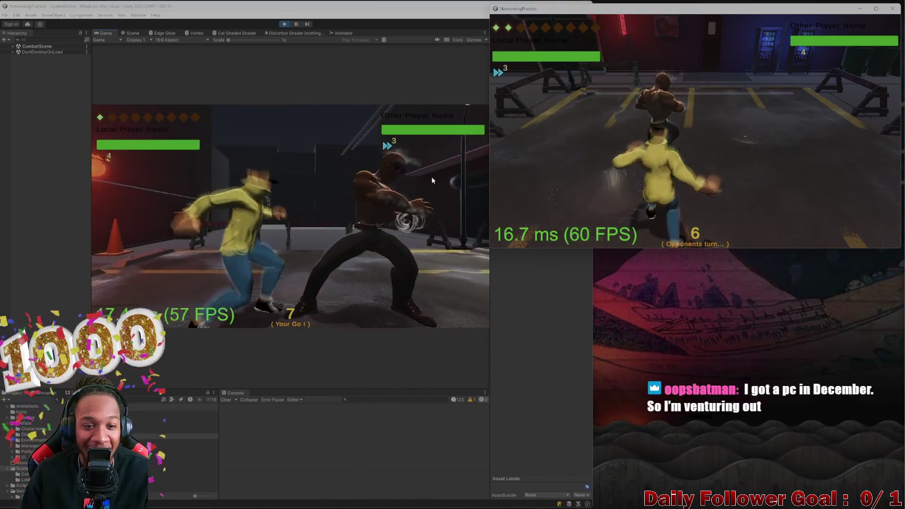
# - Move the local character to a new tile, confirm, and end the local player's turn
pyautogui.click(321, 284)
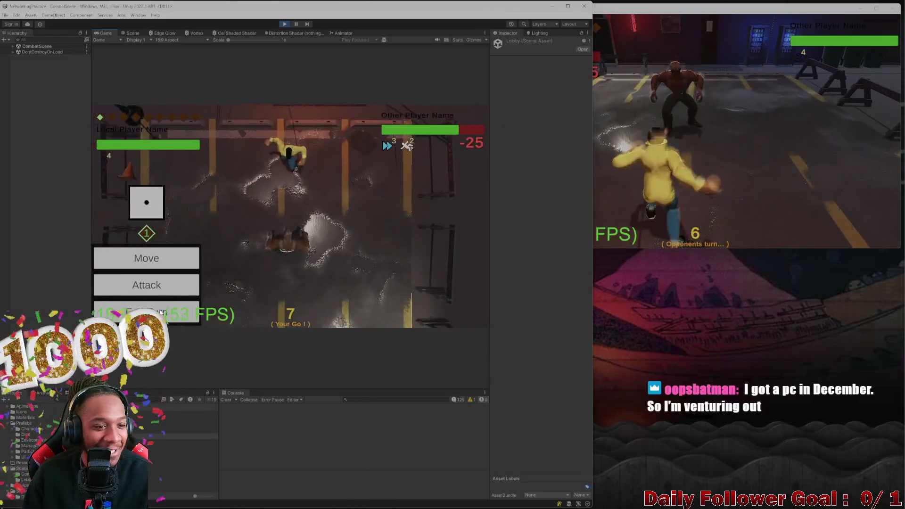
pyautogui.click(146, 257)
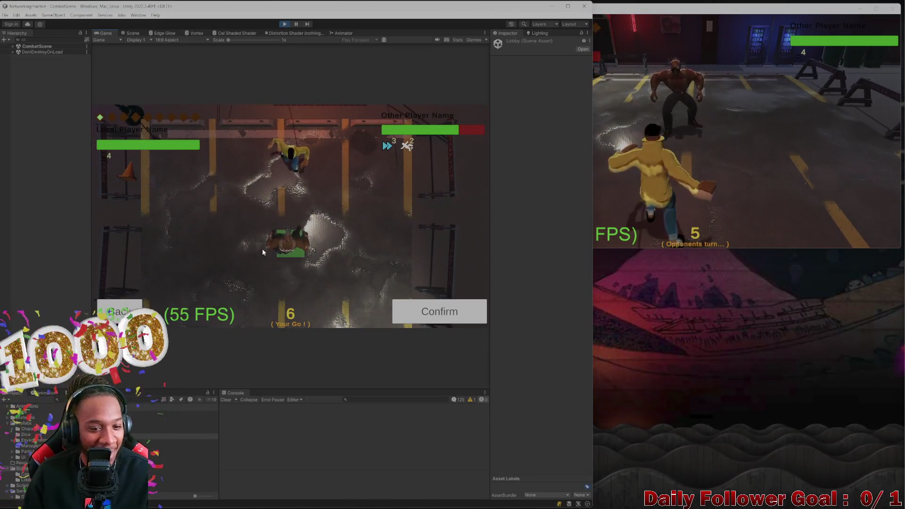
pyautogui.click(278, 211)
pyautogui.click(443, 311)
pyautogui.click(770, 147)
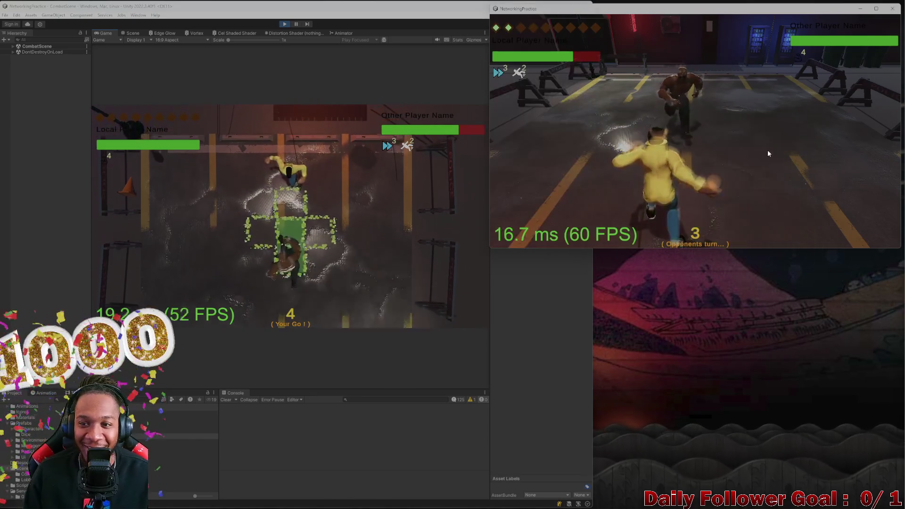
pyautogui.click(166, 314)
pyautogui.click(690, 217)
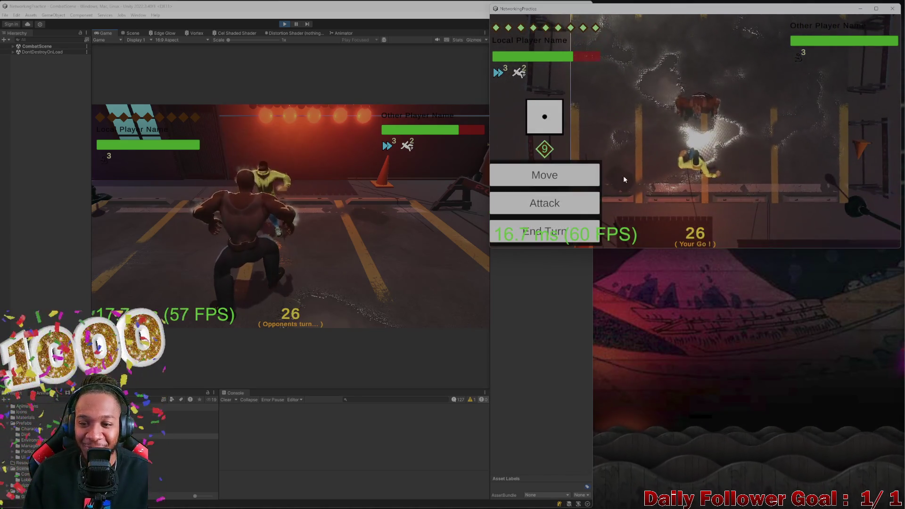
# - Second player lands a Quick Punch, moves to a tile north of the character and ends the turn
pyautogui.click(596, 175)
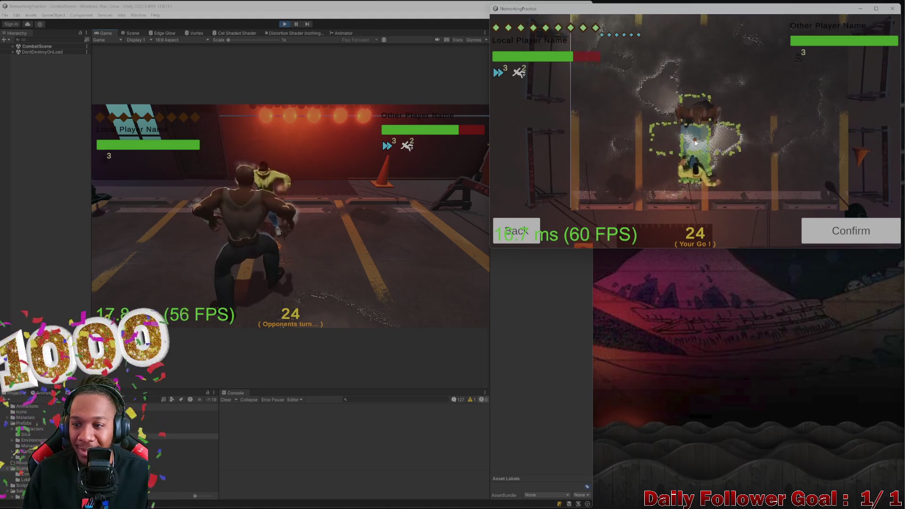
pyautogui.click(804, 233)
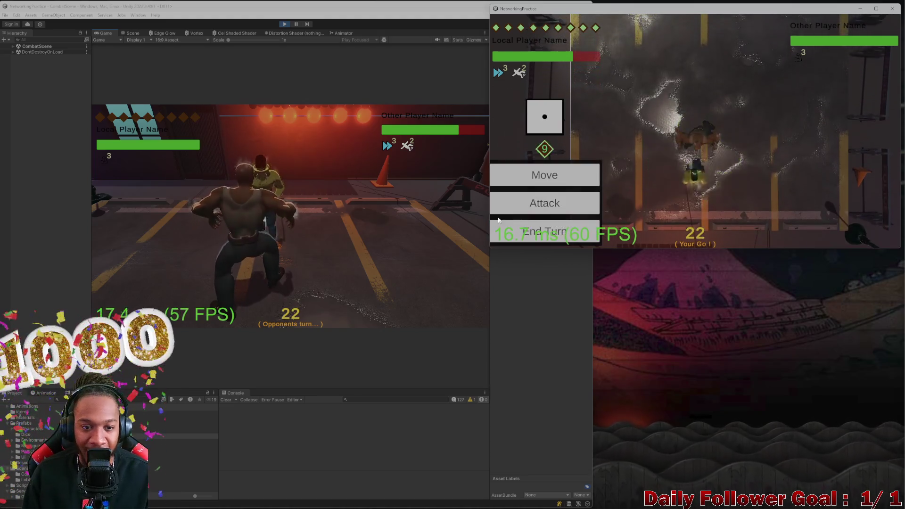
pyautogui.click(582, 206)
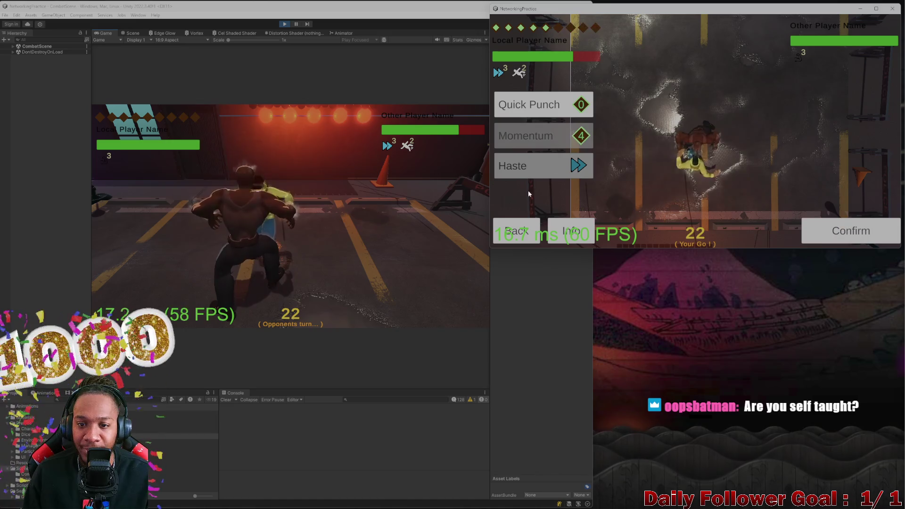
pyautogui.click(846, 236)
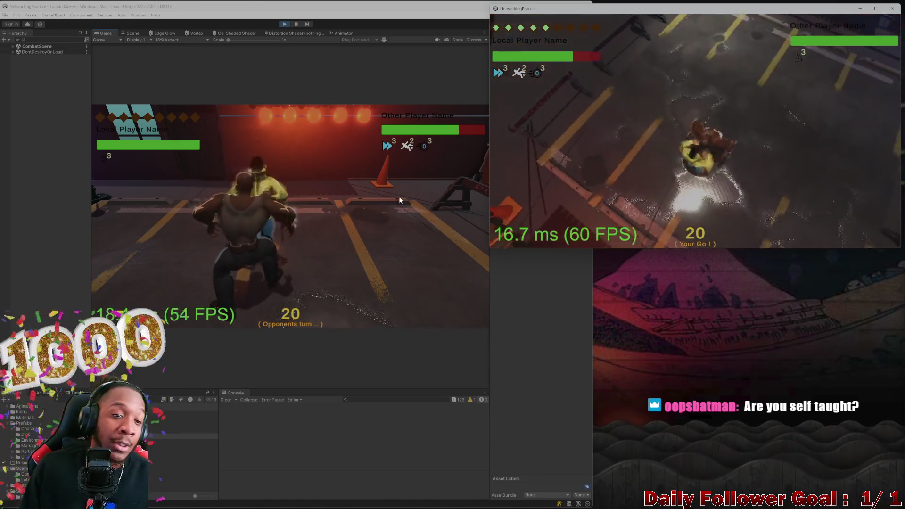
pyautogui.click(580, 177)
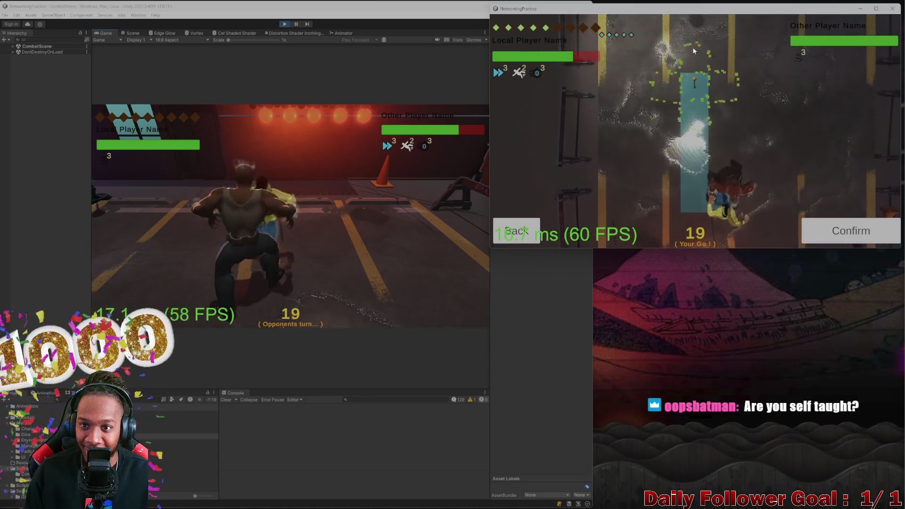
pyautogui.click(690, 59)
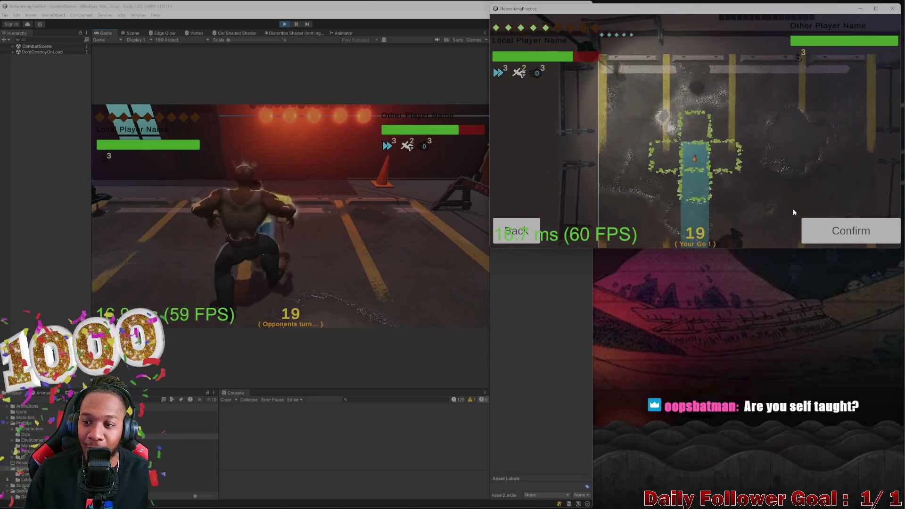
pyautogui.click(826, 226)
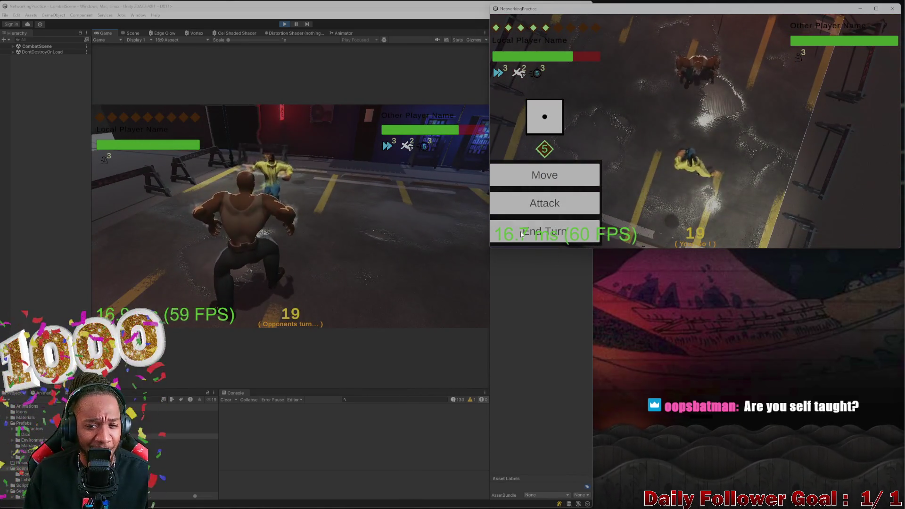
pyautogui.click(550, 233)
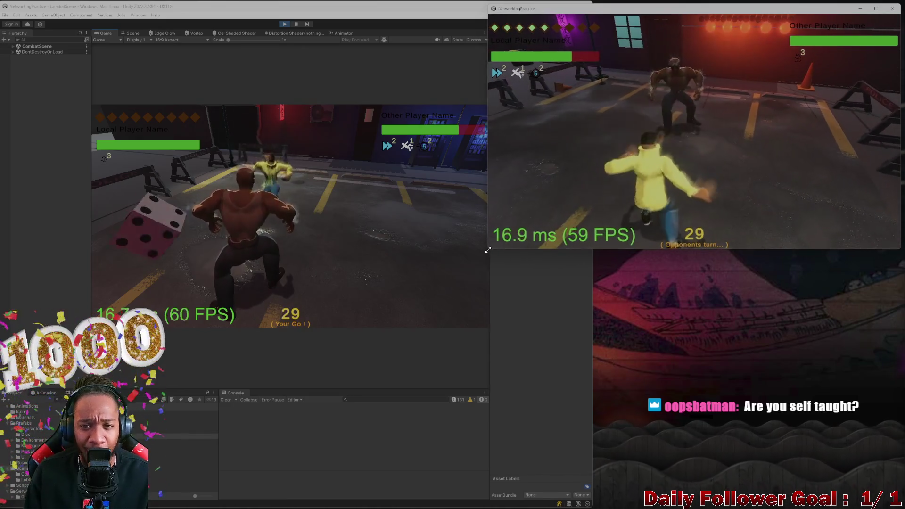
# - Local player finishes the die roll, chooses to move instead of attacking and confirms the move
pyautogui.moveTo(491, 249)
pyautogui.mouseDown()
pyautogui.moveTo(488, 240)
pyautogui.moveTo(592, 239)
pyautogui.mouseUp()
pyautogui.click(158, 229)
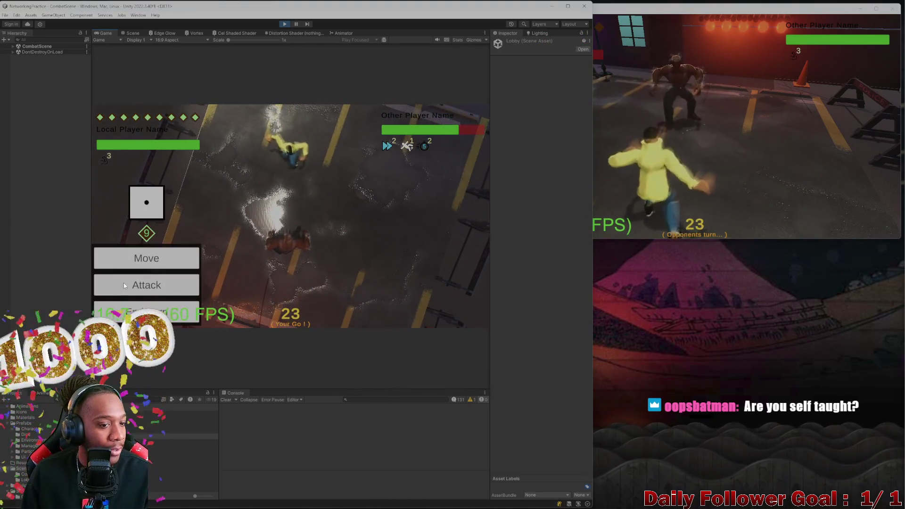
pyautogui.click(124, 285)
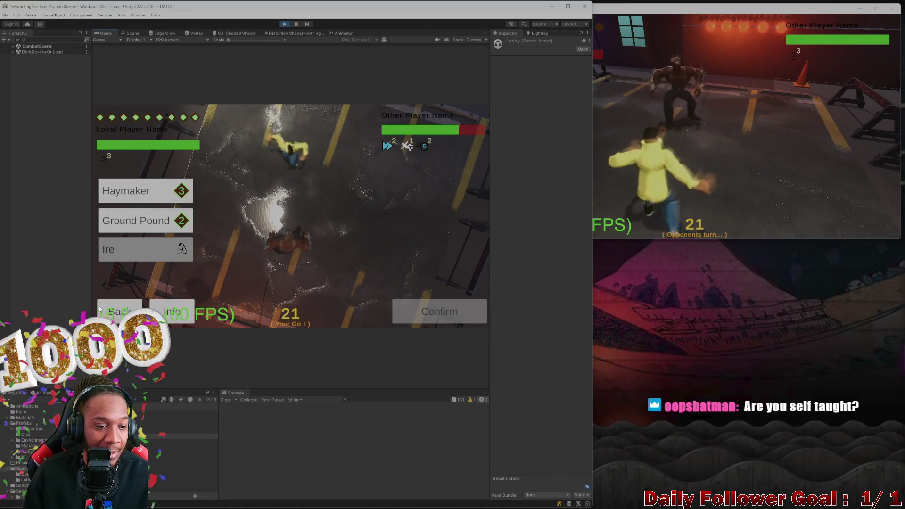
pyautogui.click(119, 311)
pyautogui.click(163, 257)
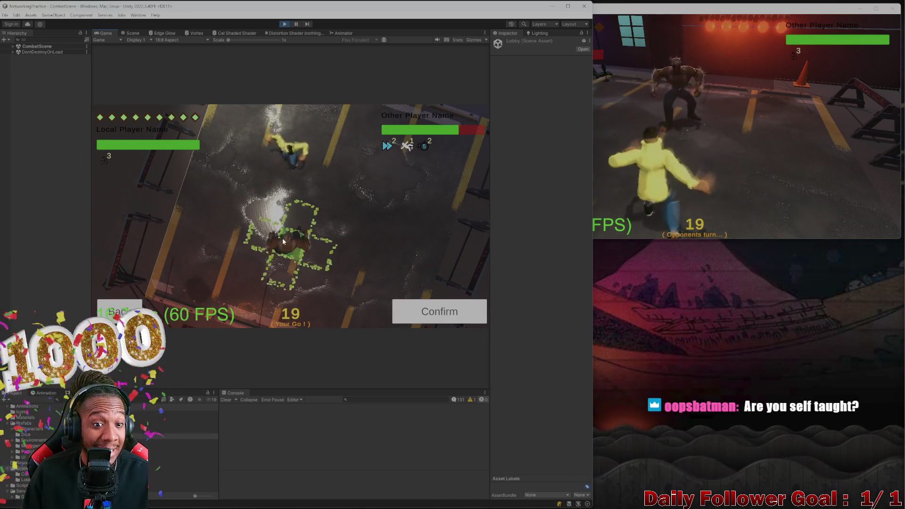
pyautogui.click(444, 312)
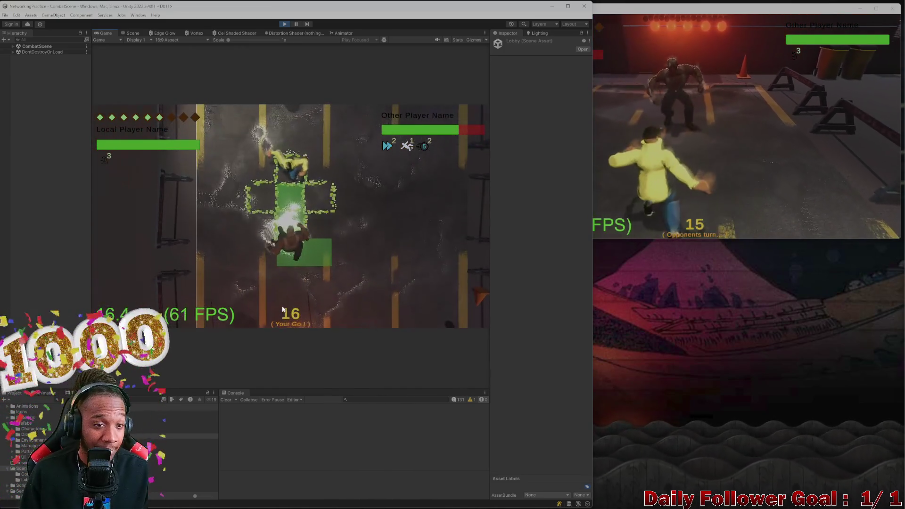
# - Land a Haymaker after moving, then switch to the second player's game window
pyautogui.click(162, 285)
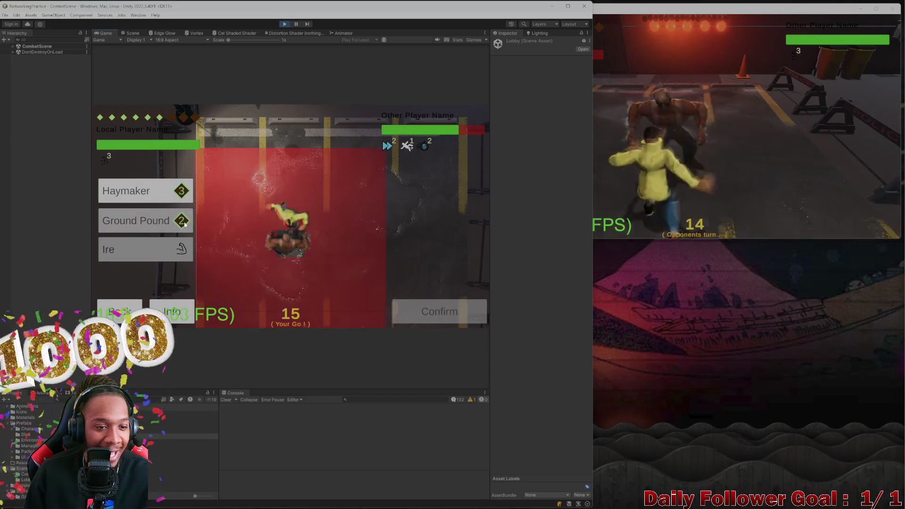
pyautogui.click(145, 190)
pyautogui.click(442, 309)
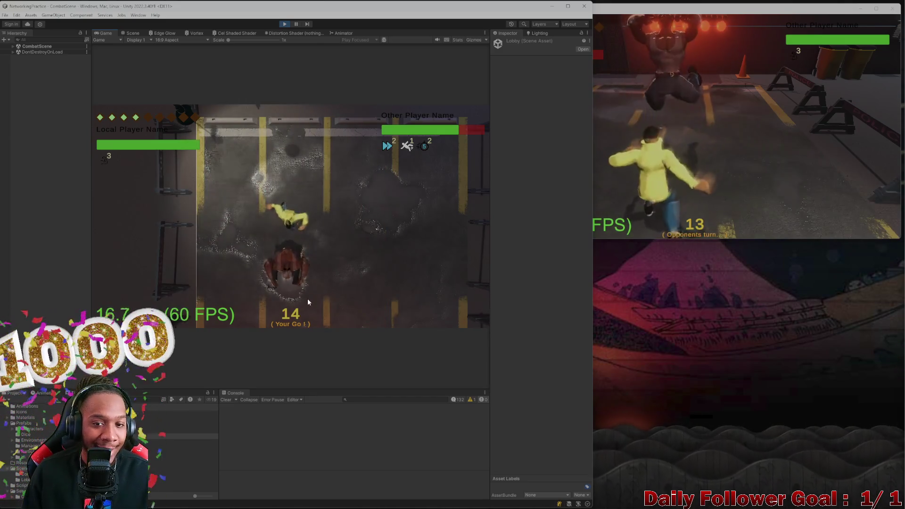
pyautogui.click(746, 195)
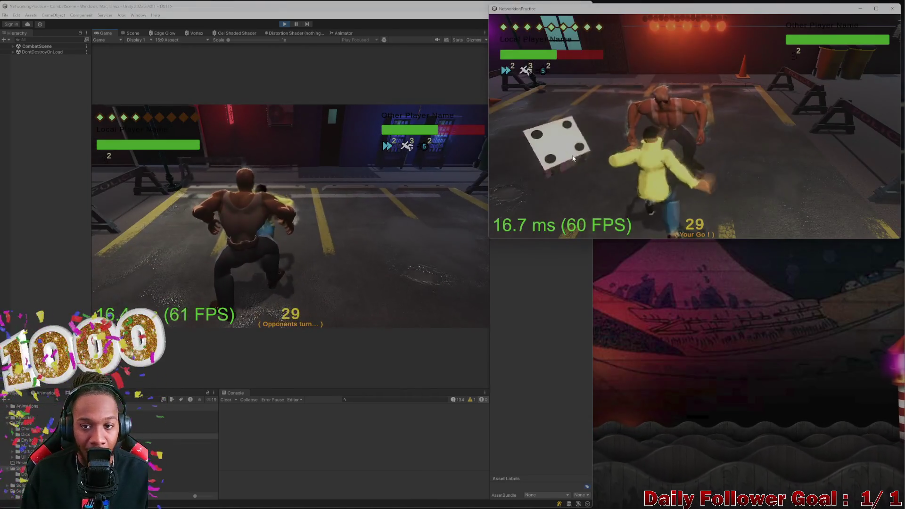
# - Second player finishes the die roll and ends the turn; local player rolls the die
pyautogui.click(562, 147)
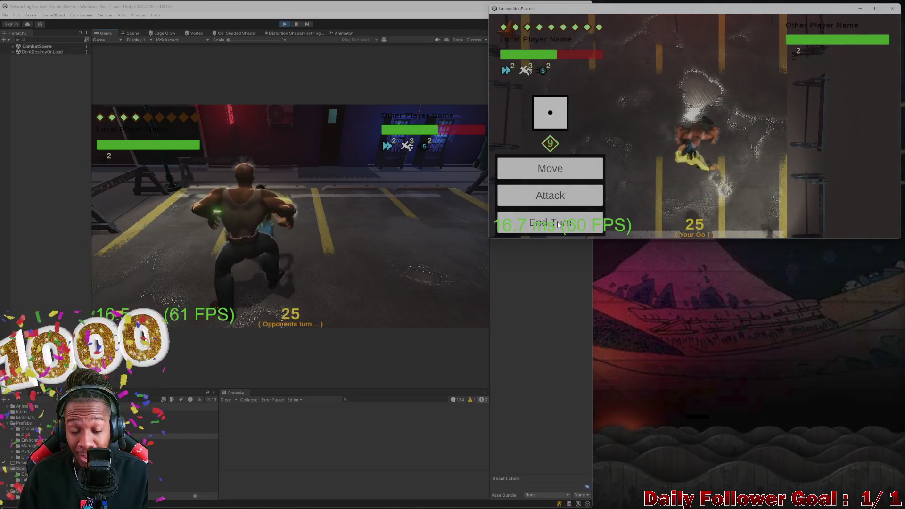
pyautogui.click(551, 227)
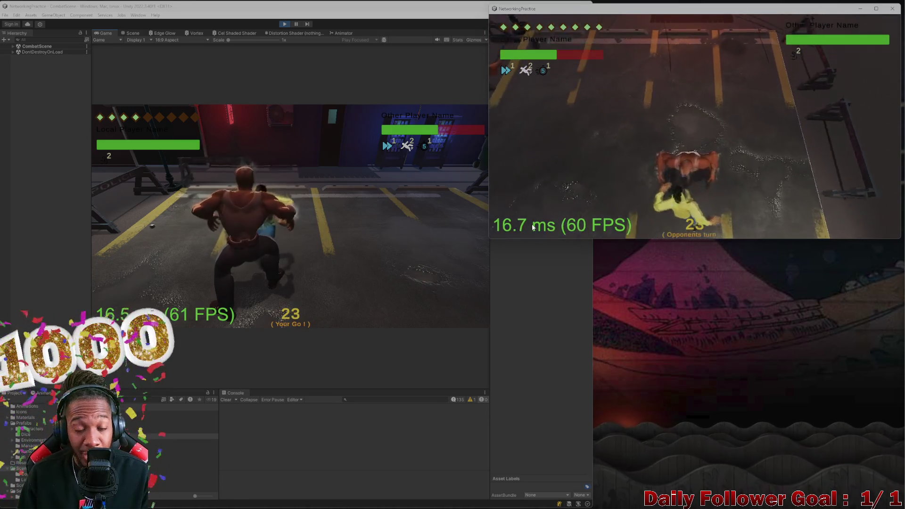
pyautogui.click(155, 234)
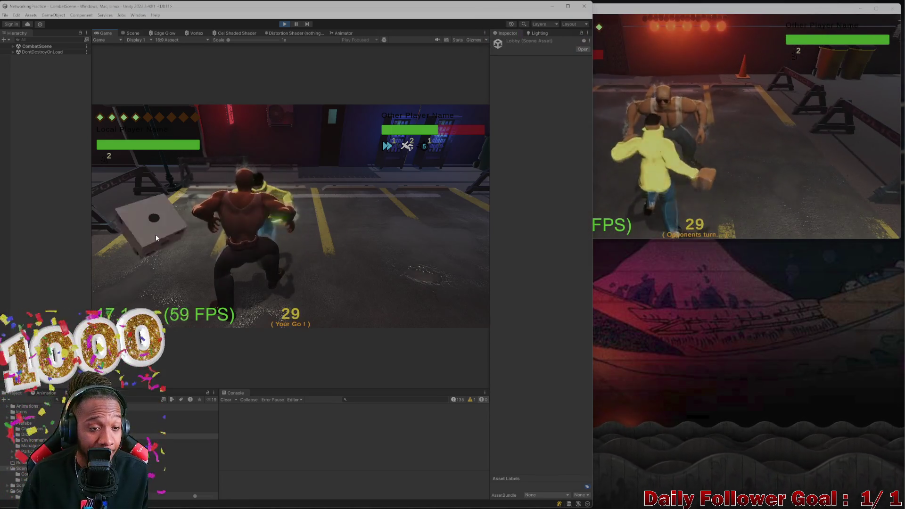
pyautogui.click(190, 243)
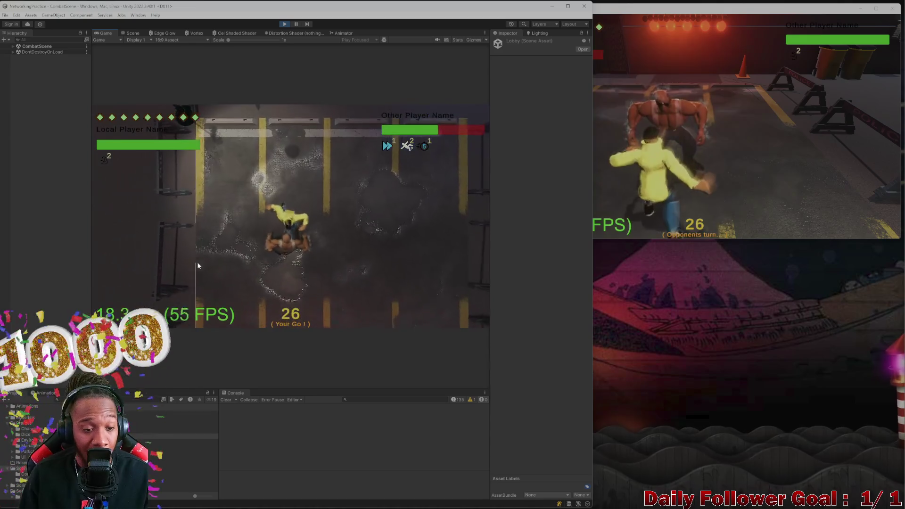
# - Compare the Haymaker and Ground Pound ranges, then confirm a Haymaker attack
pyautogui.click(175, 282)
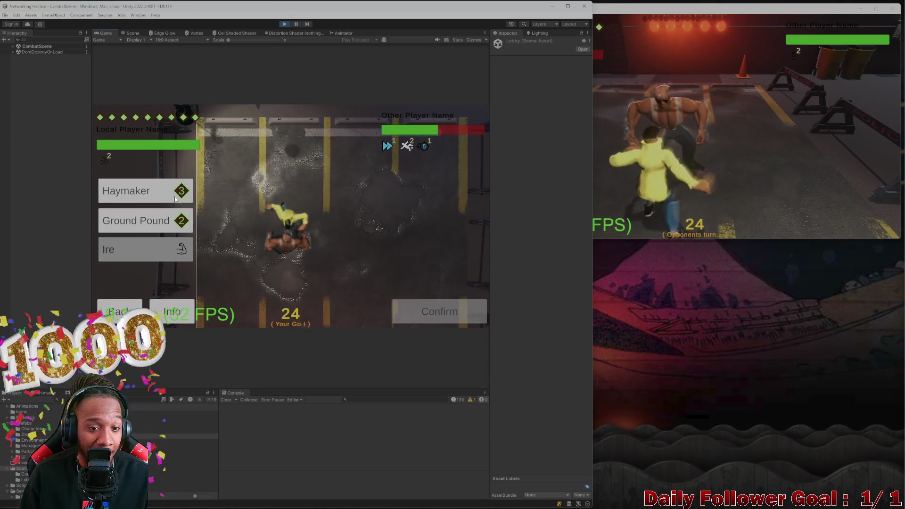
pyautogui.click(148, 191)
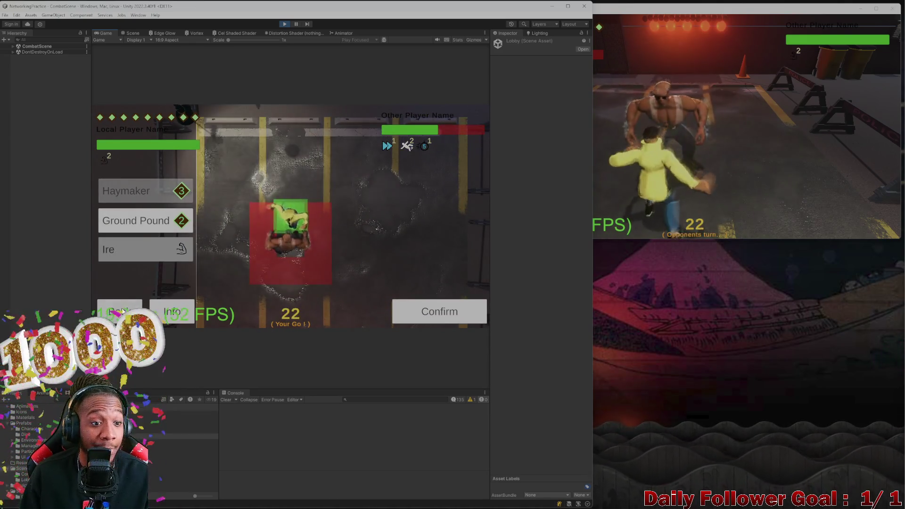
pyautogui.click(122, 311)
pyautogui.click(146, 285)
pyautogui.click(146, 221)
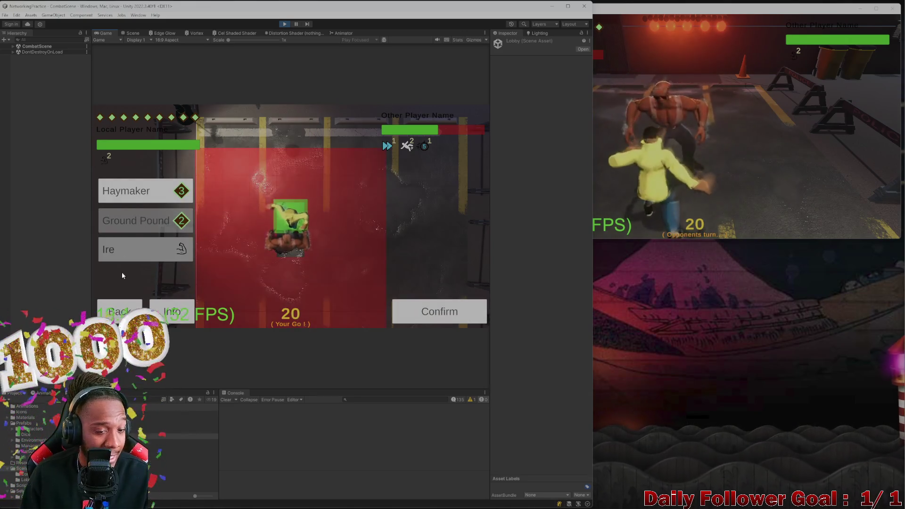
pyautogui.click(152, 193)
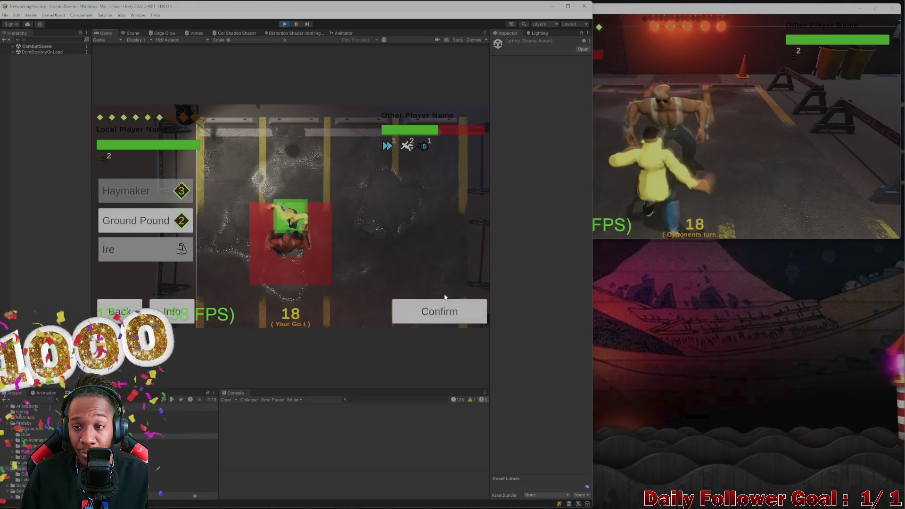
pyautogui.click(454, 311)
pyautogui.click(735, 218)
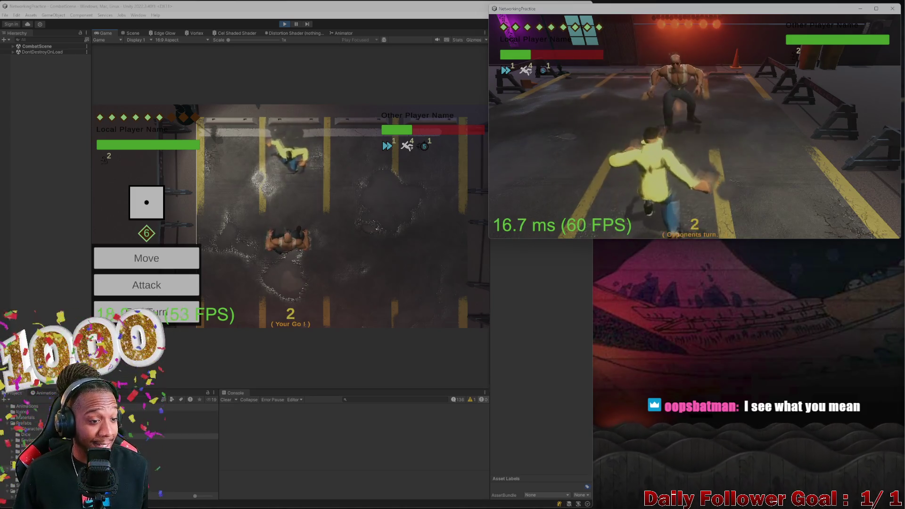
# - Move the local character and pass the turn, then plot the second player's path toward the enemy and roll the die
pyautogui.click(161, 258)
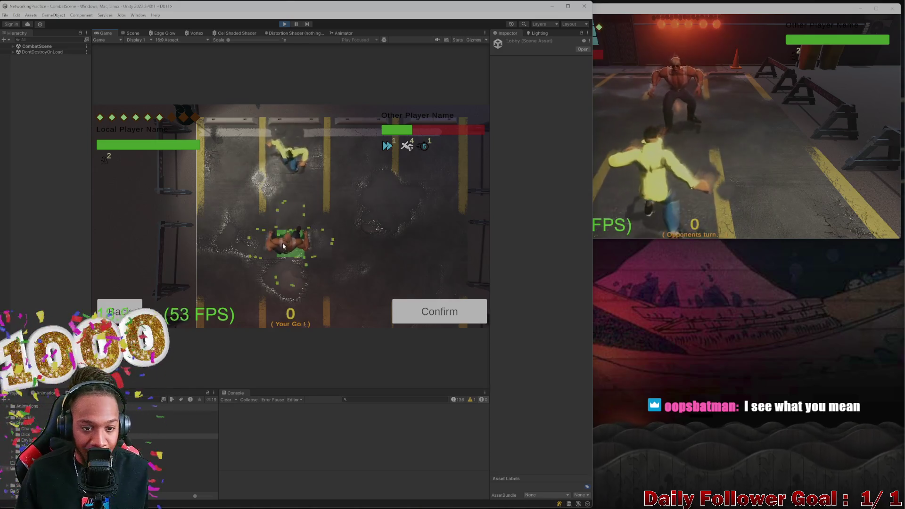
pyautogui.click(409, 315)
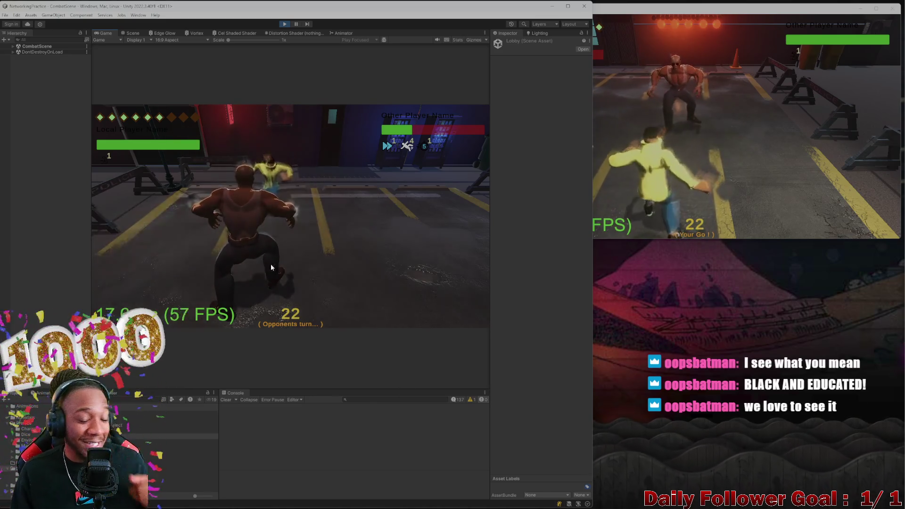
pyautogui.click(601, 159)
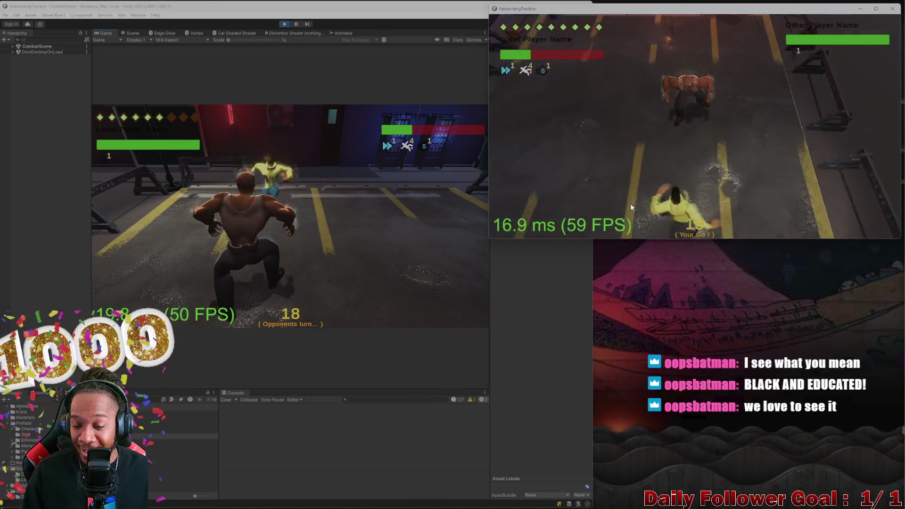
pyautogui.click(697, 153)
pyautogui.click(549, 167)
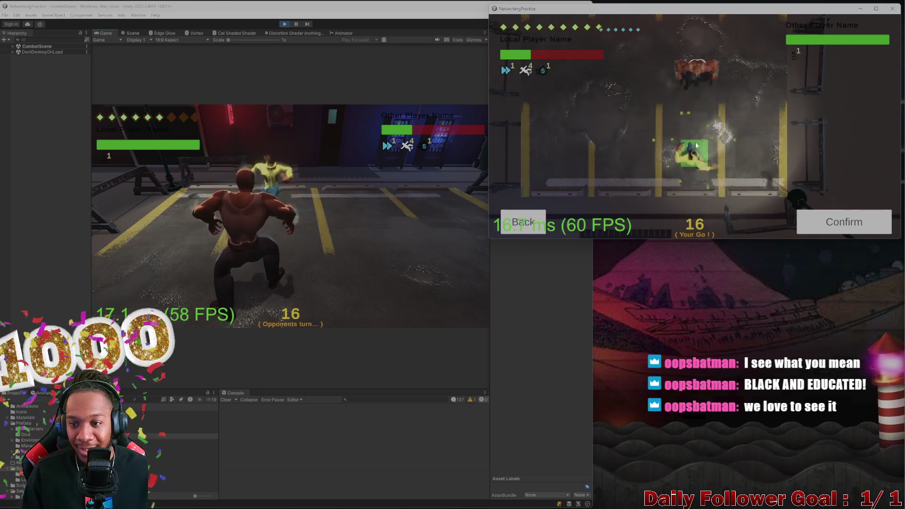
pyautogui.click(844, 221)
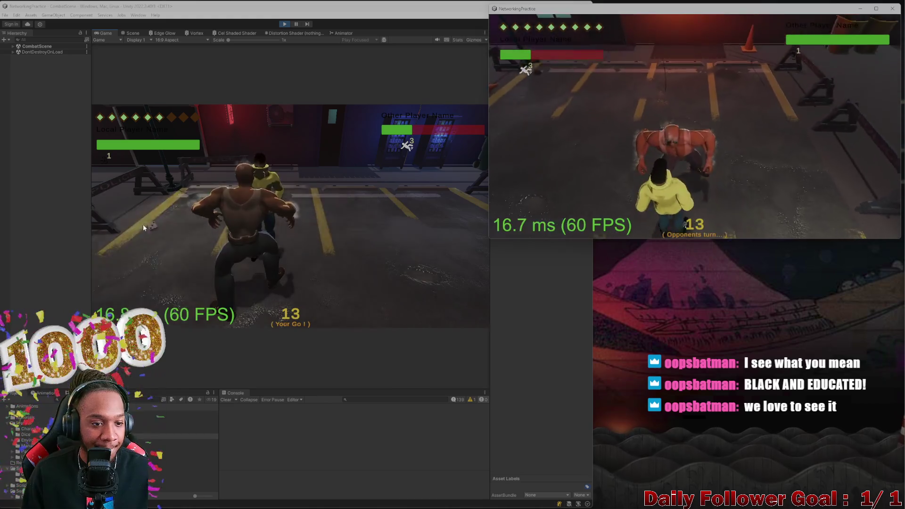
pyautogui.click(159, 230)
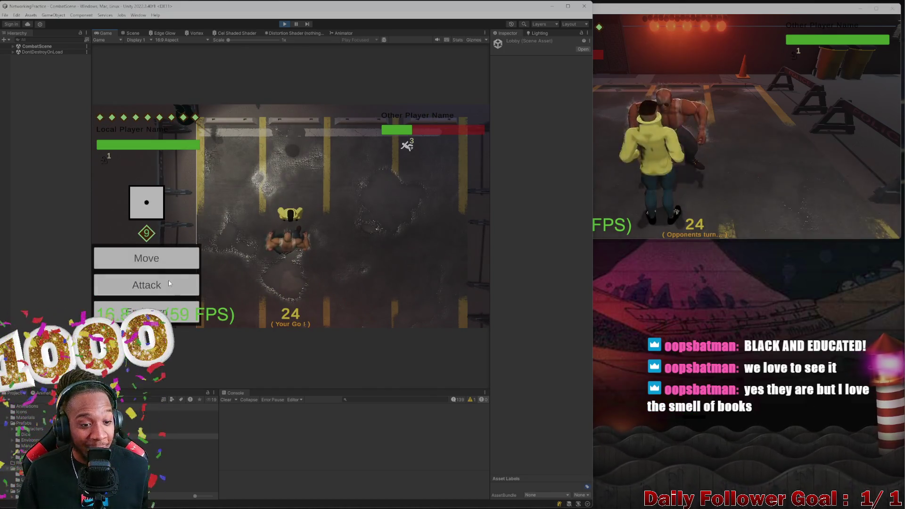
# - Land Ground Pound twice from the editor client, ending the match and returning both clients to the lobby
pyautogui.click(169, 283)
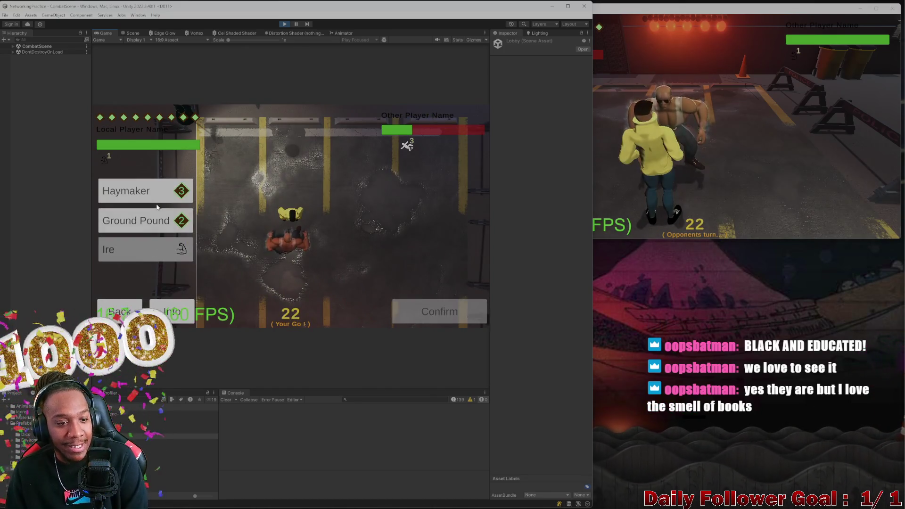
pyautogui.click(144, 220)
pyautogui.click(439, 312)
pyautogui.click(745, 150)
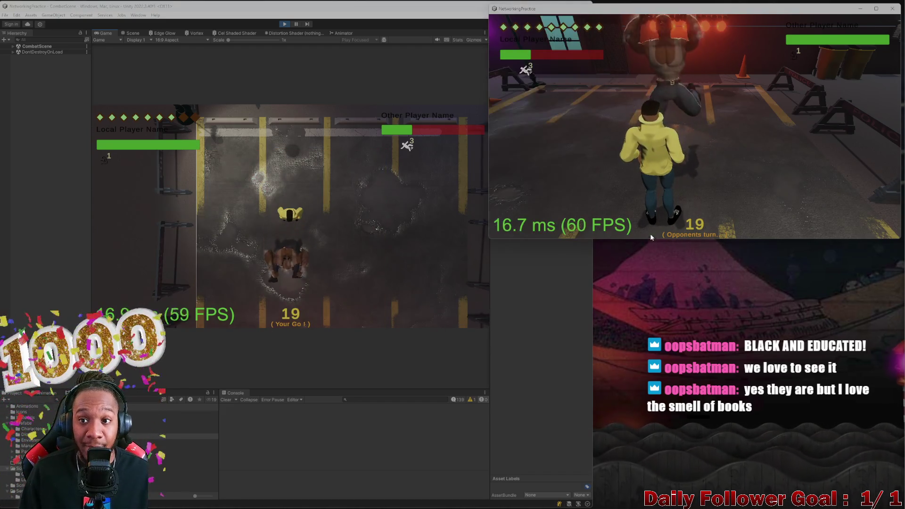
pyautogui.click(149, 282)
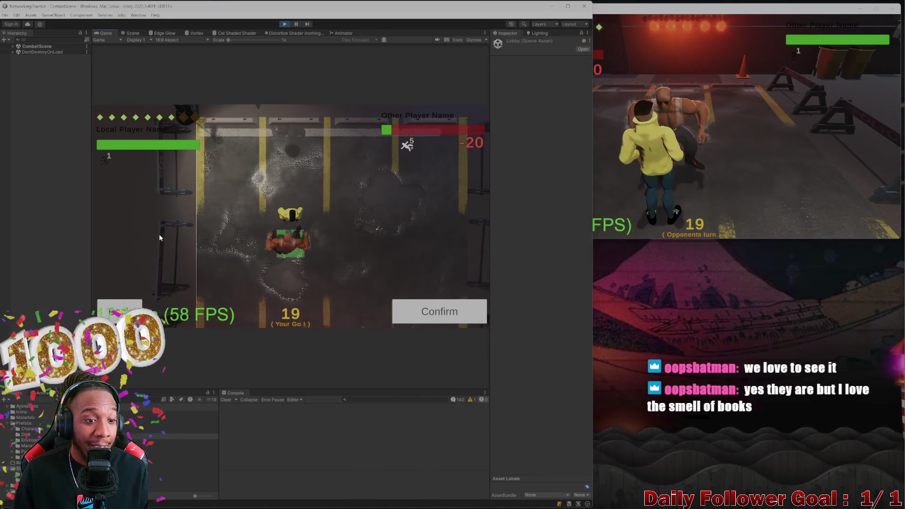
pyautogui.click(119, 311)
pyautogui.click(141, 285)
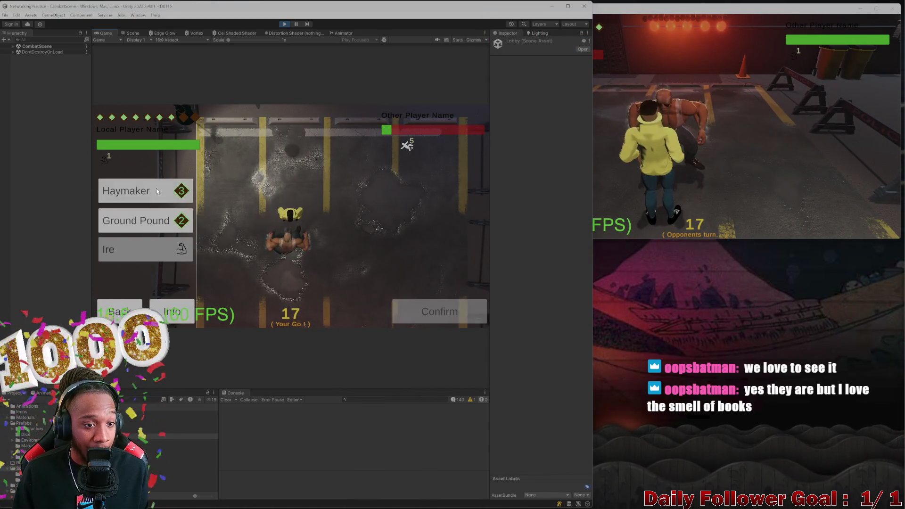
pyautogui.click(143, 220)
pyautogui.click(439, 311)
pyautogui.click(777, 157)
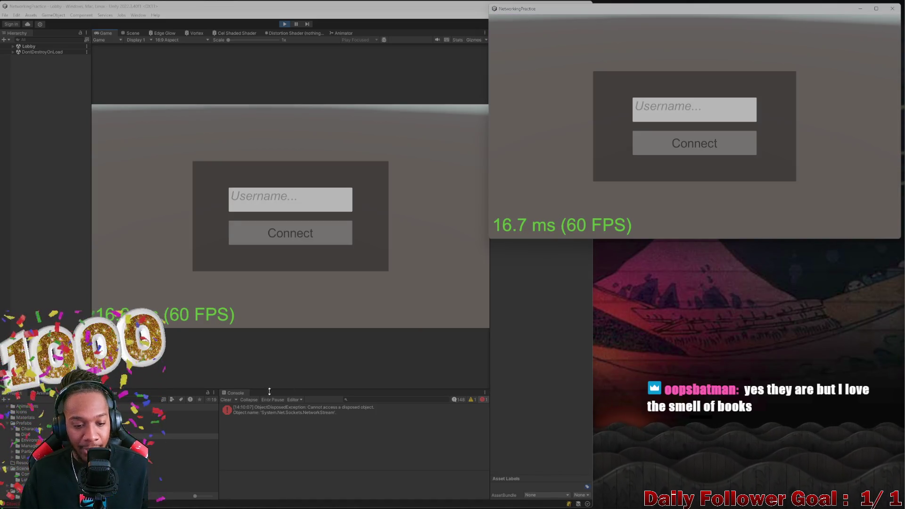
# - Clear the Console, close the game build, stop play mode and maximize the editor on the Lobby scene
pyautogui.click(226, 400)
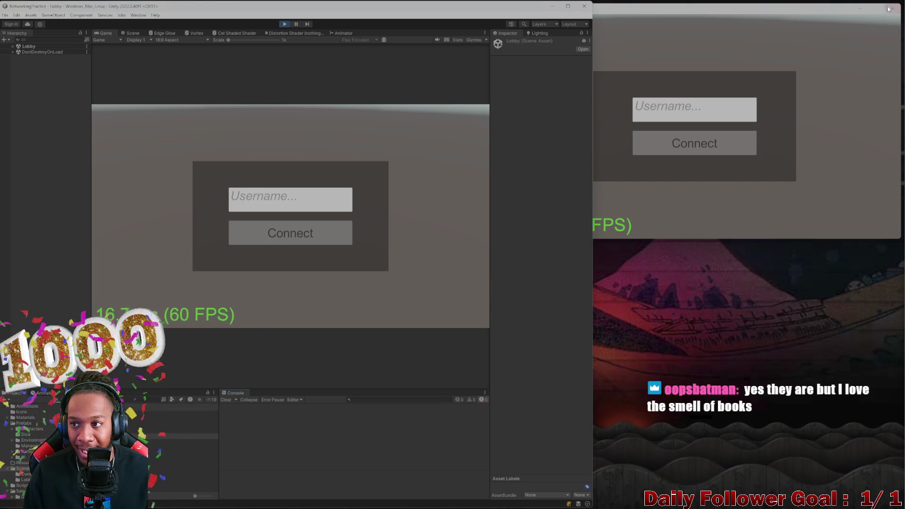
pyautogui.click(891, 8)
pyautogui.click(284, 24)
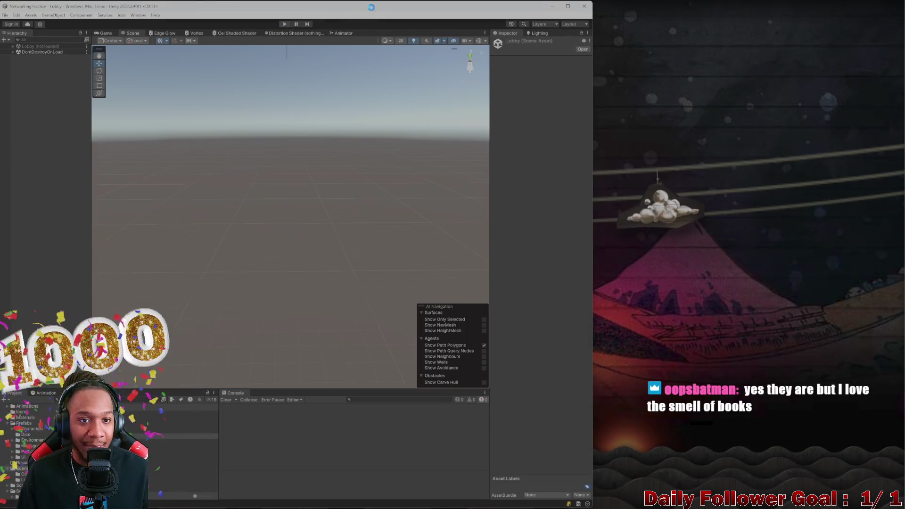
pyautogui.doubleClick(371, 10)
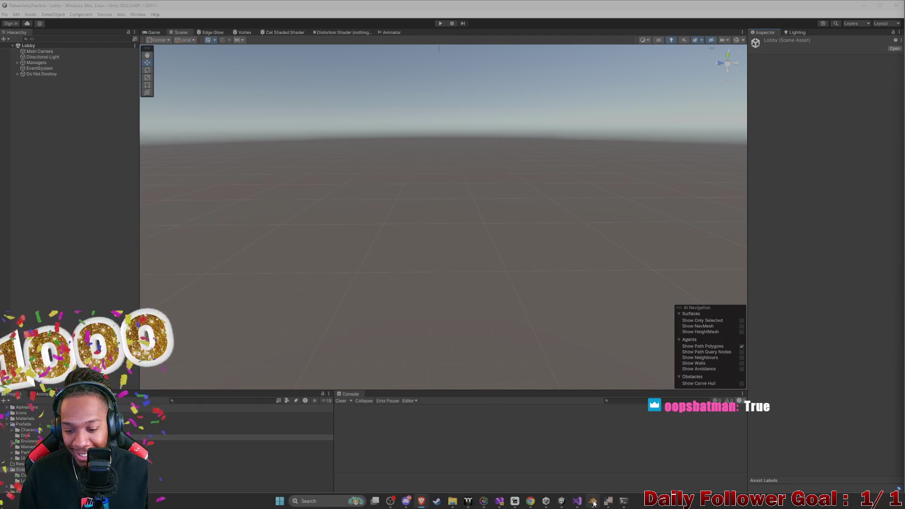
# - Return to Blender and orbit to low, lengthwise views of the crosswalk strip
pyautogui.click(597, 501)
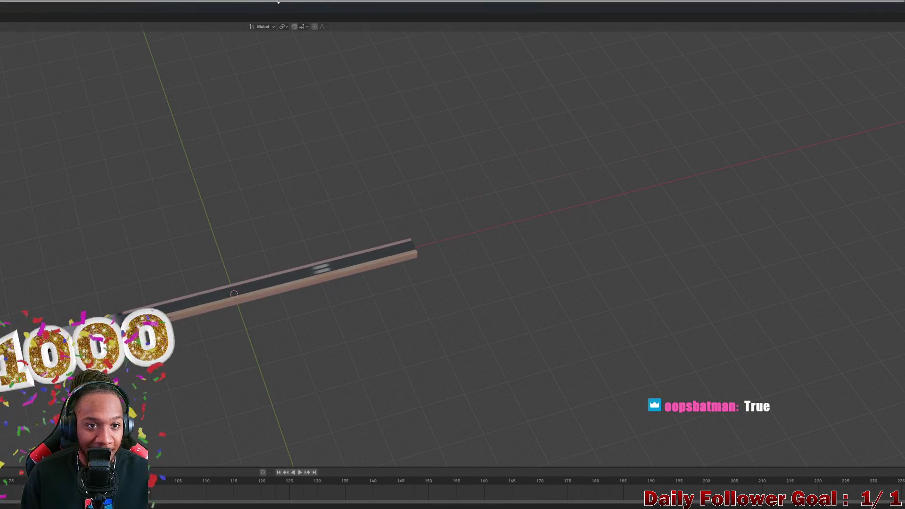
pyautogui.click(578, 27)
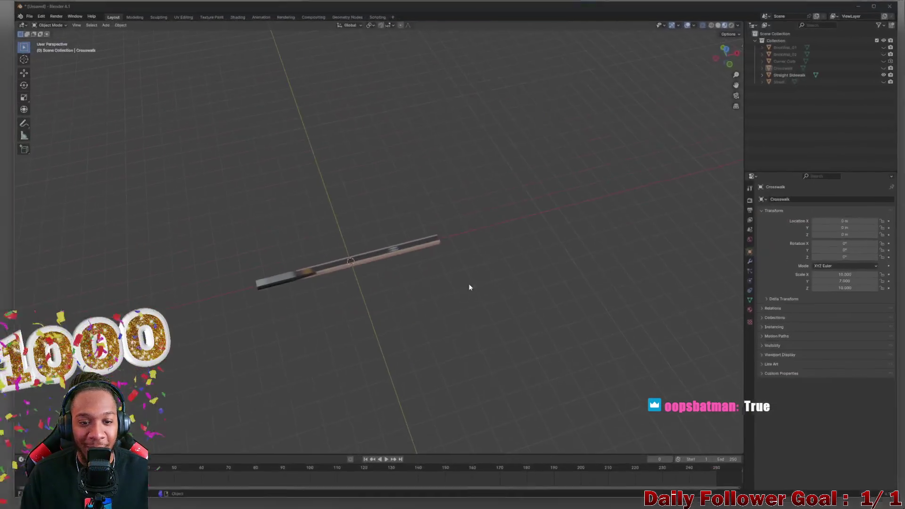
pyautogui.scroll(3, 311, 275)
pyautogui.scroll(3, 339, 268)
pyautogui.moveTo(339, 268)
pyautogui.mouseDown(button='middle')
pyautogui.moveTo(382, 245)
pyautogui.moveTo(434, 240)
pyautogui.moveTo(346, 245)
pyautogui.mouseUp(button='middle')
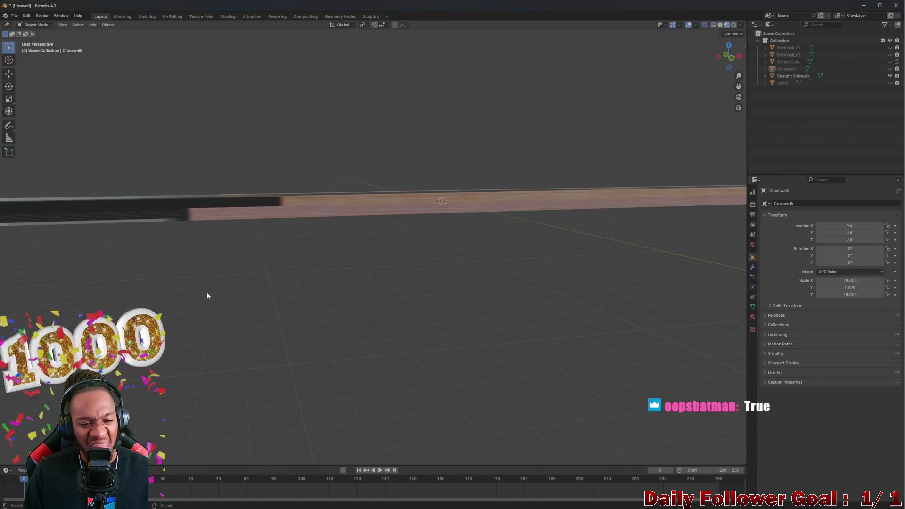
pyautogui.moveTo(194, 300); pyautogui.dragTo(370, 288, button='middle')
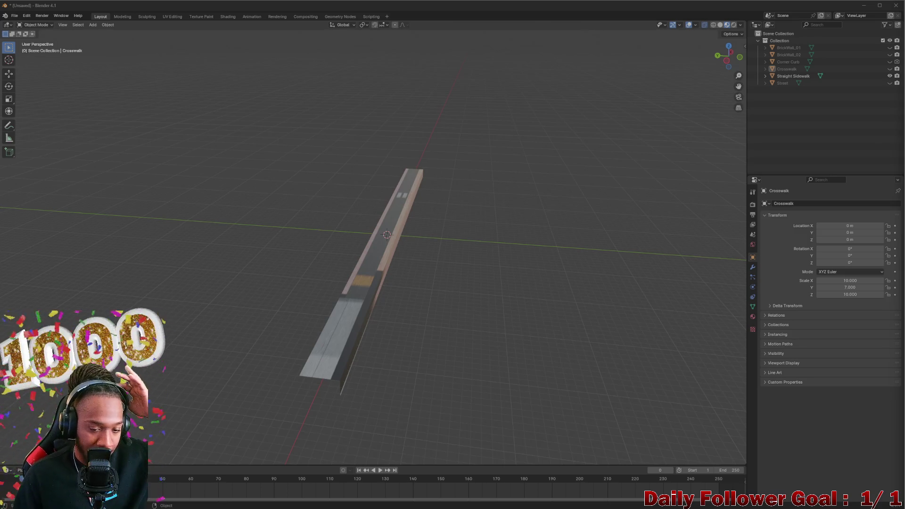
pyautogui.hotkey('alt', 'Tab')
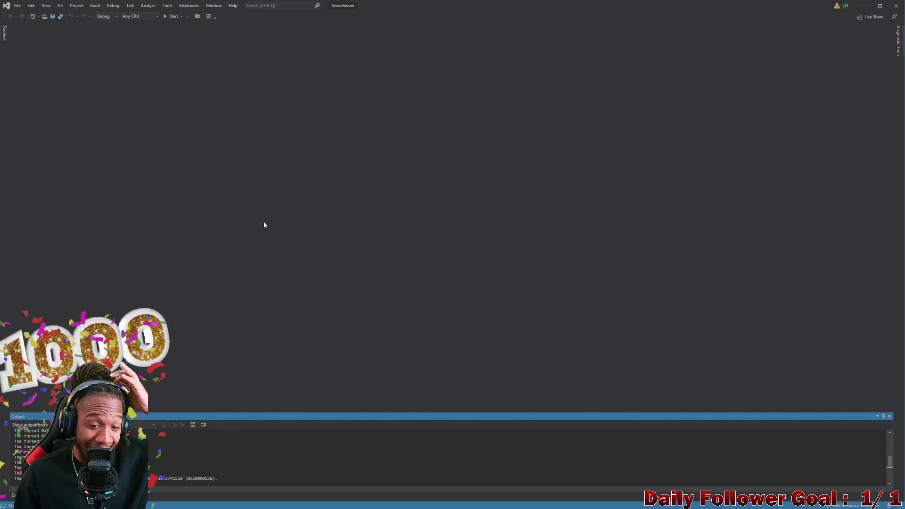
pyautogui.click(863, 8)
pyautogui.moveTo(430, 264)
pyautogui.mouseDown(button='middle')
pyautogui.moveTo(377, 259)
pyautogui.moveTo(371, 236)
pyautogui.moveTo(393, 262)
pyautogui.mouseUp(button='middle')
pyautogui.scroll(-3, 393, 262)
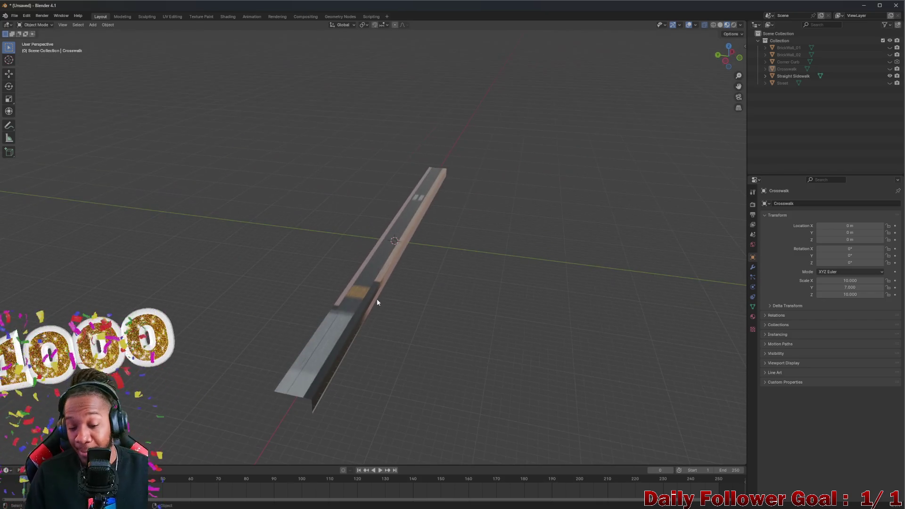
pyautogui.moveTo(375, 300)
pyautogui.mouseDown(button='middle')
pyautogui.moveTo(382, 339)
pyautogui.moveTo(232, 163)
pyautogui.mouseUp(button='middle')
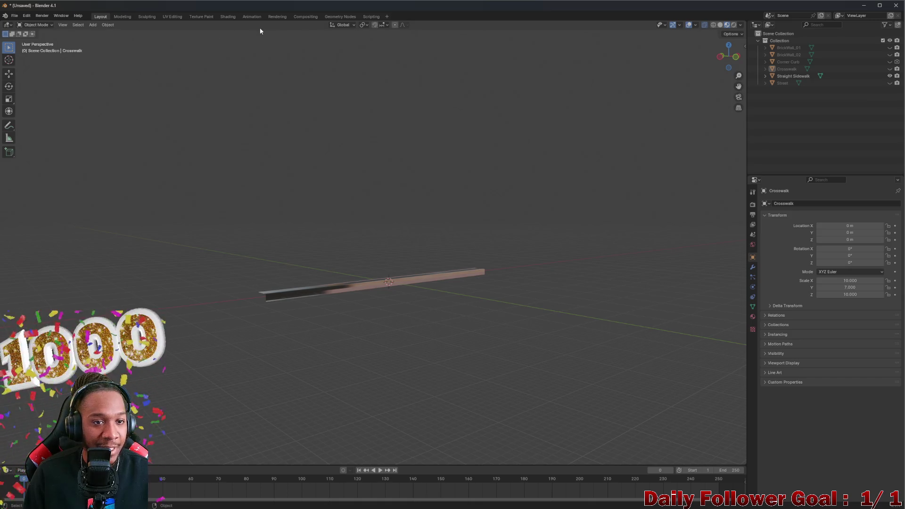
# - Glance at the city texture atlas in GIMP, close Unity Hub, and come back to Blender
pyautogui.click(616, 501)
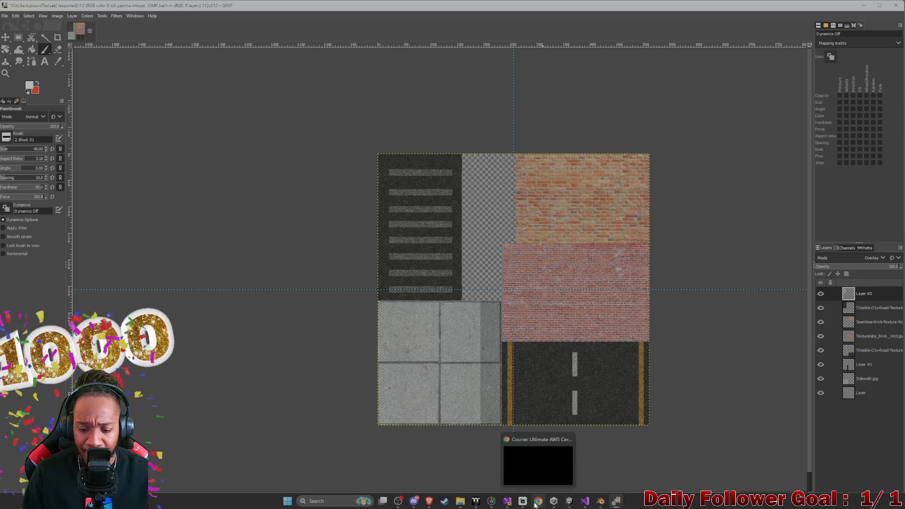
pyautogui.click(553, 501)
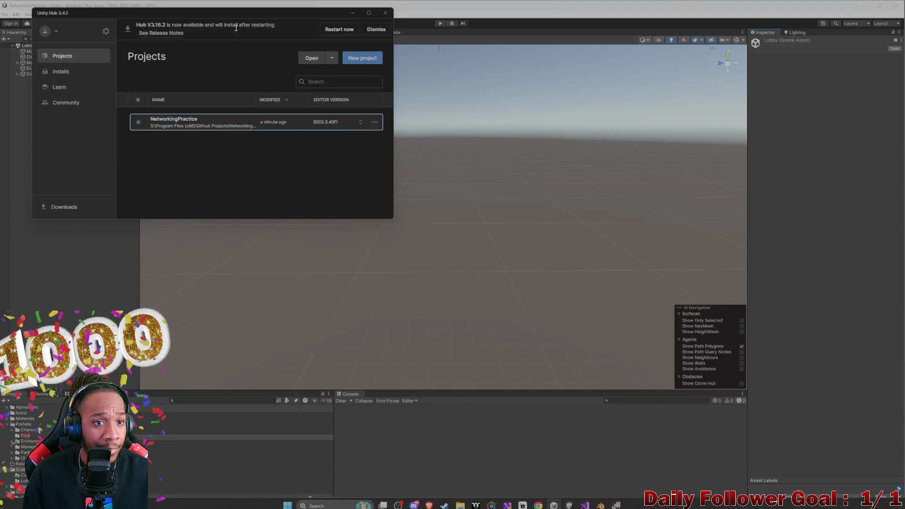
pyautogui.click(385, 13)
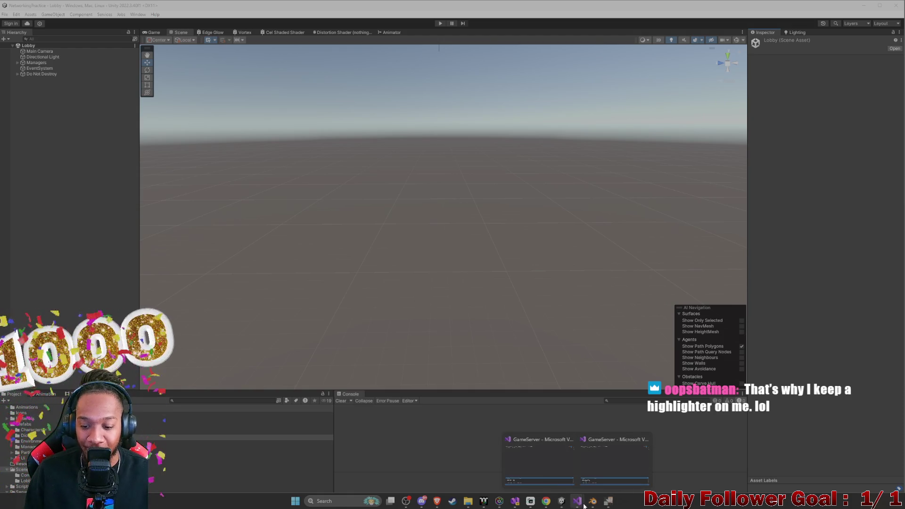
pyautogui.moveTo(577, 501)
pyautogui.click(537, 456)
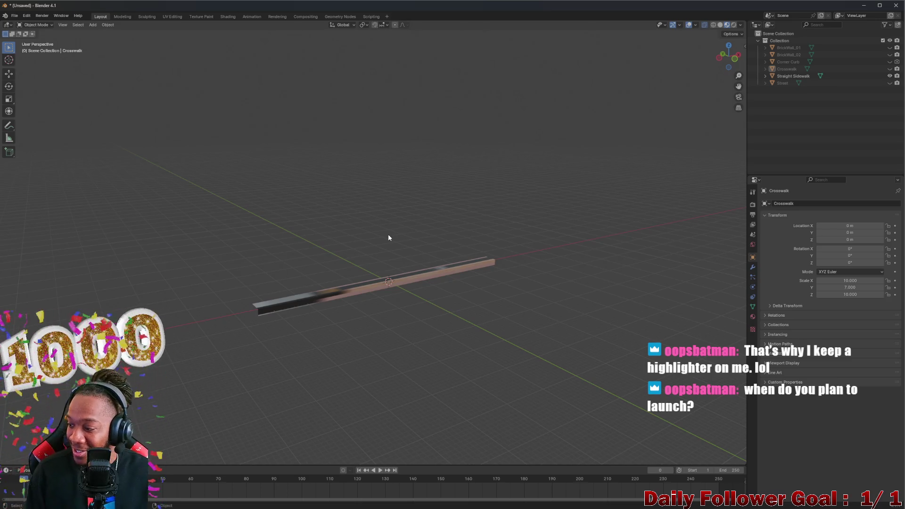
pyautogui.moveTo(364, 227); pyautogui.dragTo(390, 306, button='middle')
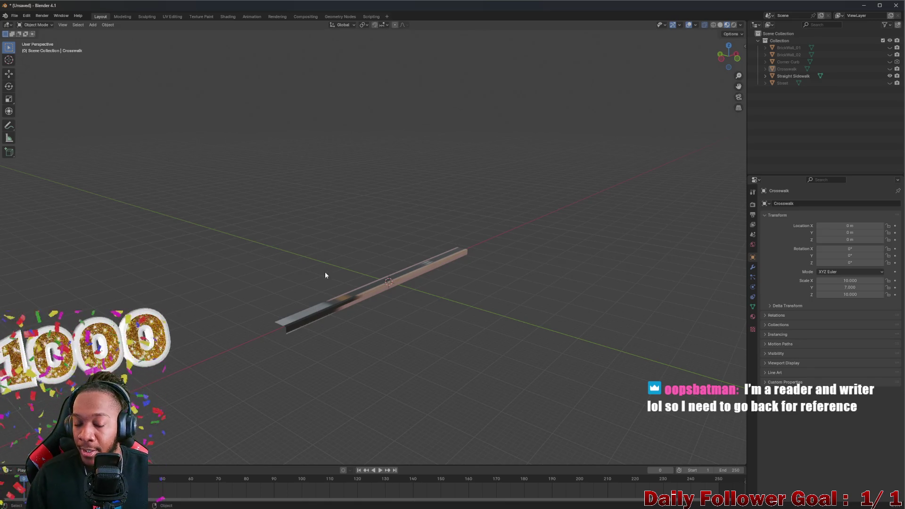
pyautogui.moveTo(356, 296); pyautogui.dragTo(442, 285, button='middle')
pyautogui.scroll(2, 452, 291)
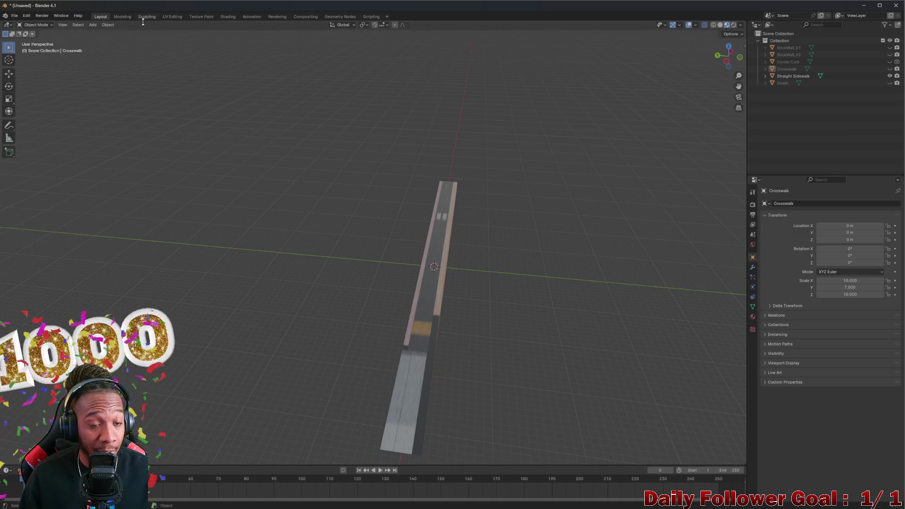
pyautogui.moveTo(452, 283); pyautogui.dragTo(417, 294, button='middle')
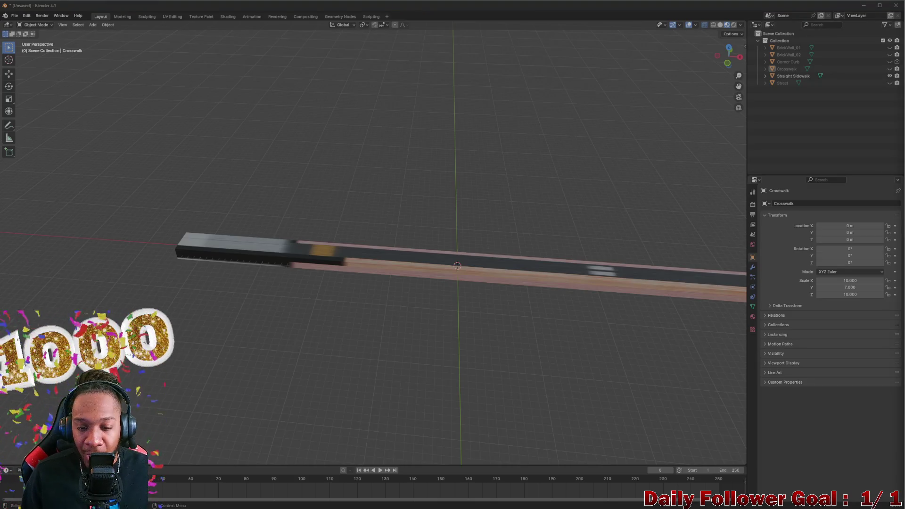
pyautogui.scroll(-3, 544, 260)
pyautogui.rightClick(445, 276)
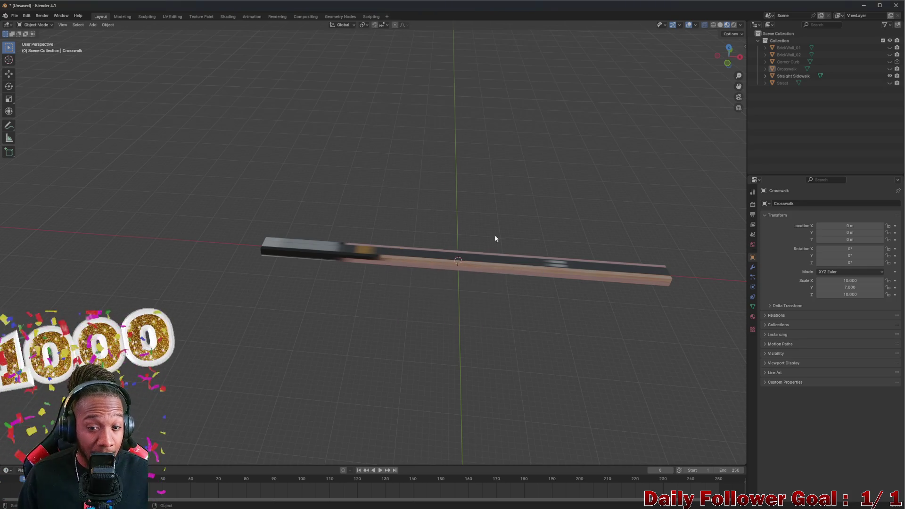
pyautogui.scroll(5, 499, 236)
pyautogui.moveTo(500, 240)
pyautogui.mouseDown(button='middle')
pyautogui.moveTo(453, 250)
pyautogui.moveTo(469, 267)
pyautogui.mouseUp(button='middle')
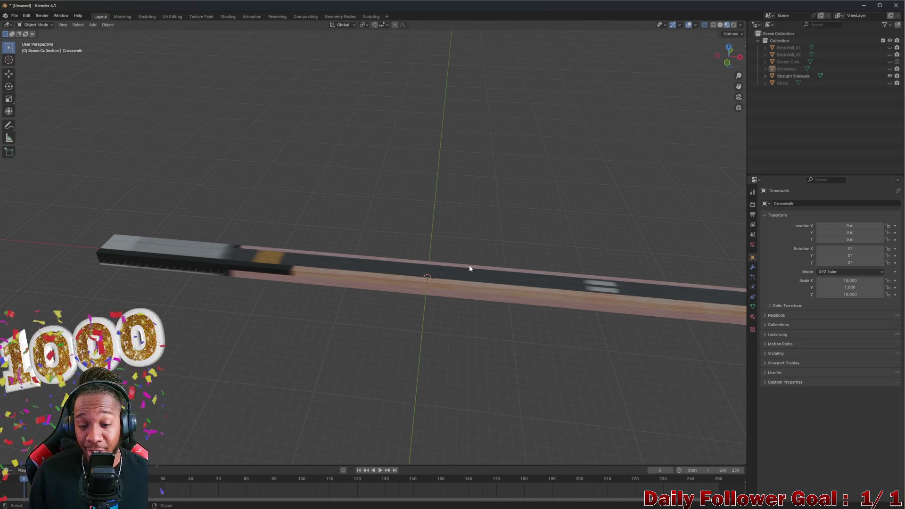
pyautogui.moveTo(425, 240)
pyautogui.mouseDown(button='middle')
pyautogui.moveTo(417, 224)
pyautogui.moveTo(488, 265)
pyautogui.moveTo(489, 251)
pyautogui.mouseUp(button='middle')
pyautogui.moveTo(505, 219); pyautogui.dragTo(425, 222, button='middle')
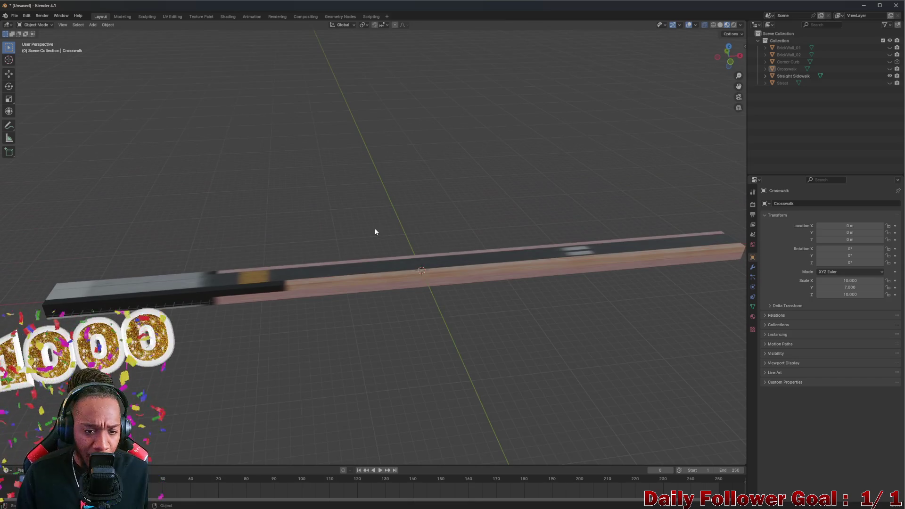
pyautogui.click(59, 23)
pyautogui.moveTo(505, 213)
pyautogui.mouseDown(button='middle')
pyautogui.moveTo(354, 170)
pyautogui.moveTo(377, 230)
pyautogui.mouseUp(button='middle')
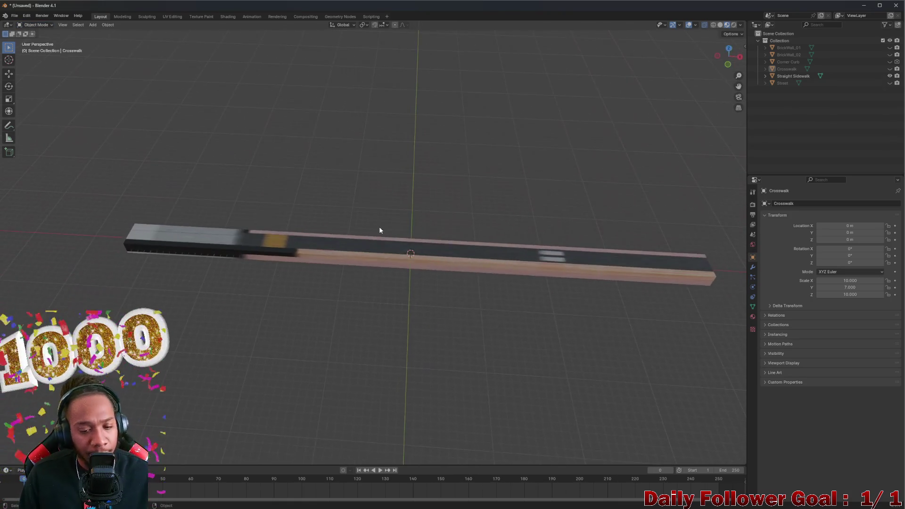
pyautogui.scroll(-1, 379, 227)
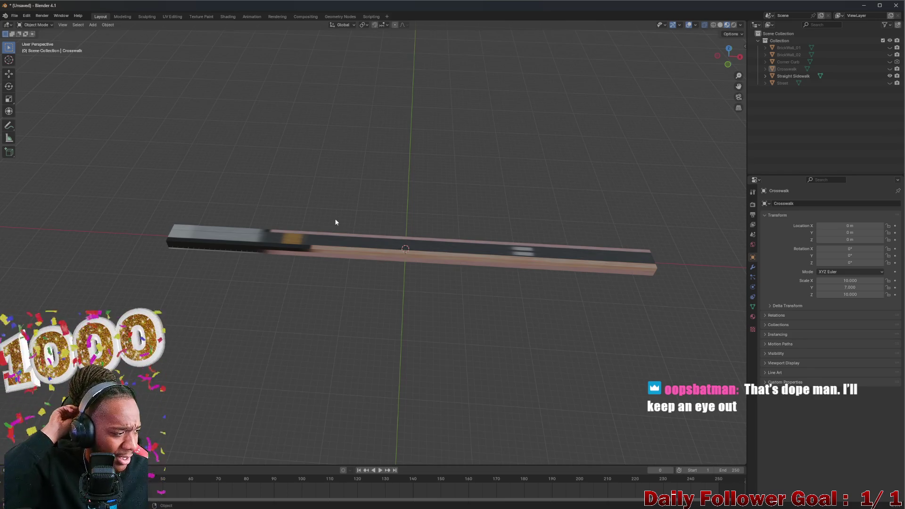
pyautogui.moveTo(335, 223)
pyautogui.mouseDown(button='middle')
pyautogui.moveTo(374, 291)
pyautogui.moveTo(385, 272)
pyautogui.mouseUp(button='middle')
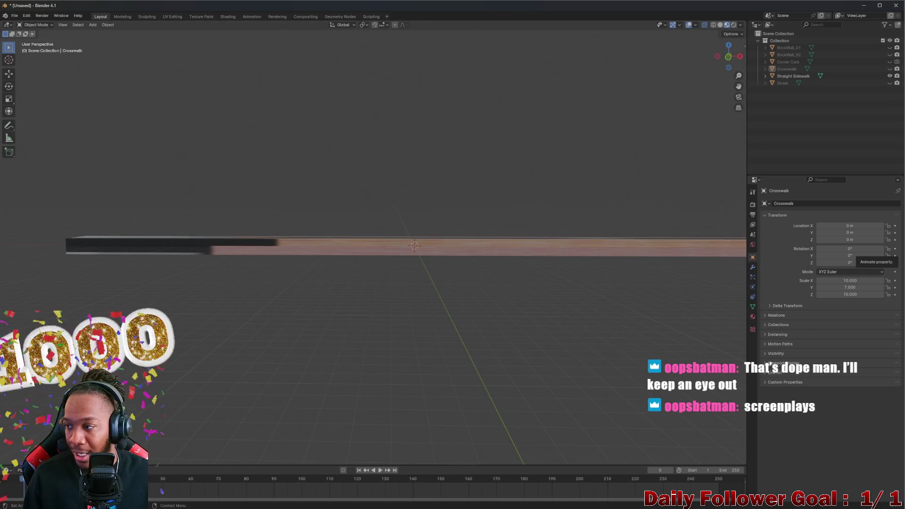
pyautogui.moveTo(454, 174); pyautogui.dragTo(422, 263, button='middle')
pyautogui.scroll(4, 419, 263)
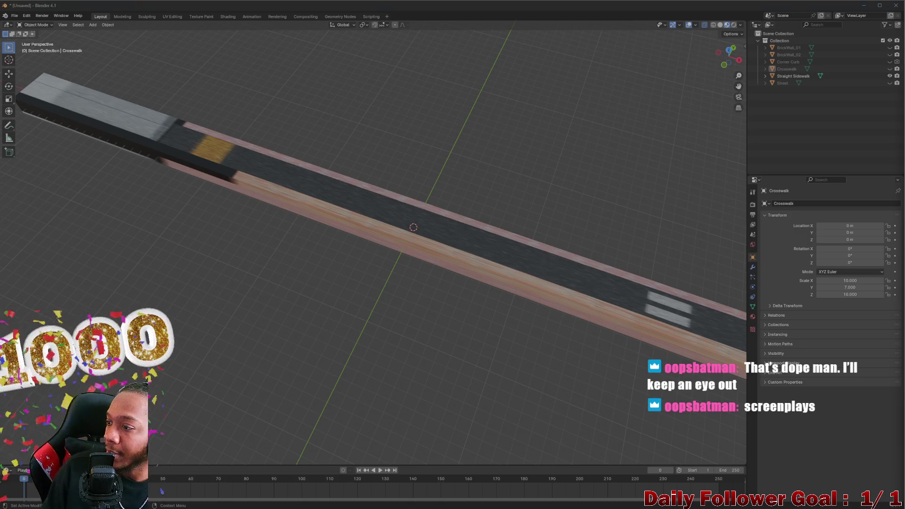
pyautogui.moveTo(359, 302)
pyautogui.mouseDown(button='middle')
pyautogui.moveTo(396, 285)
pyautogui.moveTo(396, 294)
pyautogui.moveTo(396, 202)
pyautogui.moveTo(396, 247)
pyautogui.moveTo(383, 276)
pyautogui.moveTo(283, 281)
pyautogui.mouseUp(button='middle')
pyautogui.scroll(-3, 343, 276)
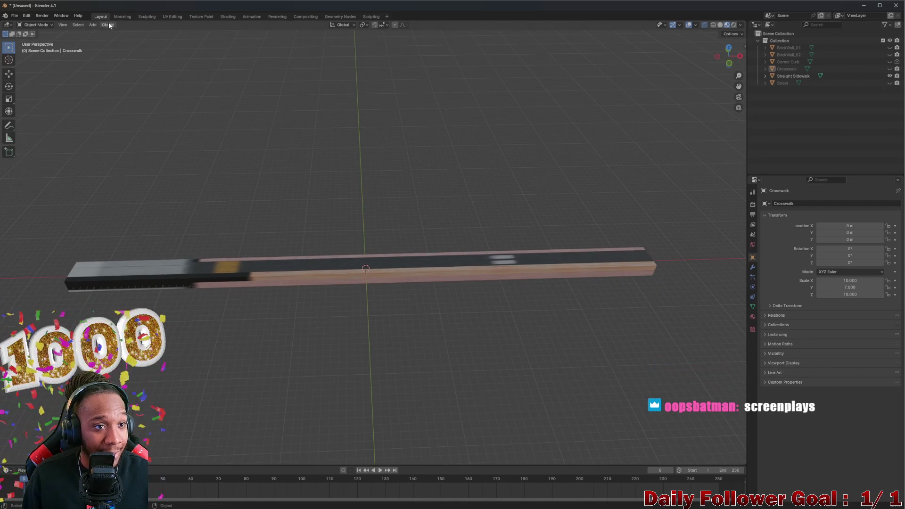
# - Enter the UV Editing workspace, frame the atlas, and orbit to view the crosswalk strip lengthwise
pyautogui.click(166, 17)
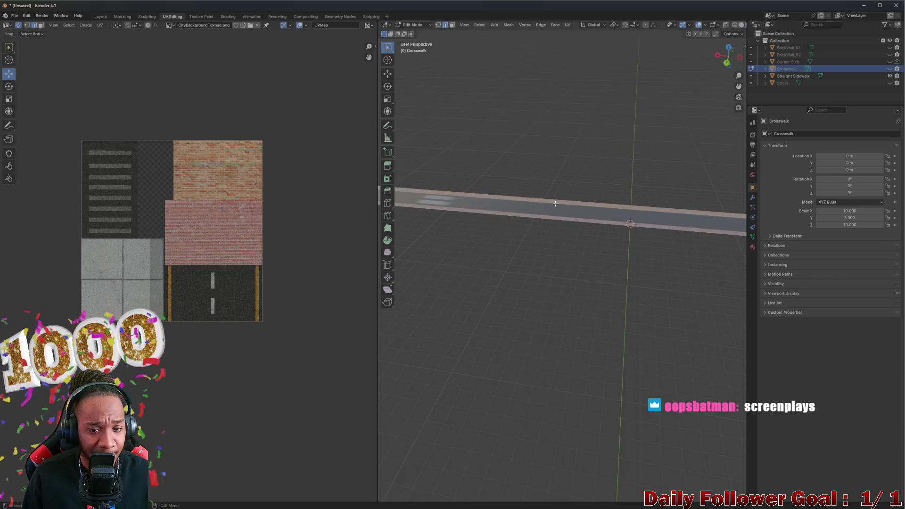
pyautogui.moveTo(553, 203); pyautogui.dragTo(332, 223, button='middle')
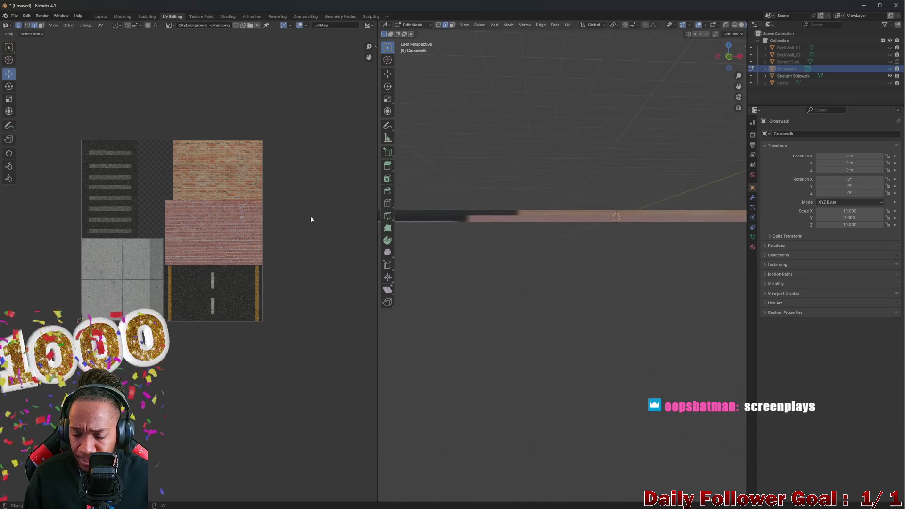
pyautogui.moveTo(522, 182); pyautogui.dragTo(573, 234, button='middle')
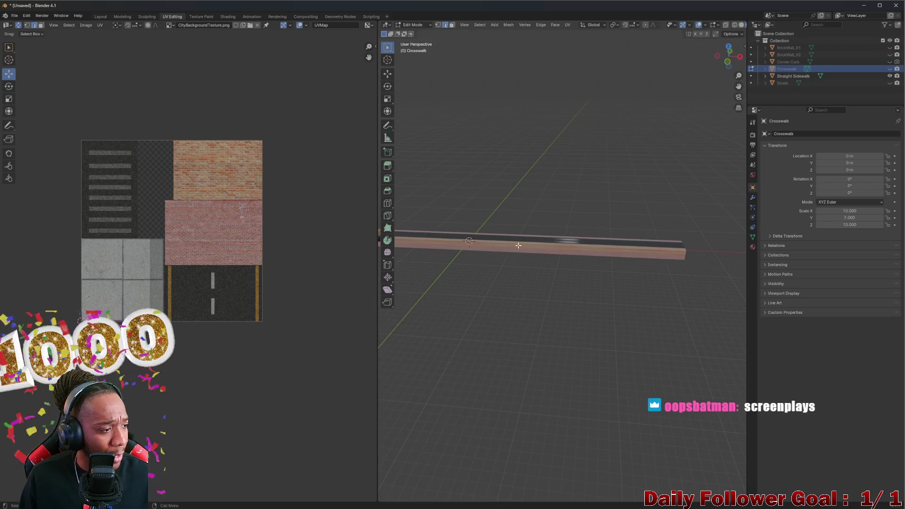
pyautogui.moveTo(503, 255)
pyautogui.mouseDown(button='middle')
pyautogui.moveTo(668, 254)
pyautogui.moveTo(547, 330)
pyautogui.mouseUp(button='middle')
pyautogui.scroll(1, 82, 154)
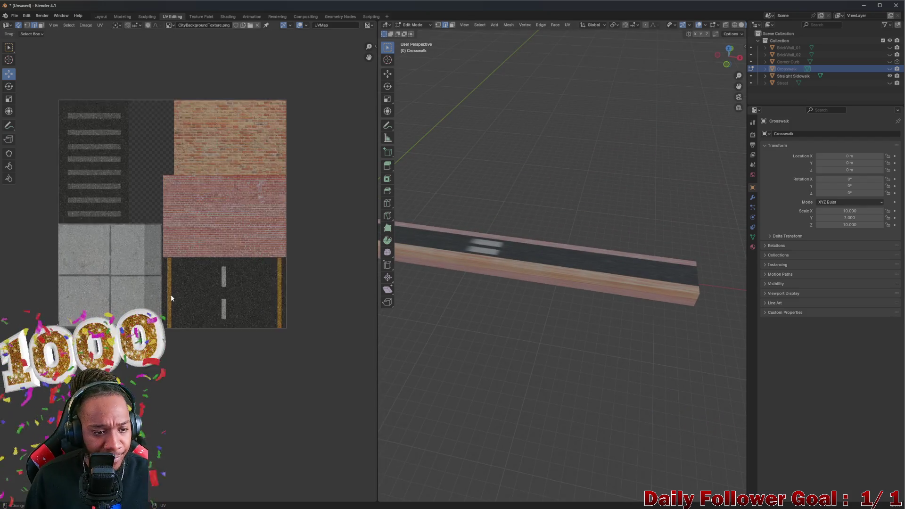
pyautogui.scroll(2, 81, 155)
pyautogui.moveTo(81, 154); pyautogui.dragTo(143, 207, button='middle')
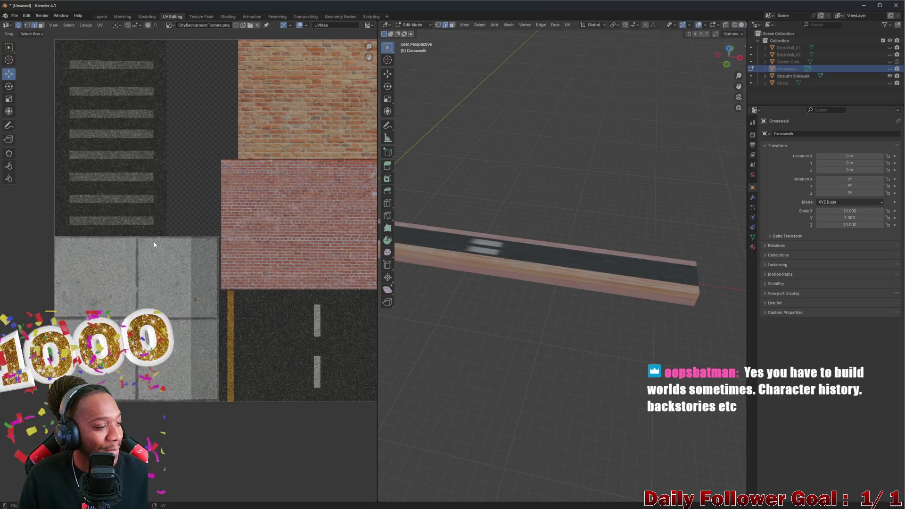
pyautogui.moveTo(495, 297)
pyautogui.mouseDown(button='middle')
pyautogui.moveTo(592, 303)
pyautogui.moveTo(541, 279)
pyautogui.moveTo(579, 279)
pyautogui.moveTo(495, 285)
pyautogui.moveTo(622, 277)
pyautogui.moveTo(536, 237)
pyautogui.moveTo(673, 277)
pyautogui.moveTo(497, 311)
pyautogui.moveTo(536, 294)
pyautogui.moveTo(453, 289)
pyautogui.moveTo(541, 311)
pyautogui.moveTo(639, 246)
pyautogui.moveTo(608, 283)
pyautogui.moveTo(582, 356)
pyautogui.moveTo(478, 285)
pyautogui.mouseUp(button='middle')
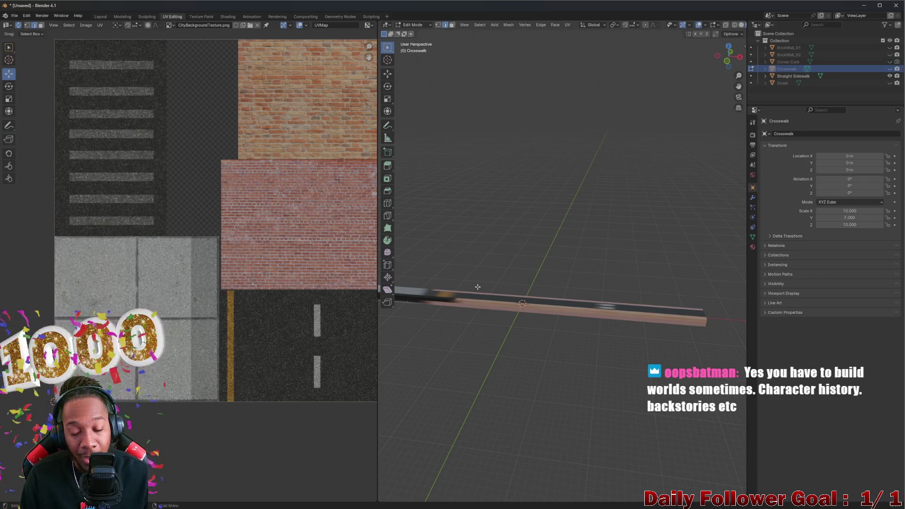
pyautogui.moveTo(477, 287)
pyautogui.mouseDown(button='middle')
pyautogui.moveTo(539, 320)
pyautogui.moveTo(487, 319)
pyautogui.mouseUp(button='middle')
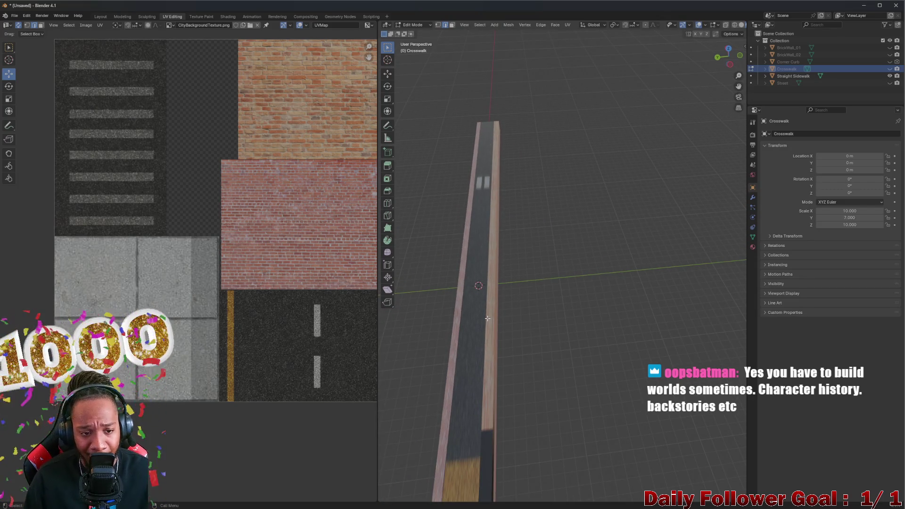
pyautogui.scroll(-1, 487, 318)
pyautogui.scroll(-1, 176, 253)
pyautogui.scroll(-1, 226, 237)
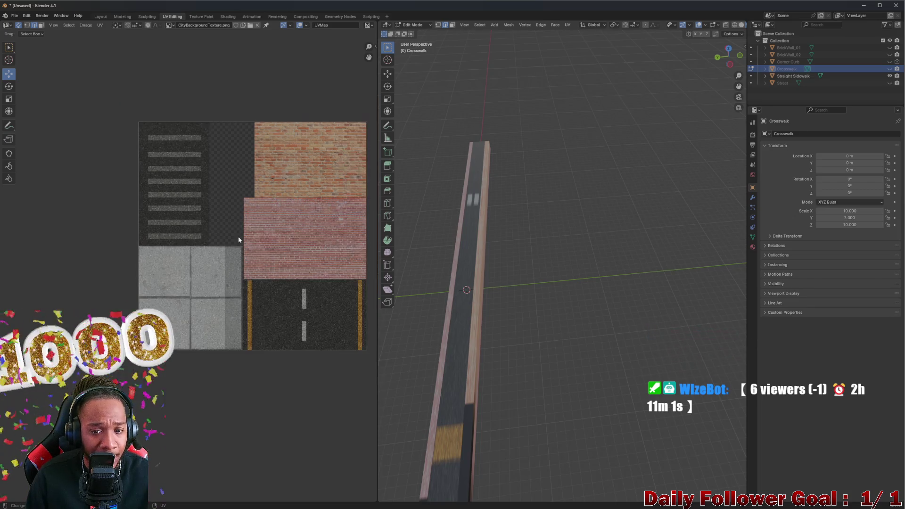
pyautogui.scroll(-1, 255, 271)
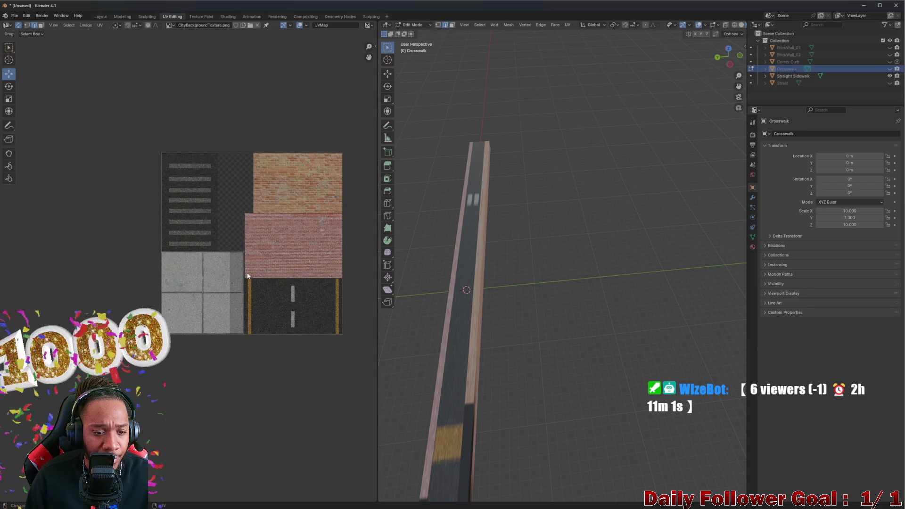
pyautogui.scroll(2, 247, 275)
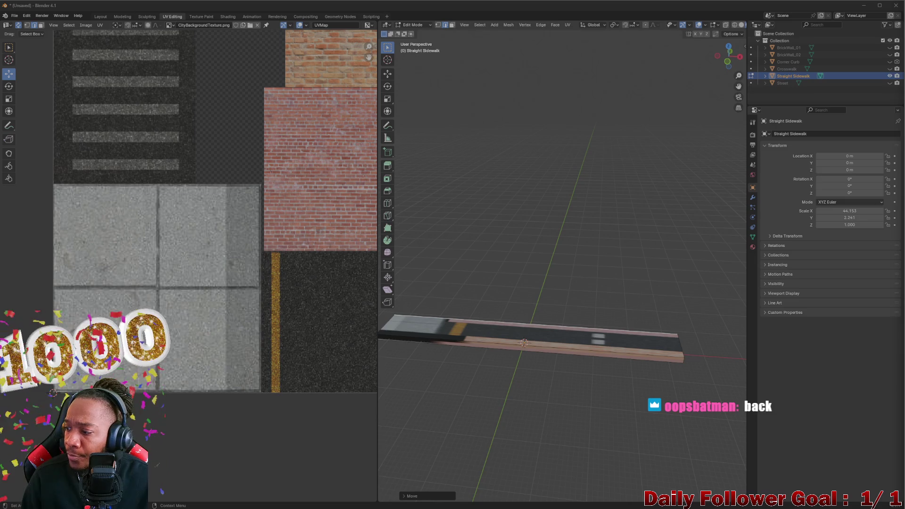
# - Select all of the Straight Sidewalk's faces and orient the view so the strip runs up-screen
pyautogui.moveTo(492, 353); pyautogui.dragTo(599, 373, button='middle')
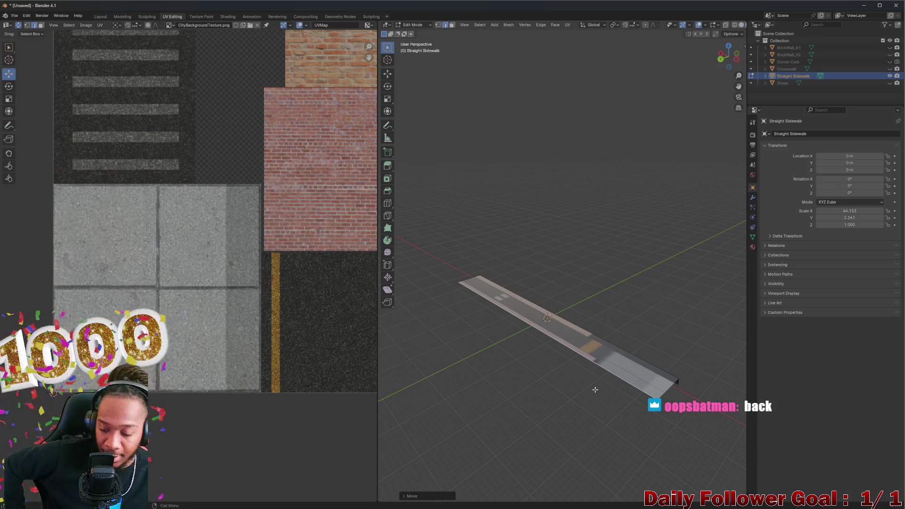
pyautogui.moveTo(594, 389); pyautogui.dragTo(551, 354, button='middle')
pyautogui.scroll(2, 542, 343)
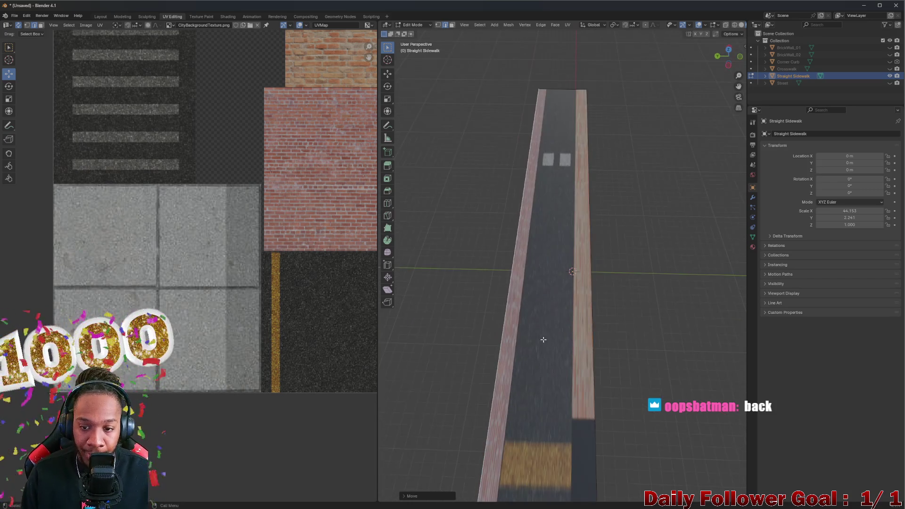
pyautogui.scroll(-2, 539, 262)
pyautogui.scroll(-2, 182, 287)
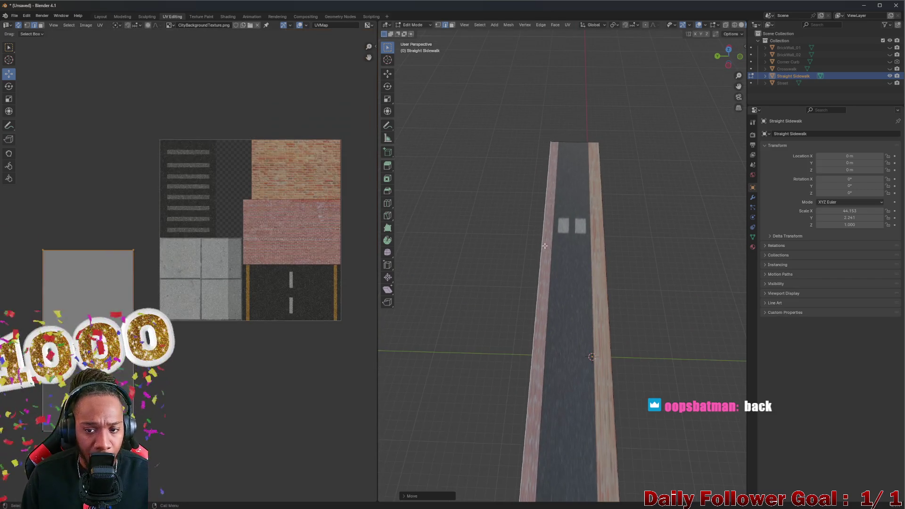
pyautogui.scroll(-1, 549, 258)
pyautogui.press('a')
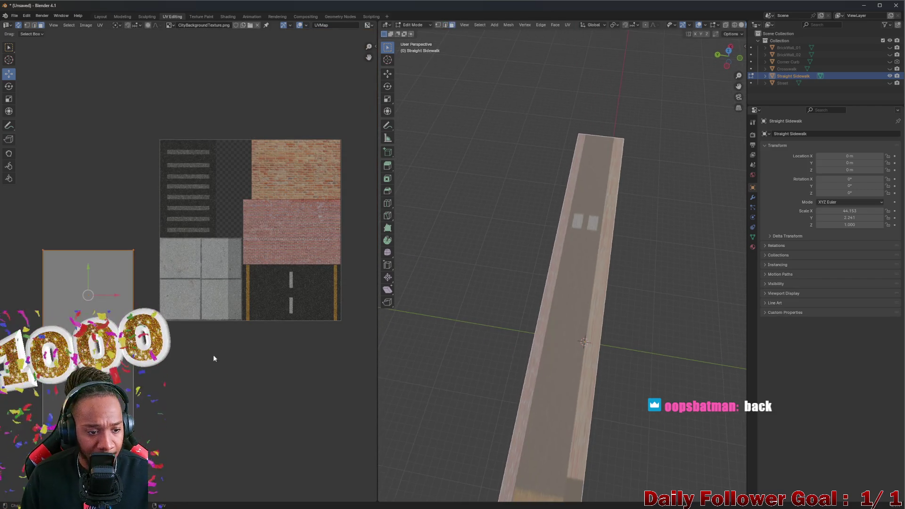
pyautogui.moveTo(496, 226); pyautogui.dragTo(511, 232, button='middle')
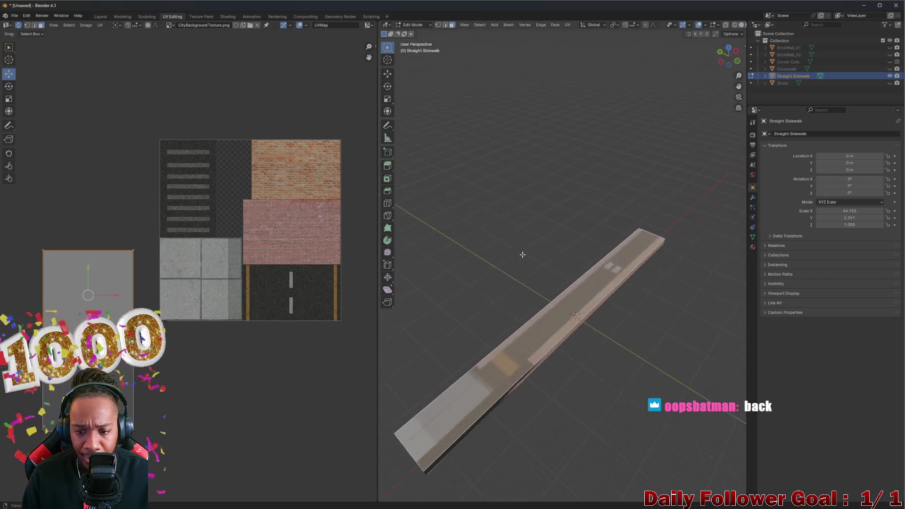
pyautogui.scroll(-1, 503, 301)
pyautogui.moveTo(522, 338); pyautogui.dragTo(523, 337)
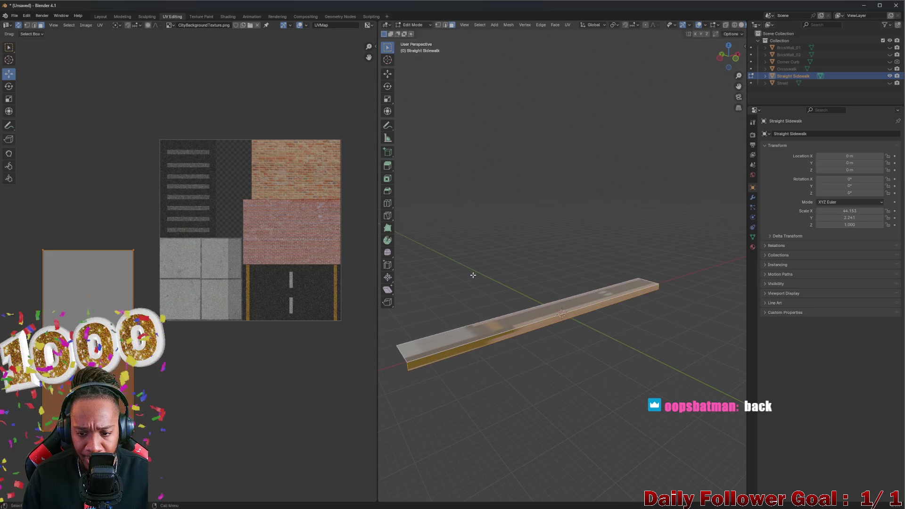
pyautogui.moveTo(474, 278); pyautogui.dragTo(498, 238, button='middle')
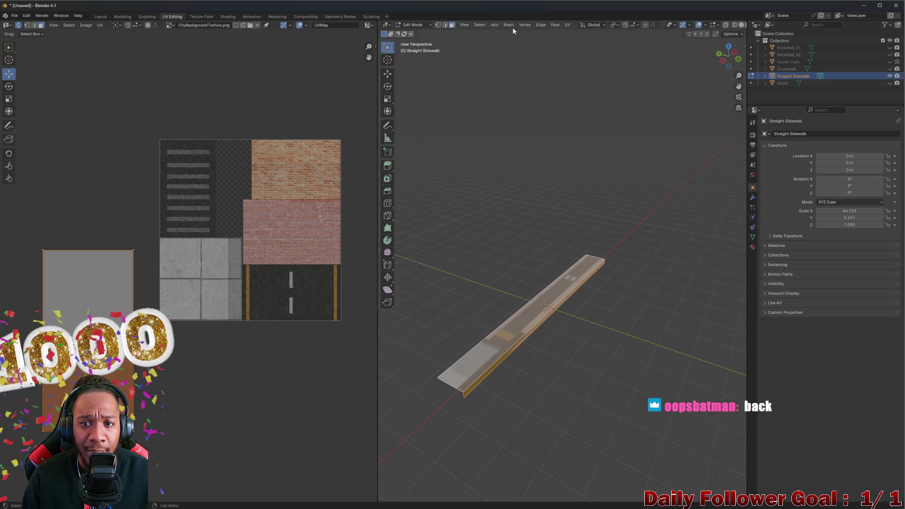
# - Unwrap the selected sidewalk faces and frame the new UV island in the texture view
pyautogui.rightClick(525, 289)
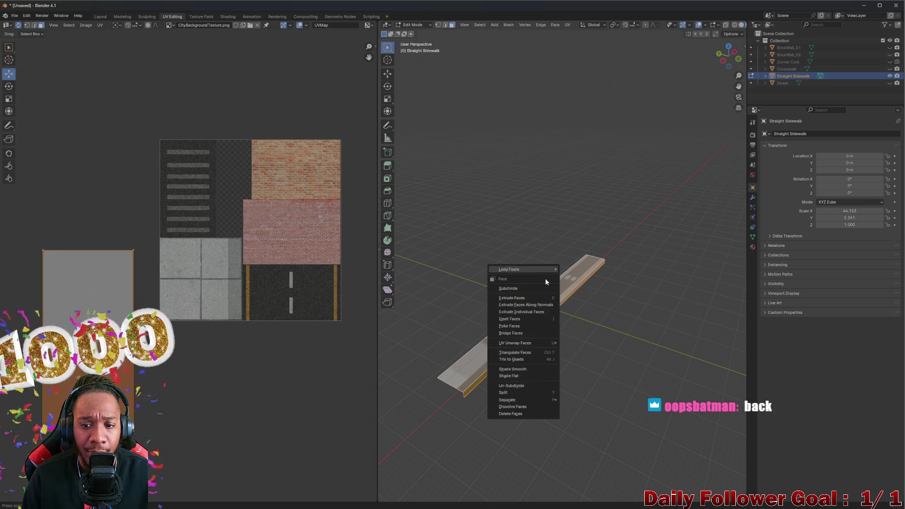
pyautogui.moveTo(520, 342)
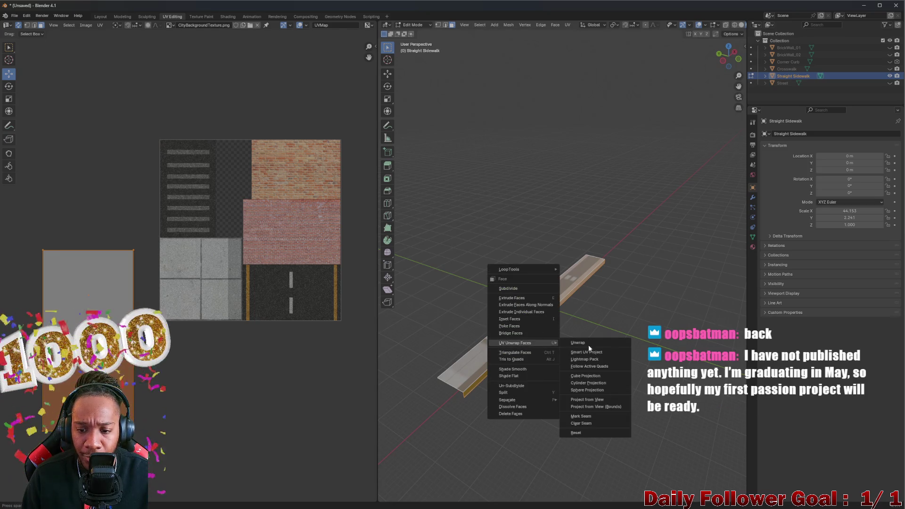
pyautogui.click(573, 343)
pyautogui.scroll(1, 178, 261)
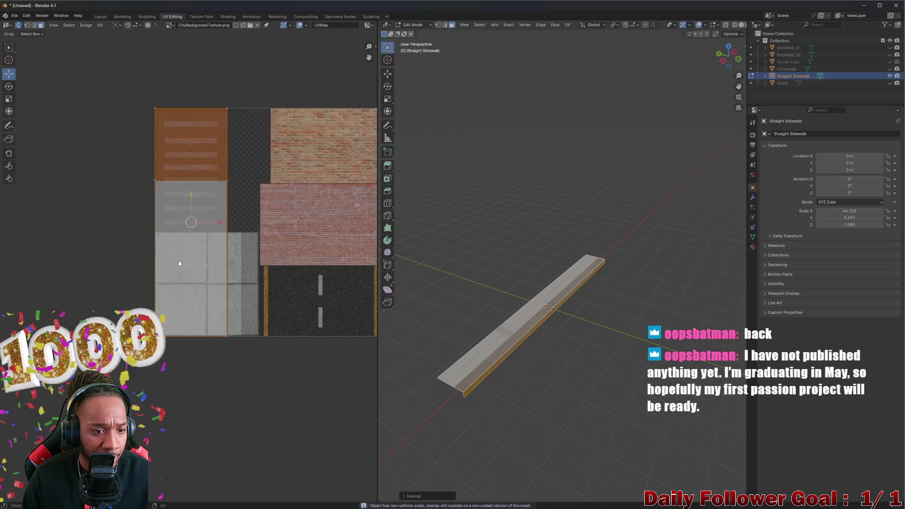
pyautogui.scroll(1, 178, 260)
pyautogui.moveTo(279, 260); pyautogui.dragTo(248, 234, button='middle')
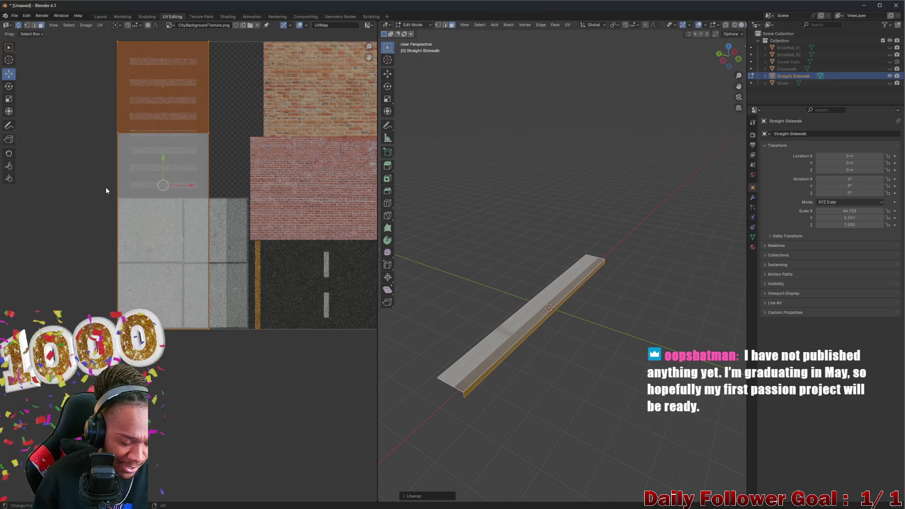
# - Move the UV island onto the grey concrete sidewalk tile and nudge it upward
pyautogui.moveTo(164, 186)
pyautogui.mouseDown()
pyautogui.moveTo(180, 203)
pyautogui.moveTo(208, 199)
pyautogui.moveTo(203, 185)
pyautogui.mouseUp()
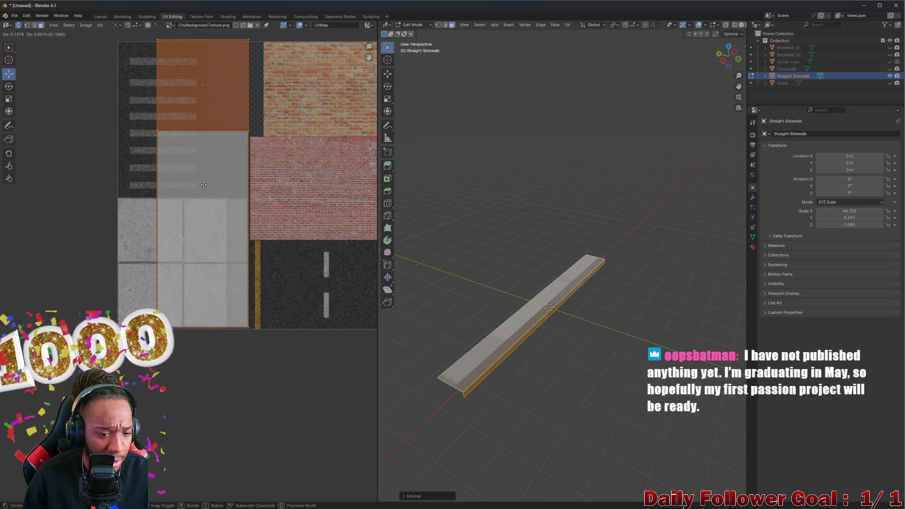
pyautogui.click(203, 185)
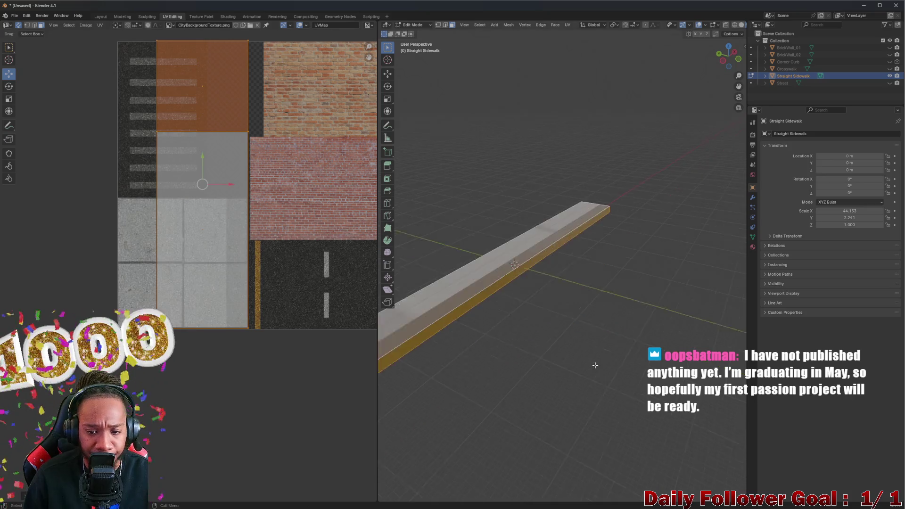
pyautogui.moveTo(537, 297)
pyautogui.mouseDown(button='middle')
pyautogui.moveTo(463, 148)
pyautogui.moveTo(438, 212)
pyautogui.mouseUp(button='middle')
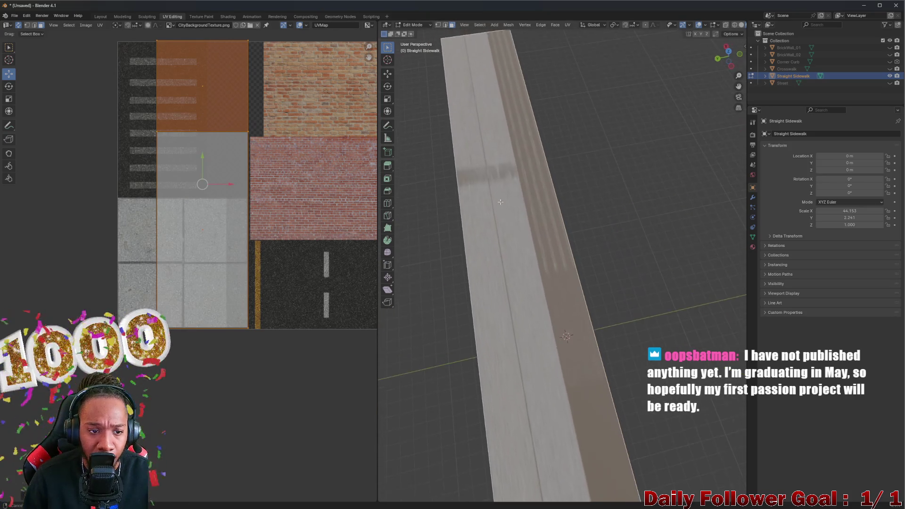
pyautogui.scroll(-2, 244, 165)
pyautogui.moveTo(224, 160)
pyautogui.mouseDown()
pyautogui.moveTo(226, 149)
pyautogui.moveTo(228, 194)
pyautogui.mouseUp()
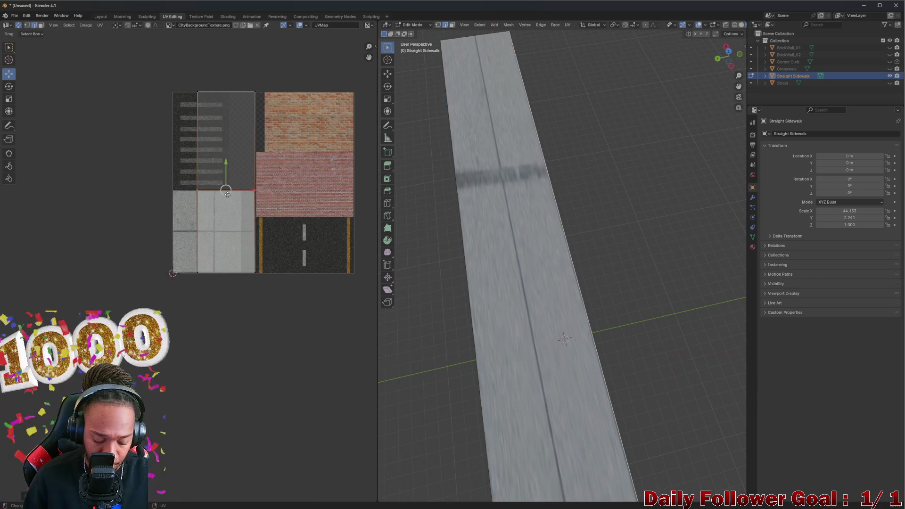
# - Undo the nudge, slide the top-face UVs down onto the concrete tile and shift the island right
pyautogui.hotkey('ctrl', 'z')
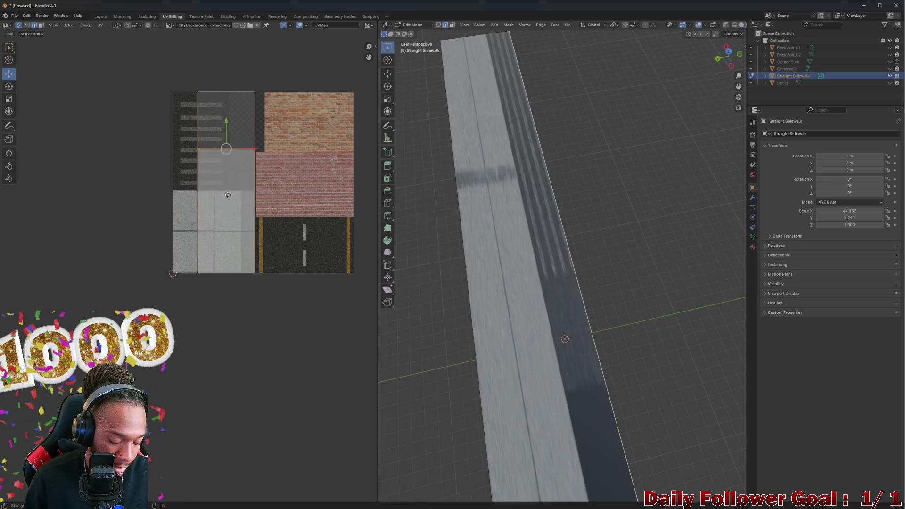
pyautogui.moveTo(227, 194); pyautogui.dragTo(251, 236)
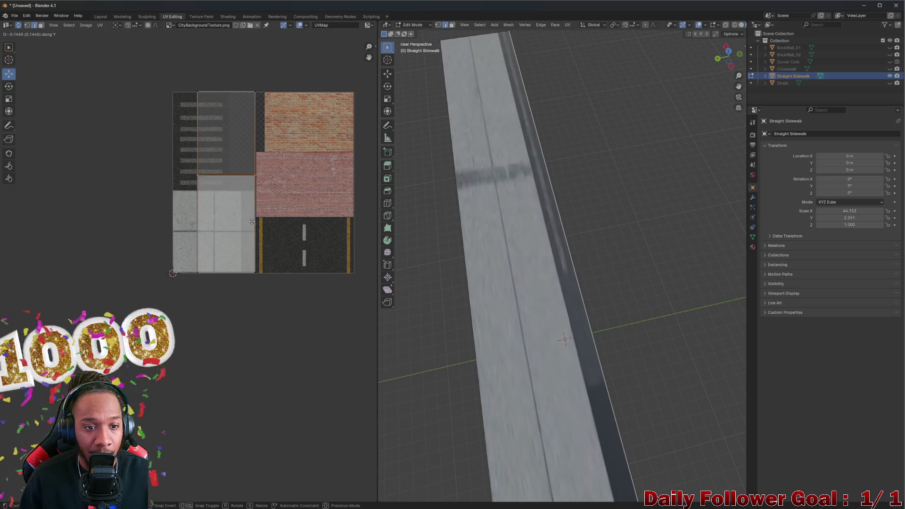
pyautogui.moveTo(559, 311)
pyautogui.mouseDown(button='middle')
pyautogui.moveTo(531, 268)
pyautogui.moveTo(507, 257)
pyautogui.moveTo(495, 340)
pyautogui.mouseUp(button='middle')
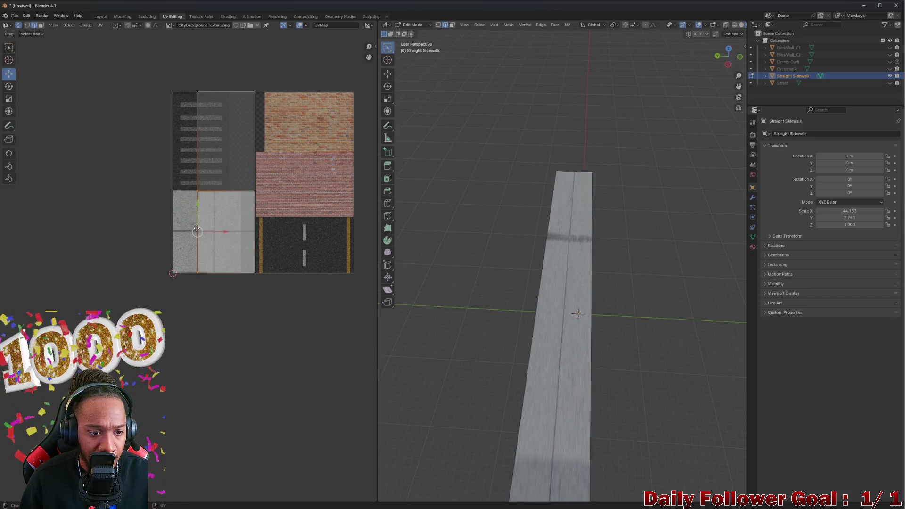
pyautogui.press('g')
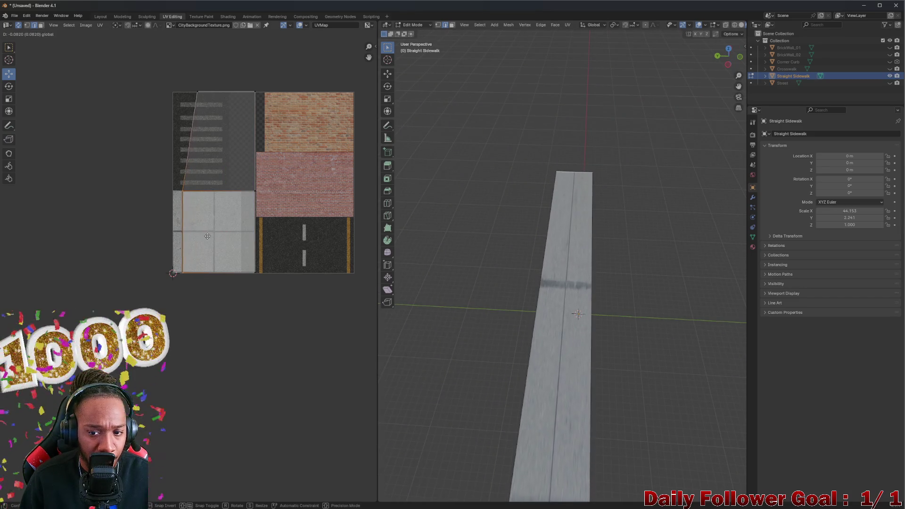
pyautogui.moveTo(523, 311)
pyautogui.mouseDown(button='middle')
pyautogui.moveTo(514, 297)
pyautogui.moveTo(528, 252)
pyautogui.moveTo(589, 251)
pyautogui.moveTo(602, 224)
pyautogui.moveTo(494, 240)
pyautogui.mouseUp(button='middle')
pyautogui.moveTo(200, 231)
pyautogui.mouseDown()
pyautogui.moveTo(269, 246)
pyautogui.moveTo(198, 243)
pyautogui.mouseUp()
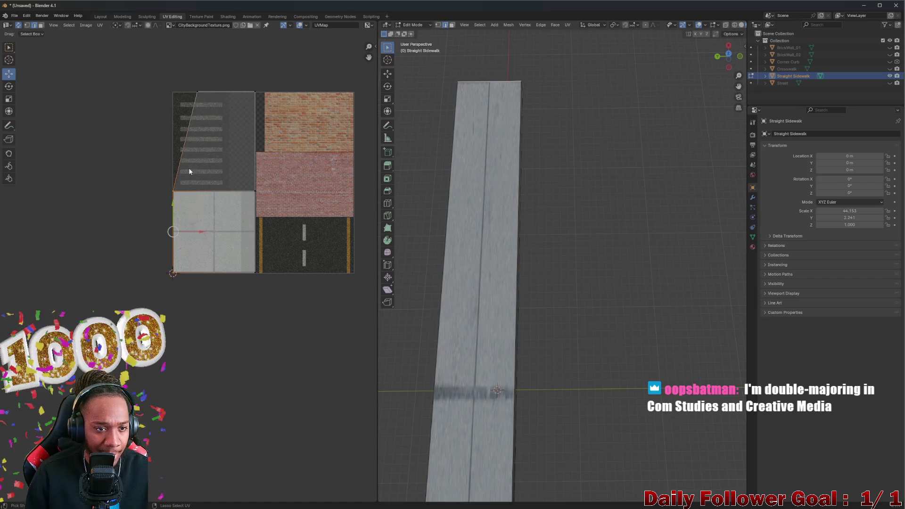
# - Undo the last move and select only the upper-middle UV island
pyautogui.hotkey('ctrl', 'z')
pyautogui.moveTo(180, 74); pyautogui.dragTo(303, 285)
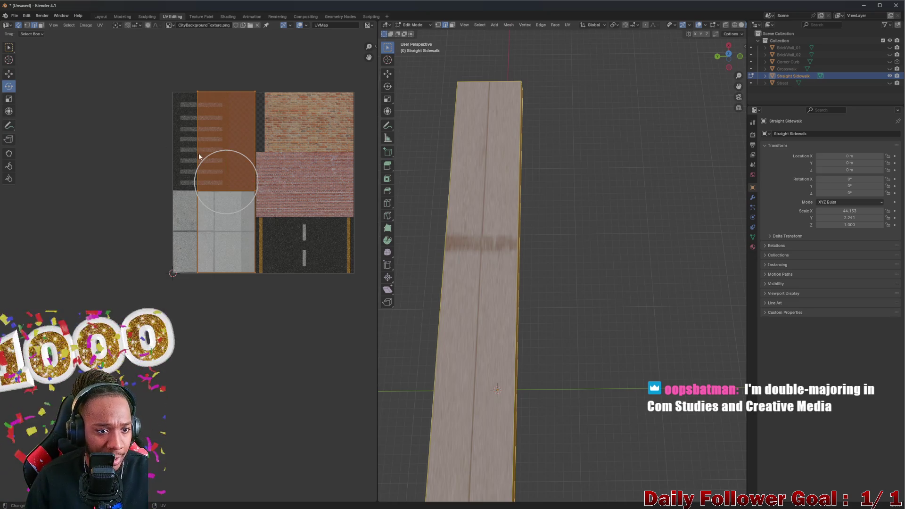
pyautogui.moveTo(227, 182); pyautogui.dragTo(197, 141, button='middle')
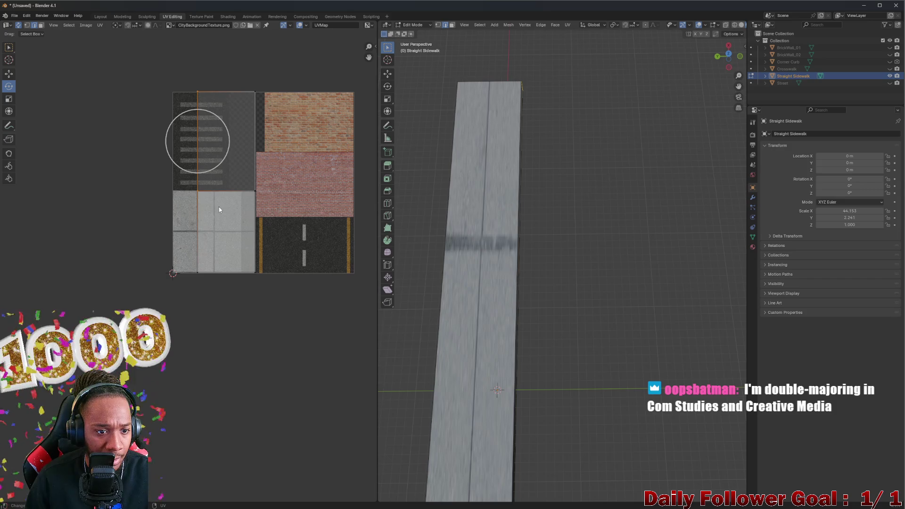
pyautogui.moveTo(236, 138); pyautogui.dragTo(222, 167)
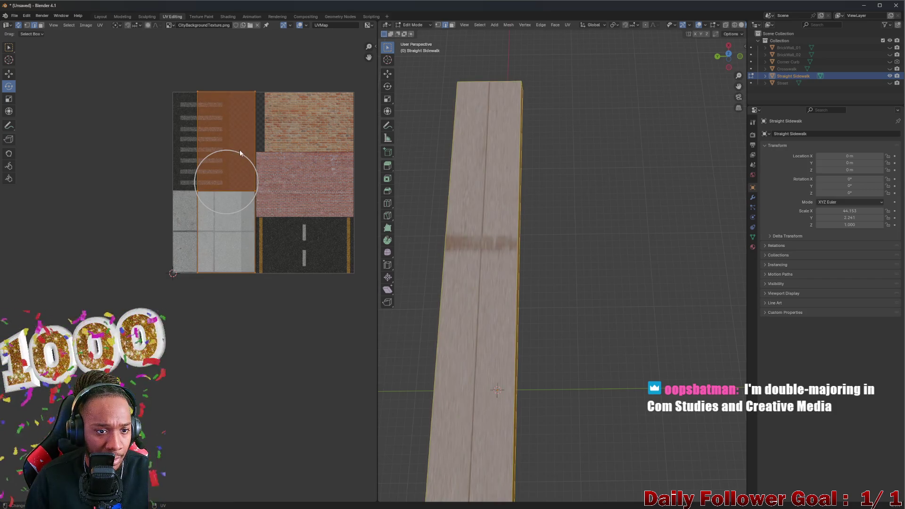
# - Rotate that island 90 degrees and start moving it down-left toward the concrete tile
pyautogui.press('r')
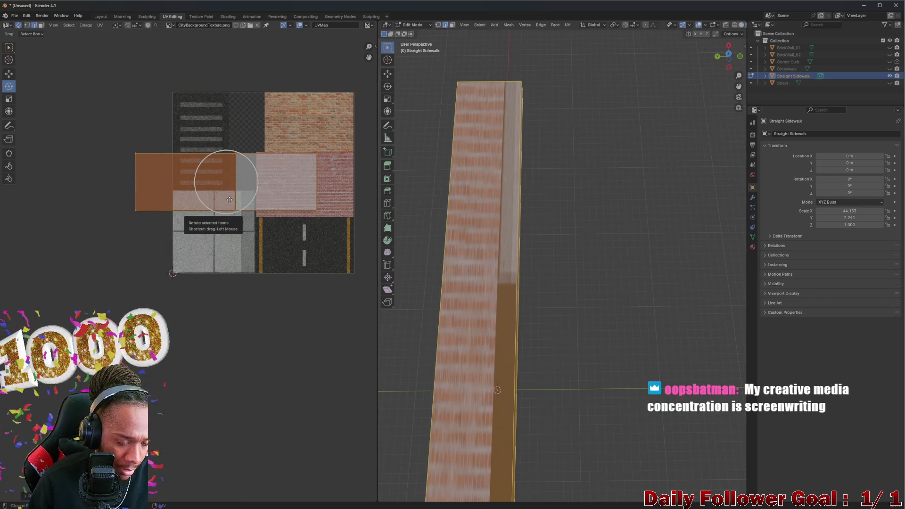
pyautogui.press('w')
pyautogui.press('g')
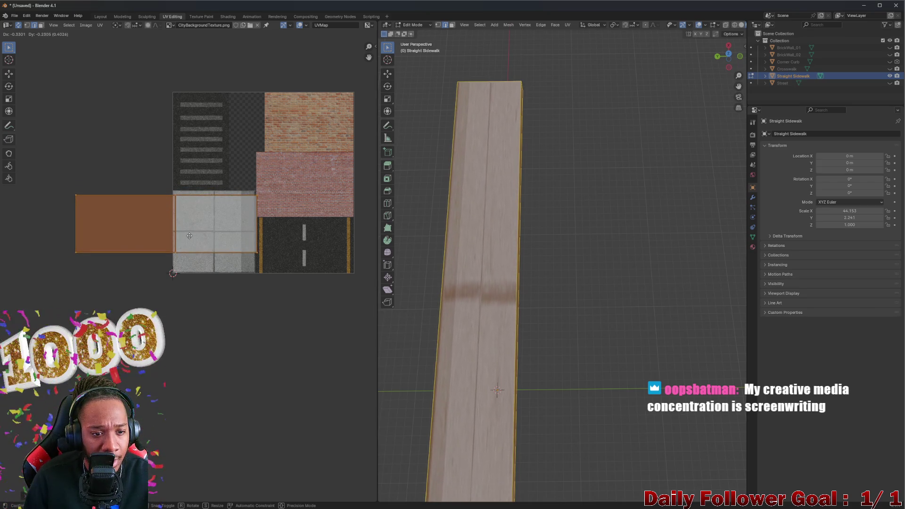
# - Drop the island beside the tile and move its top edge up to the concrete tile's top
pyautogui.click(187, 251)
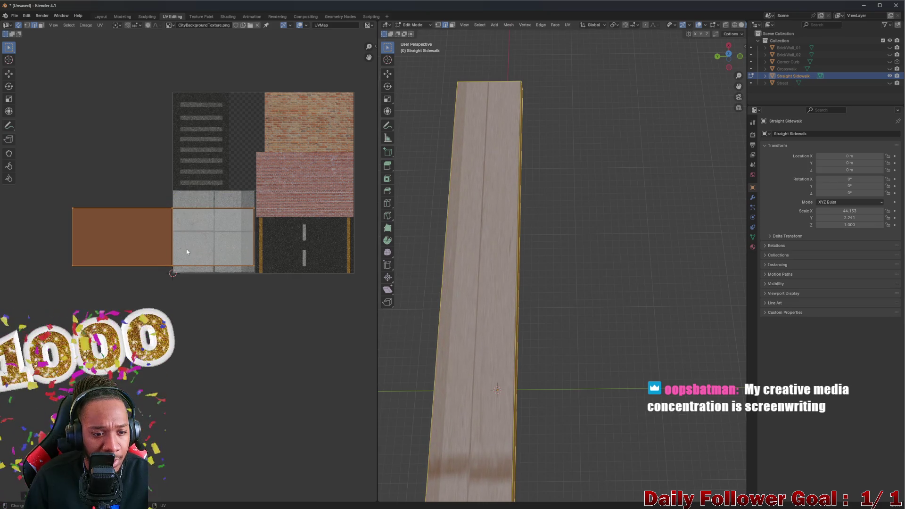
pyautogui.click(207, 213)
pyautogui.scroll(1, 206, 210)
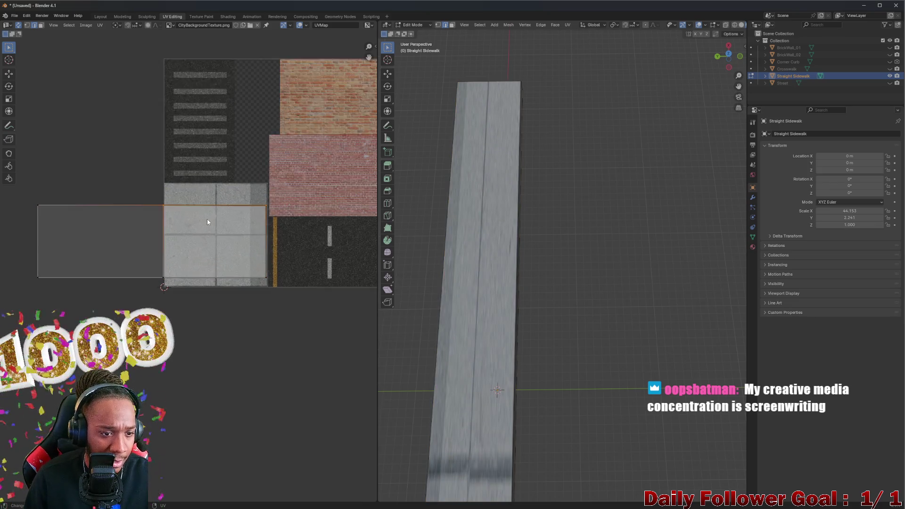
pyautogui.scroll(1, 208, 218)
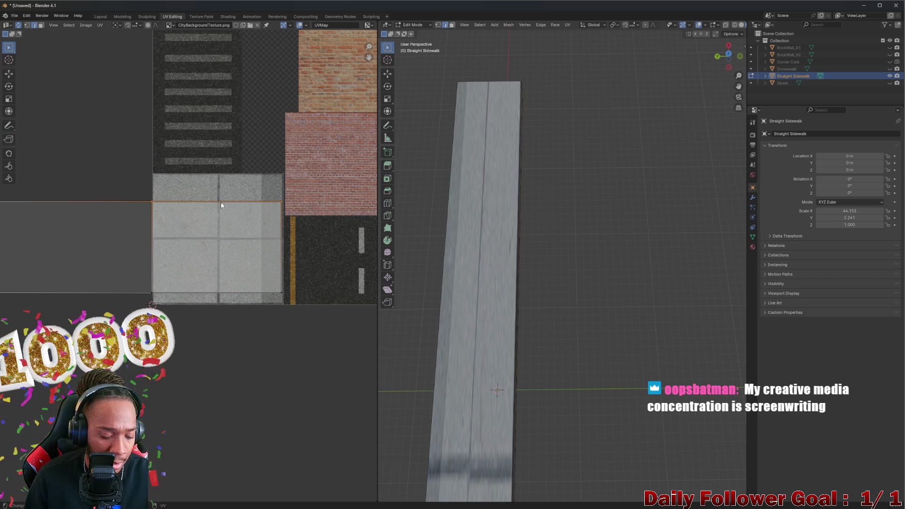
pyautogui.press('g')
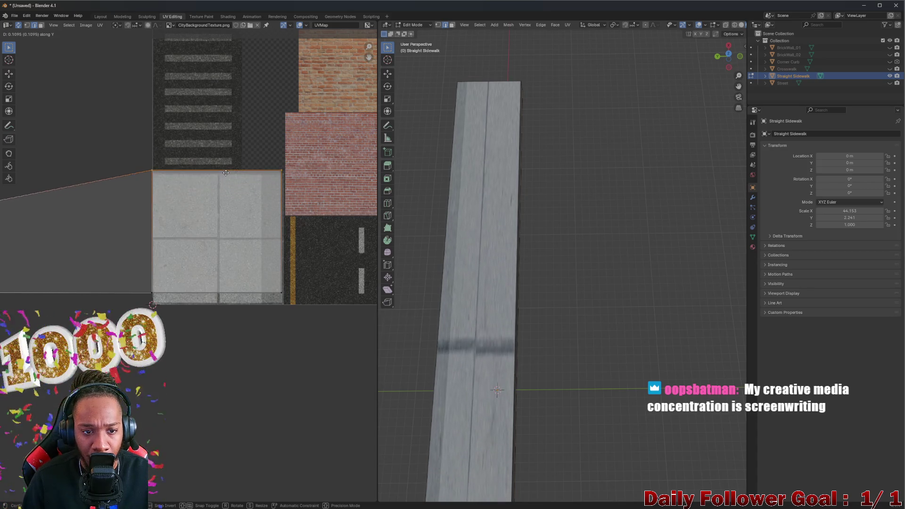
pyautogui.click(228, 179)
pyautogui.scroll(-2, 225, 277)
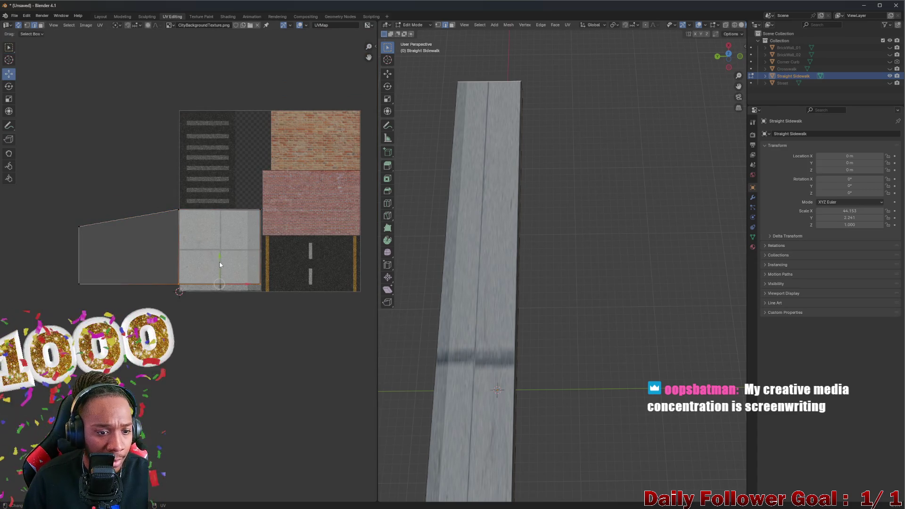
# - Move the island's bottom edge vertically down to the concrete tile's bottom
pyautogui.press('g')
pyautogui.press('y')
pyautogui.press('g')
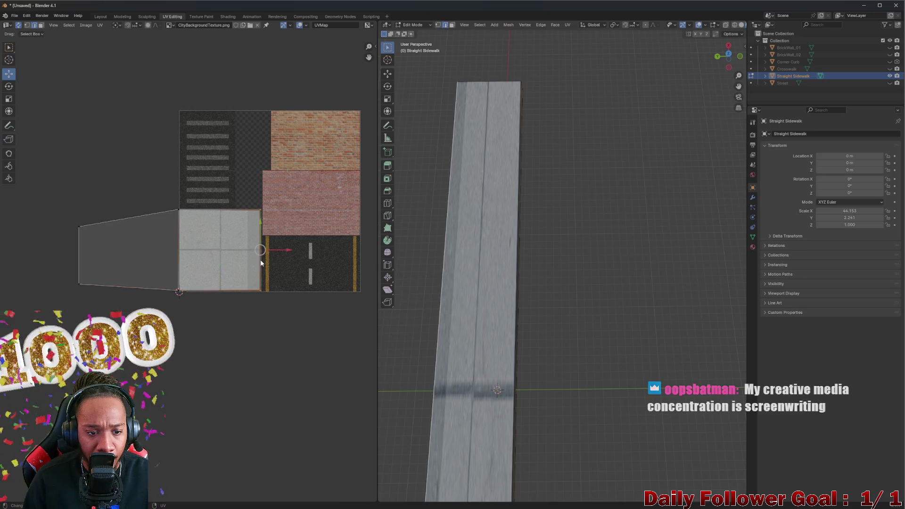
pyautogui.click(290, 253)
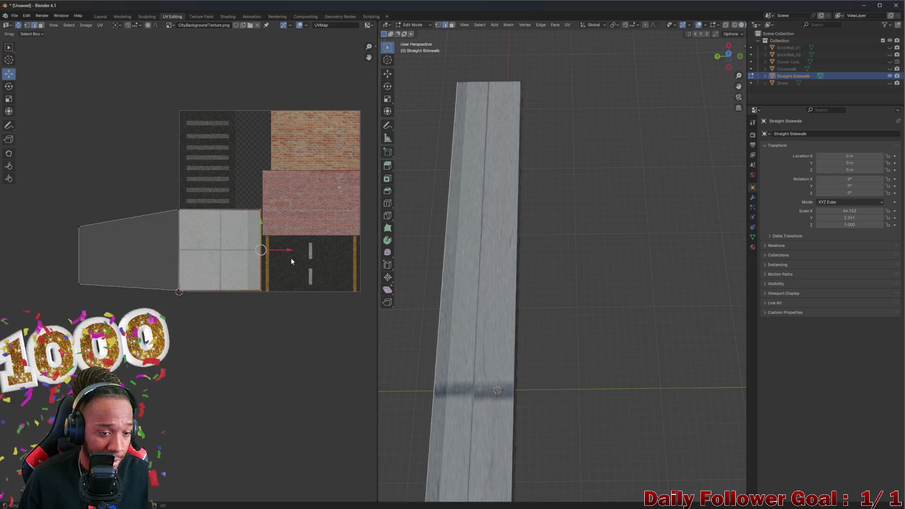
# - Rotate the curb-side UV face 90 degrees, redoing the rotation until it sits correctly
pyautogui.moveTo(51, 161); pyautogui.dragTo(248, 308)
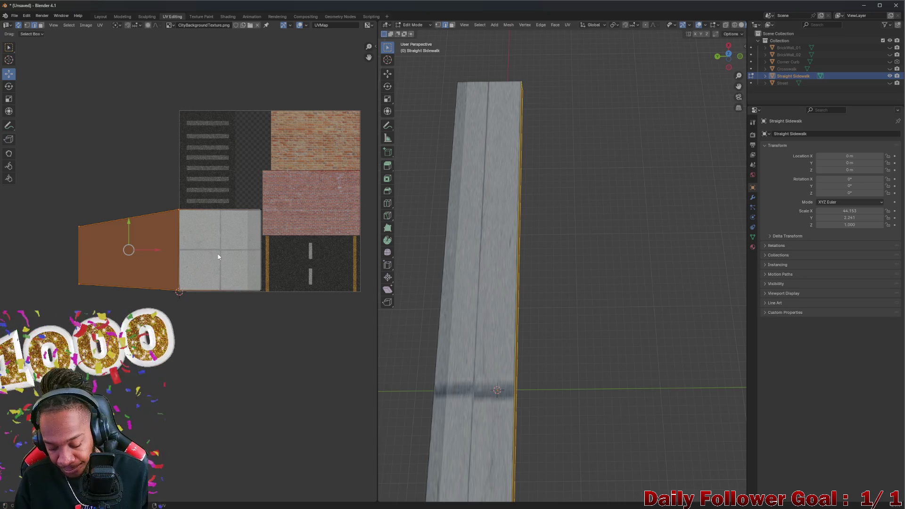
pyautogui.press('r')
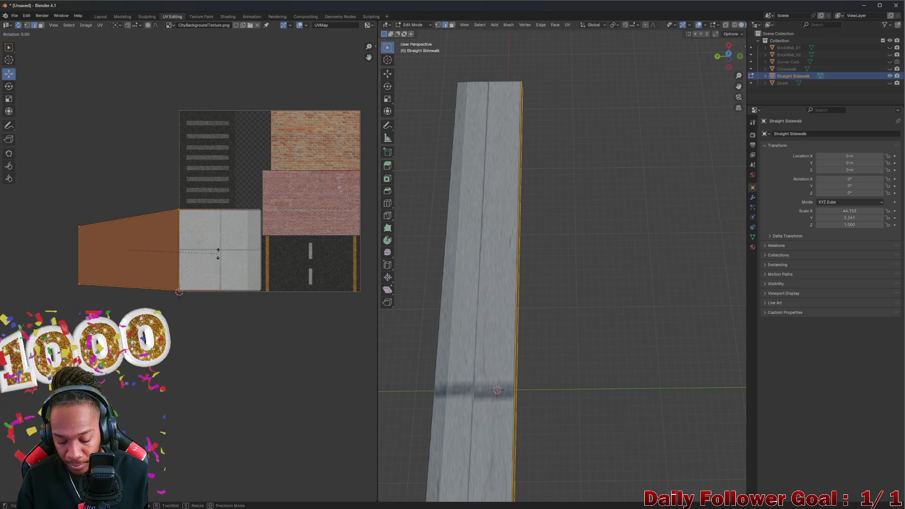
pyautogui.write('90')
pyautogui.press('Return')
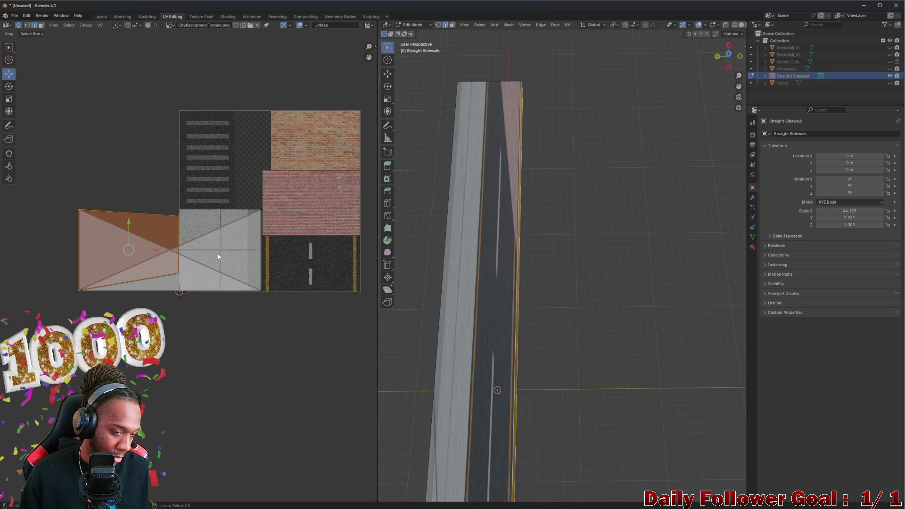
pyautogui.hotkey('ctrl', 'z')
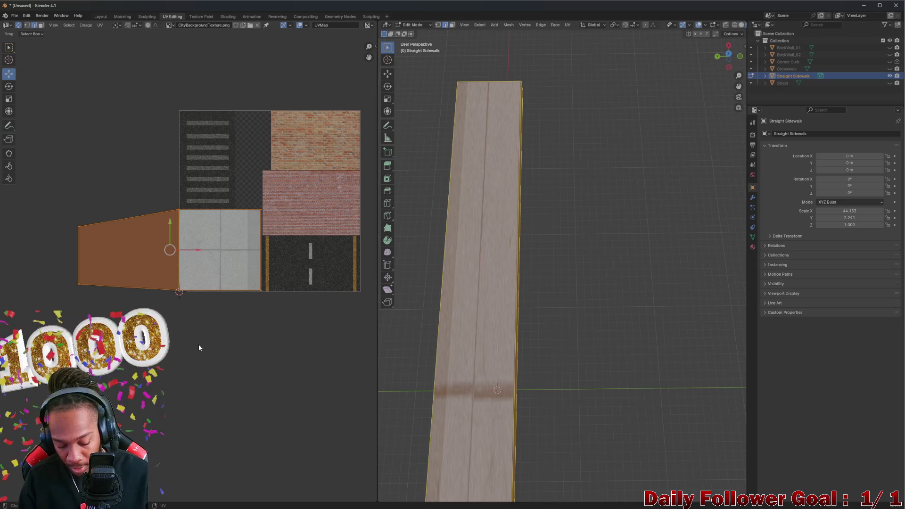
pyautogui.press('r')
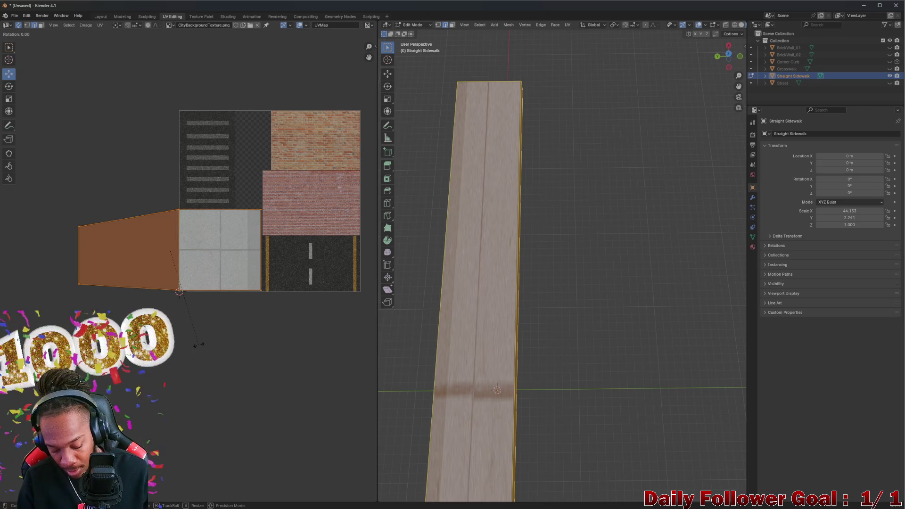
pyautogui.press('Escape')
pyautogui.hotkey('ctrl', 'z')
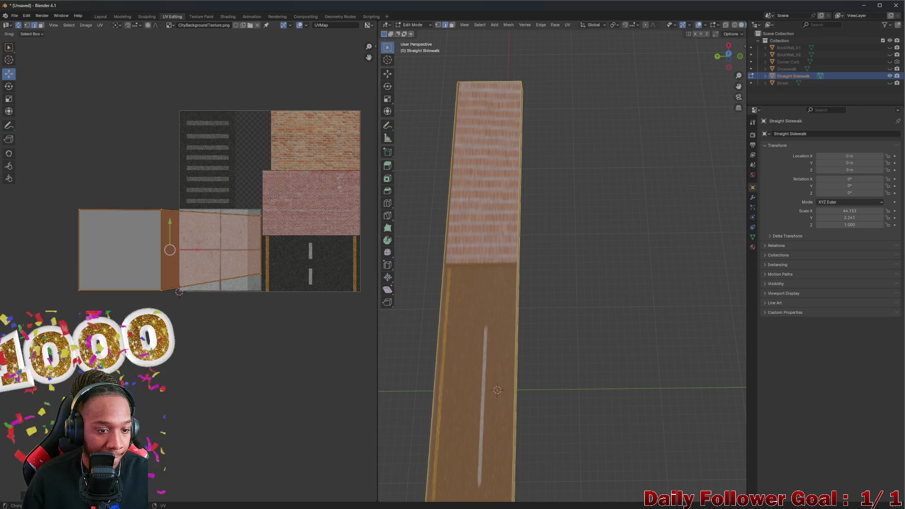
pyautogui.hotkey('alt', 'a')
# - Reselect the curb-side island, move it onto the concrete area and nudge it upward
pyautogui.moveTo(55, 168); pyautogui.dragTo(310, 347)
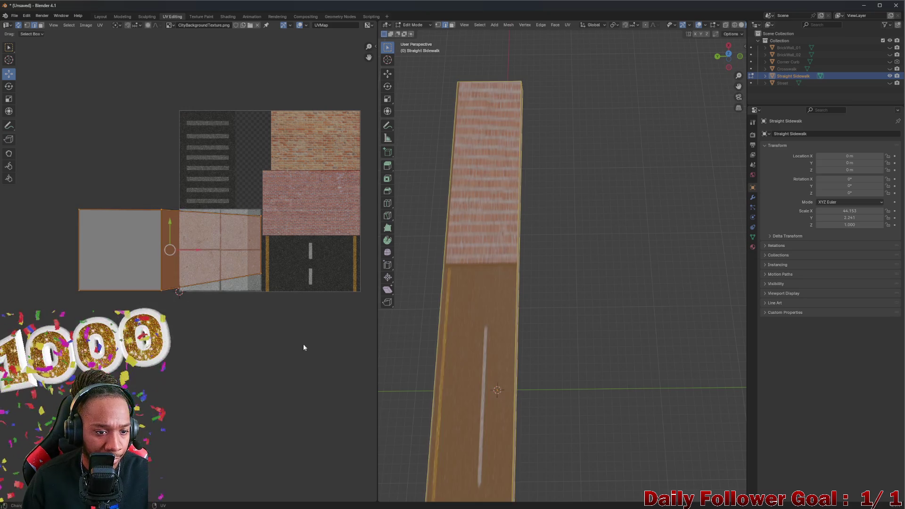
pyautogui.press('g')
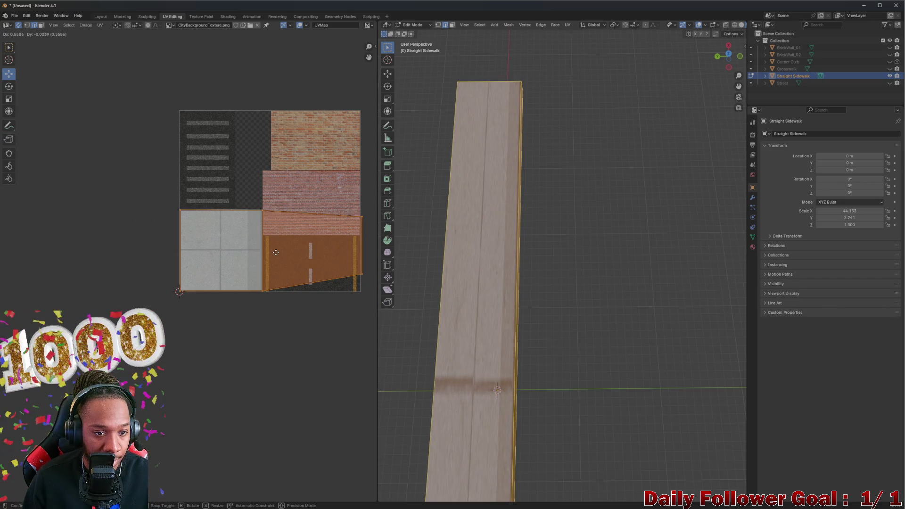
pyautogui.click(218, 269)
pyautogui.moveTo(221, 191); pyautogui.dragTo(228, 192)
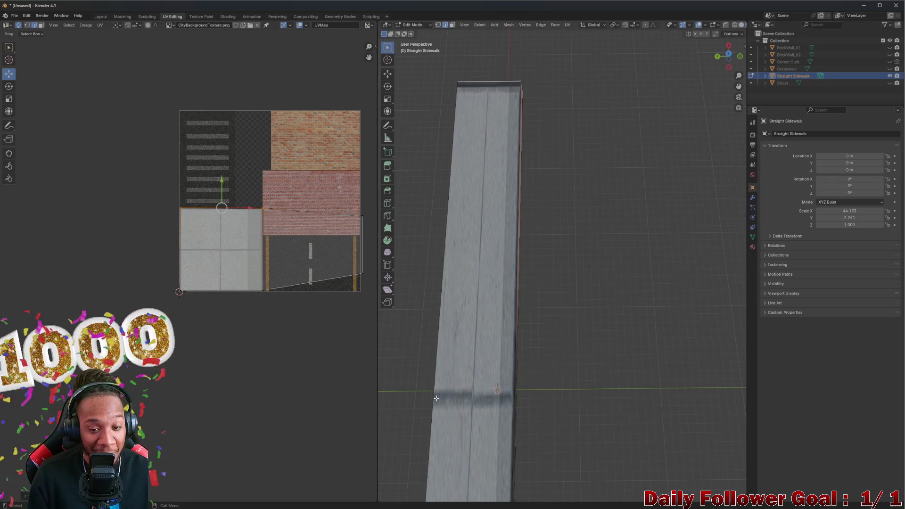
pyautogui.scroll(2, 243, 265)
pyautogui.scroll(2, 193, 164)
# - Reposition the top UV island and slide its right edge onto the right-hand sidewalk tile column
pyautogui.moveTo(193, 163); pyautogui.dragTo(227, 208, button='middle')
pyautogui.scroll(1, 190, 121)
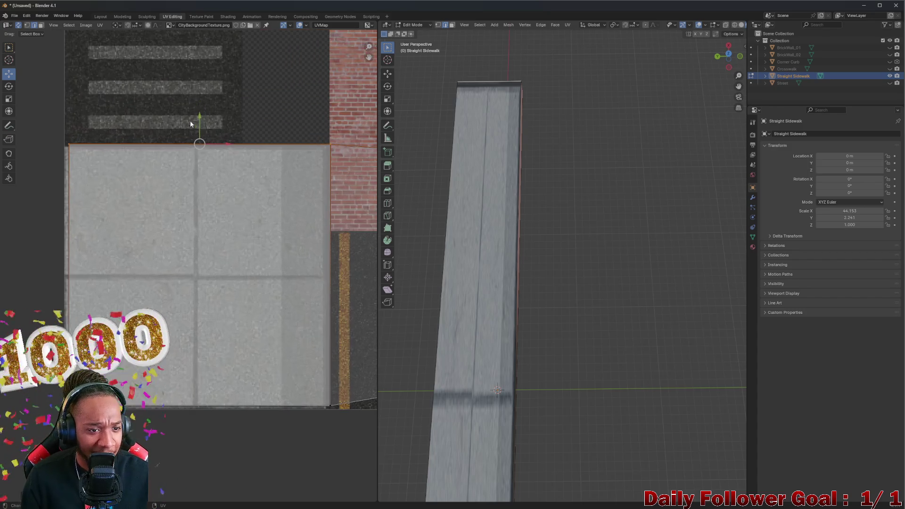
pyautogui.press('g')
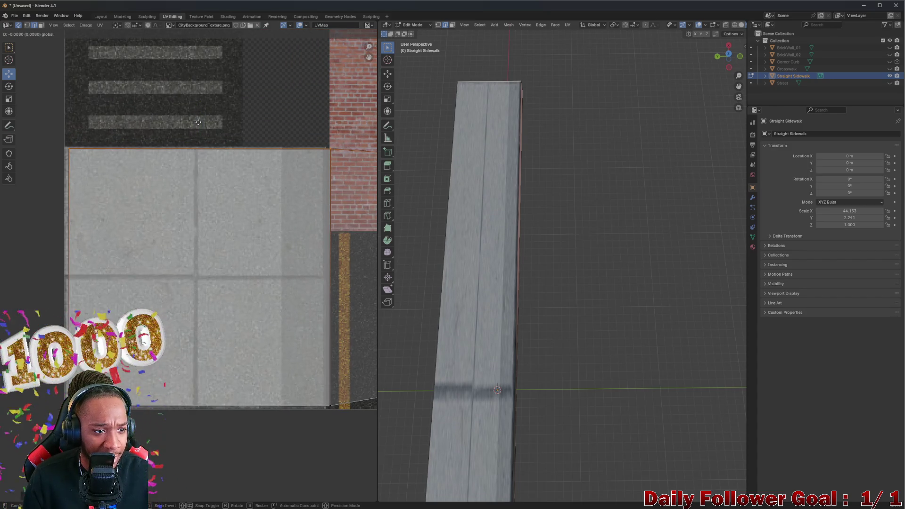
pyautogui.click(70, 234)
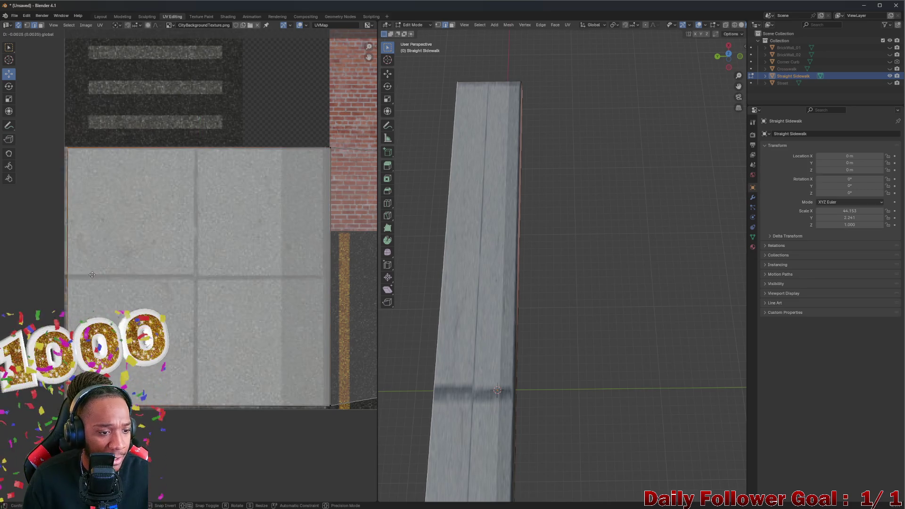
pyautogui.scroll(-2, 279, 352)
pyautogui.scroll(2, 233, 317)
pyautogui.scroll(2, 232, 330)
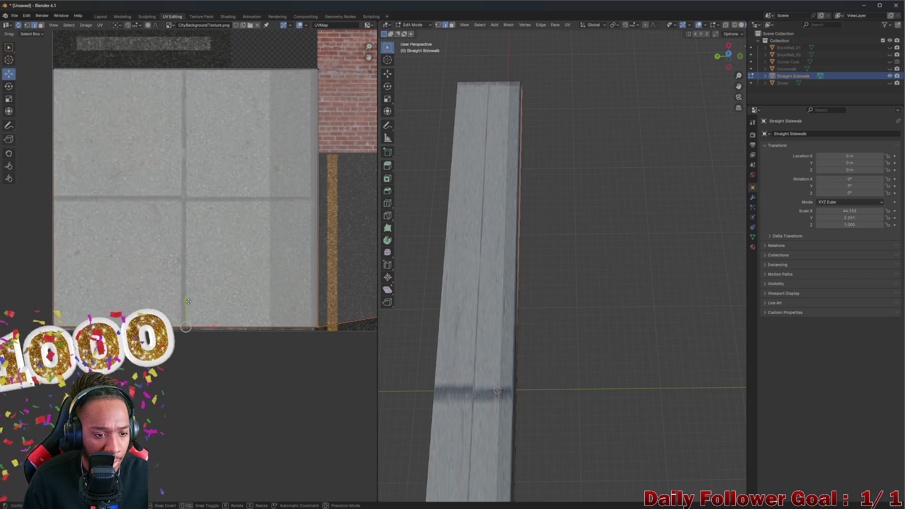
pyautogui.press('g')
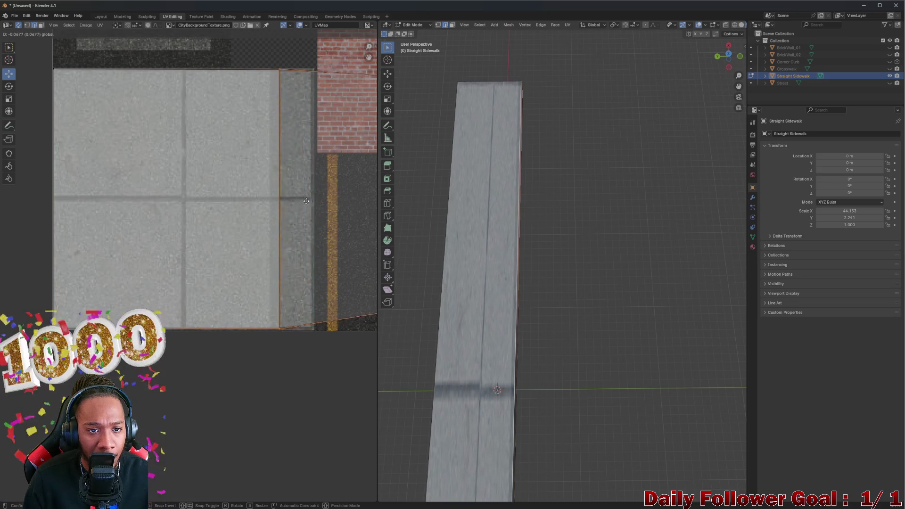
pyautogui.click(310, 199)
pyautogui.scroll(-2, 488, 353)
# - Move the island's left edge rightward to narrow it onto that column, checking the strip in 3D
pyautogui.moveTo(488, 352)
pyautogui.mouseDown(button='middle')
pyautogui.moveTo(489, 203)
pyautogui.moveTo(438, 252)
pyautogui.moveTo(470, 147)
pyautogui.moveTo(485, 233)
pyautogui.mouseUp(button='middle')
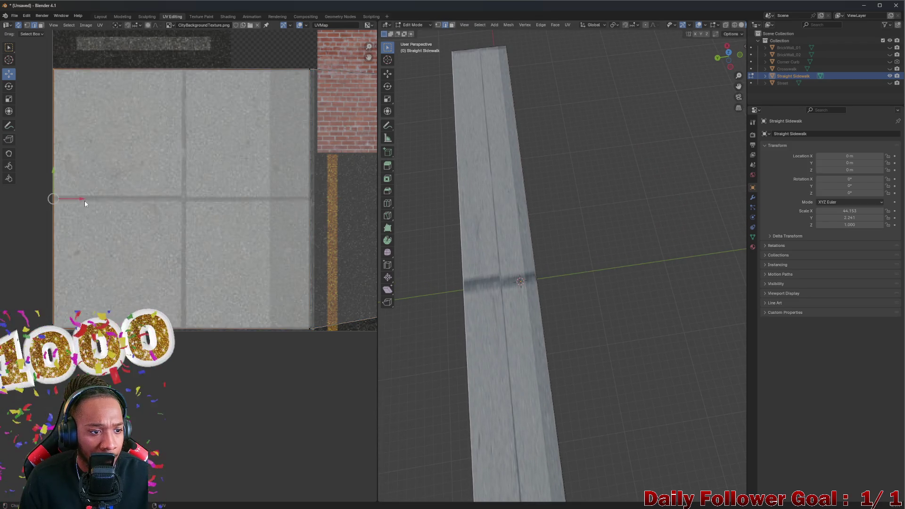
pyautogui.press('g')
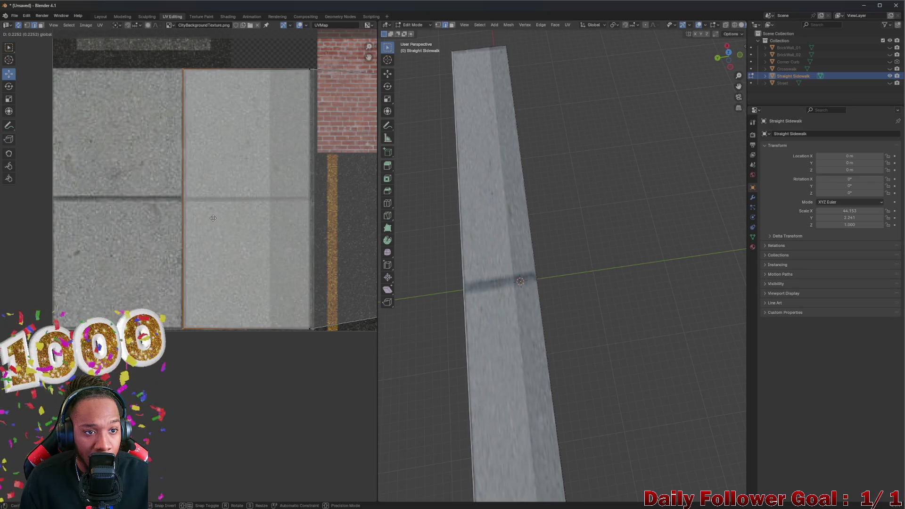
pyautogui.click(213, 218)
pyautogui.moveTo(537, 283)
pyautogui.mouseDown(button='middle')
pyautogui.moveTo(727, 323)
pyautogui.moveTo(533, 342)
pyautogui.moveTo(563, 363)
pyautogui.mouseUp(button='middle')
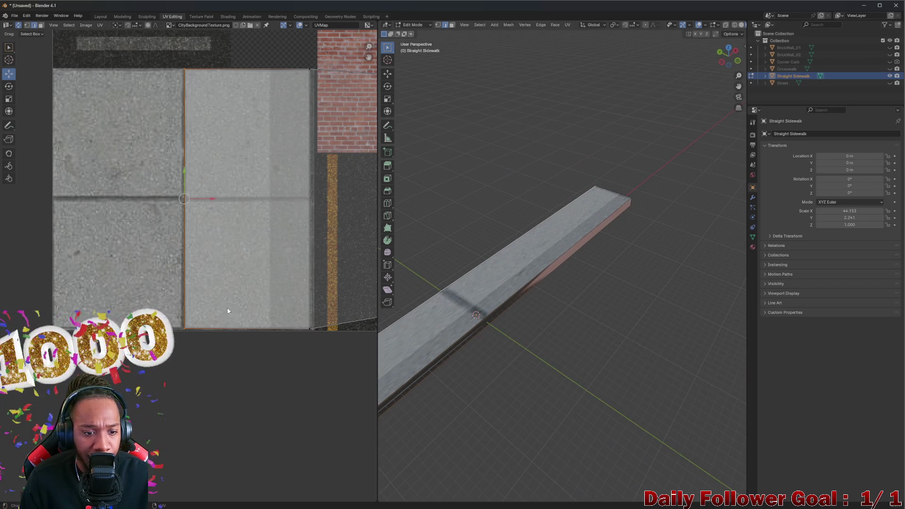
# - Adjust the island's edges up, back down and rightward so it covers the whole sidewalk tile square
pyautogui.press('g')
pyautogui.press('y')
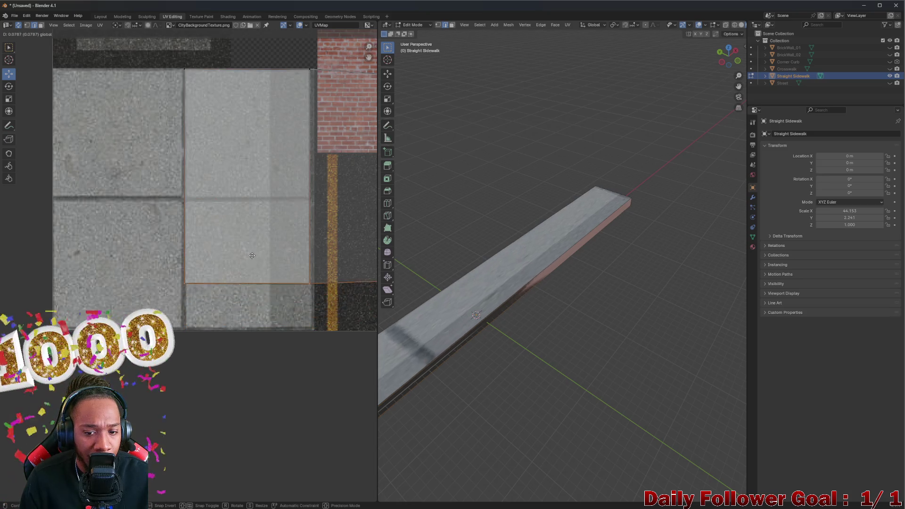
pyautogui.click(303, 208)
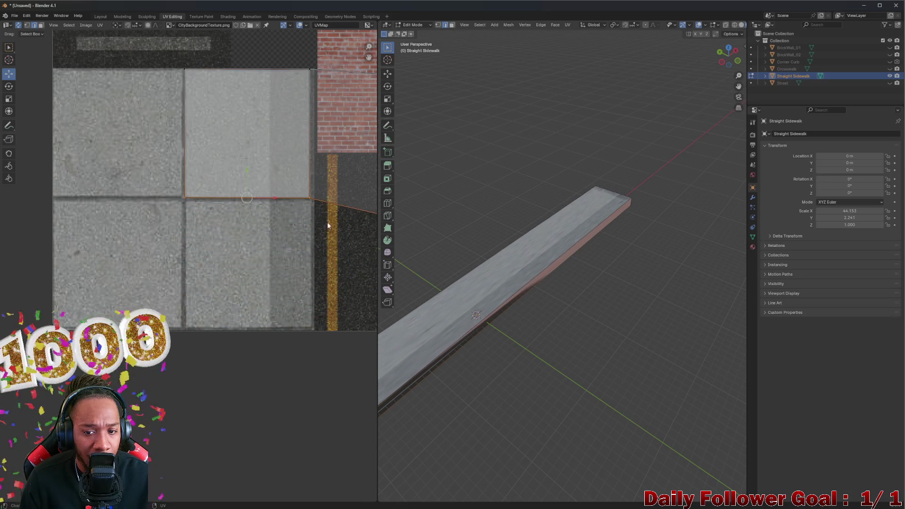
pyautogui.scroll(-2, 450, 330)
pyautogui.scroll(-2, 450, 331)
pyautogui.scroll(2, 450, 331)
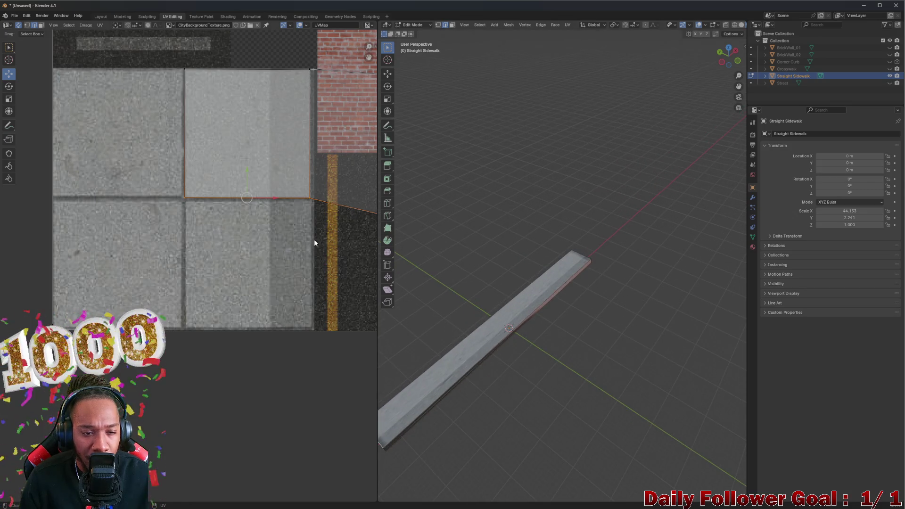
pyautogui.hotkey('ctrl', 'z')
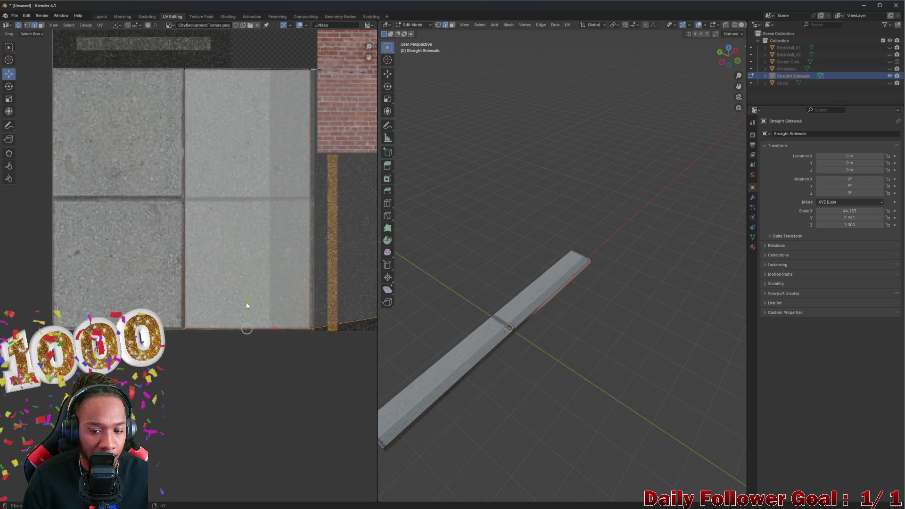
pyautogui.moveTo(246, 306); pyautogui.dragTo(247, 359)
pyautogui.scroll(-5, 262, 277)
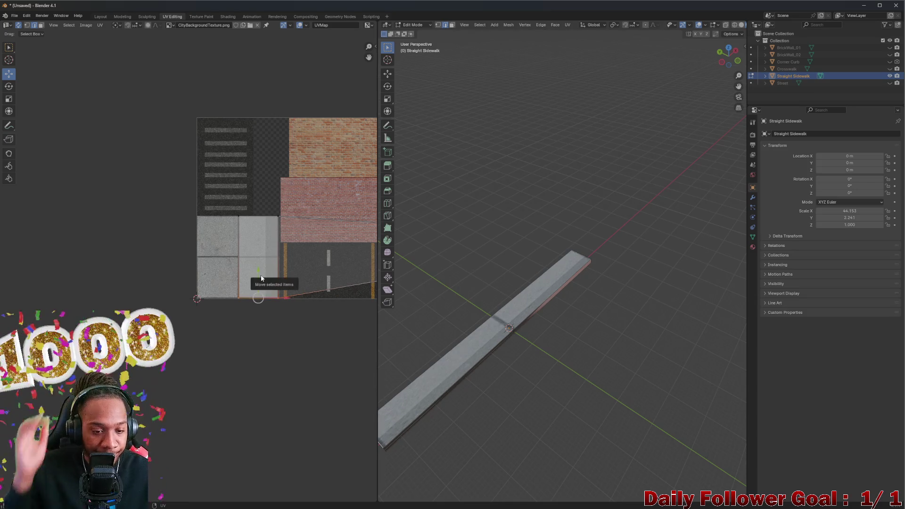
pyautogui.scroll(2, 260, 255)
pyautogui.scroll(3, 259, 254)
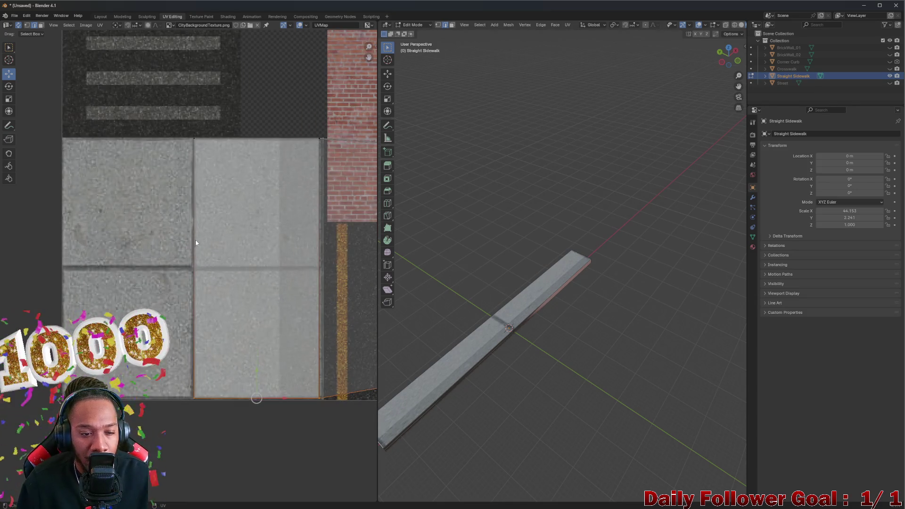
pyautogui.press('g')
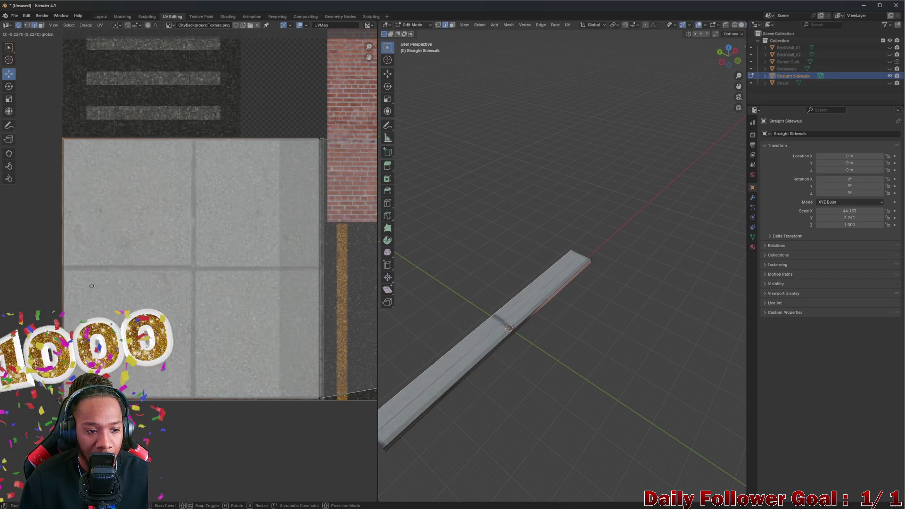
pyautogui.click(91, 286)
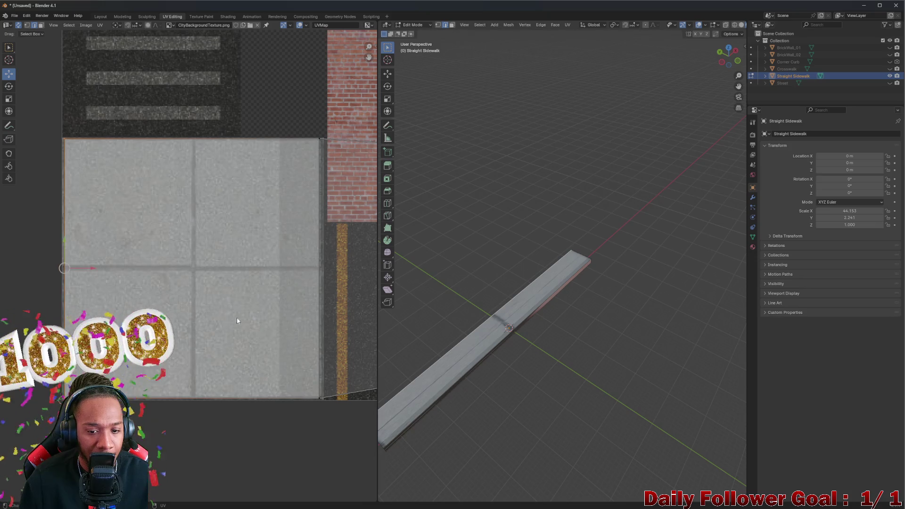
pyautogui.moveTo(210, 317); pyautogui.dragTo(287, 327, button='middle')
# - In the viewport, try moving the sidewalk along the Y axis and orbit to check it
pyautogui.moveTo(414, 282); pyautogui.dragTo(481, 324, button='middle')
pyautogui.scroll(2, 481, 325)
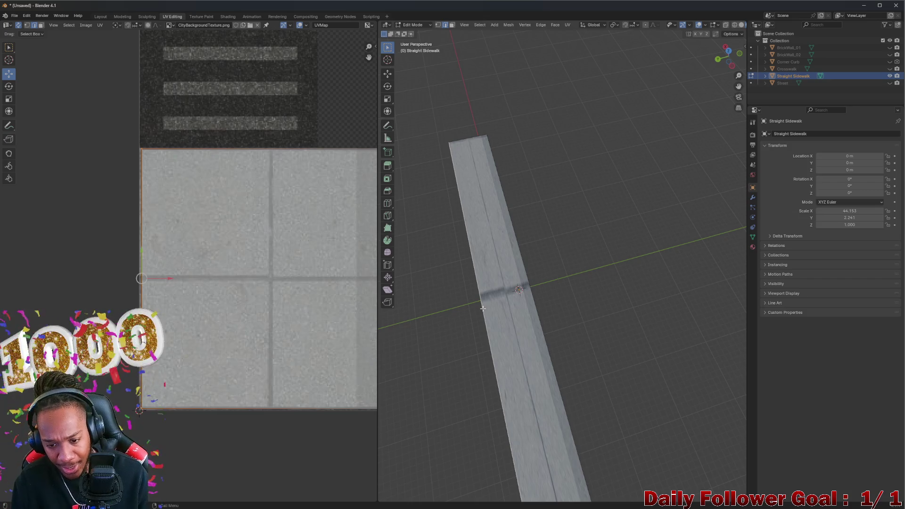
pyautogui.press('g')
pyautogui.press('y')
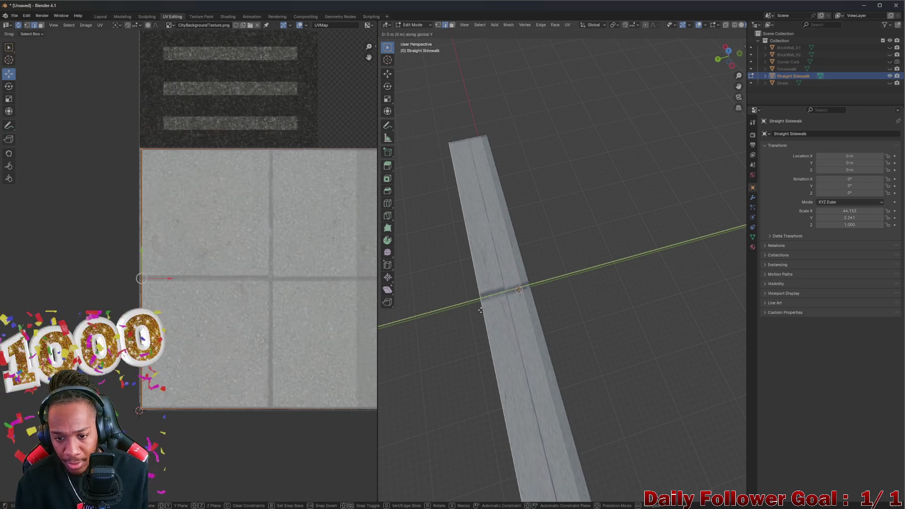
pyautogui.click(628, 348)
pyautogui.scroll(-3, 628, 349)
pyautogui.moveTo(498, 330); pyautogui.dragTo(523, 342, button='middle')
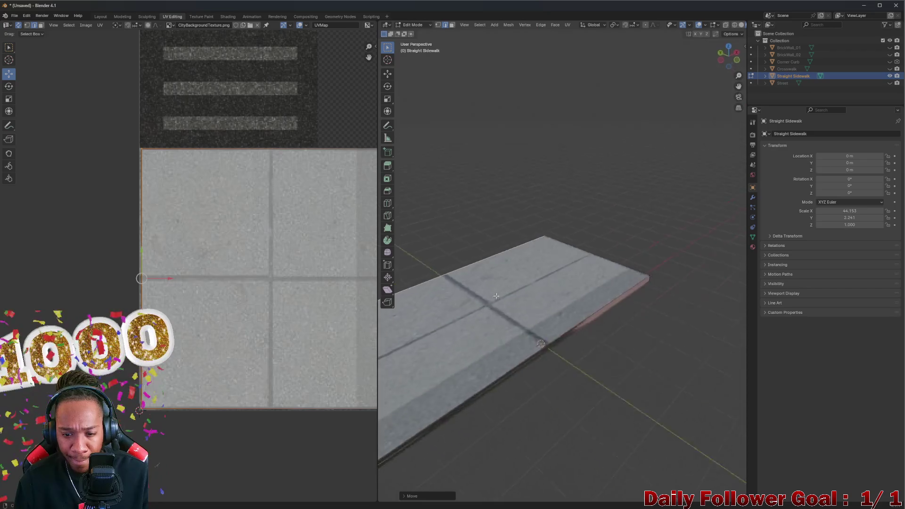
pyautogui.moveTo(522, 342)
pyautogui.mouseDown(button='middle')
pyautogui.moveTo(545, 326)
pyautogui.moveTo(540, 297)
pyautogui.mouseUp(button='middle')
pyautogui.scroll(3, 529, 307)
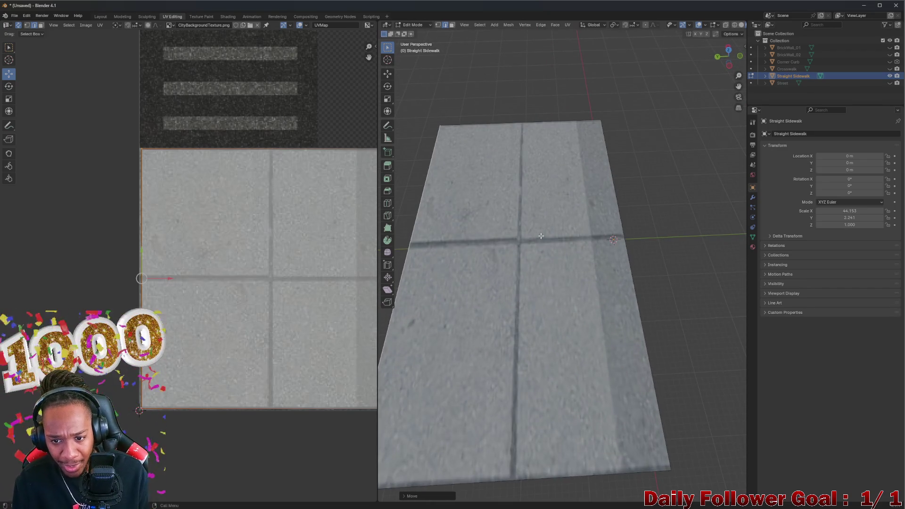
pyautogui.scroll(-3, 540, 234)
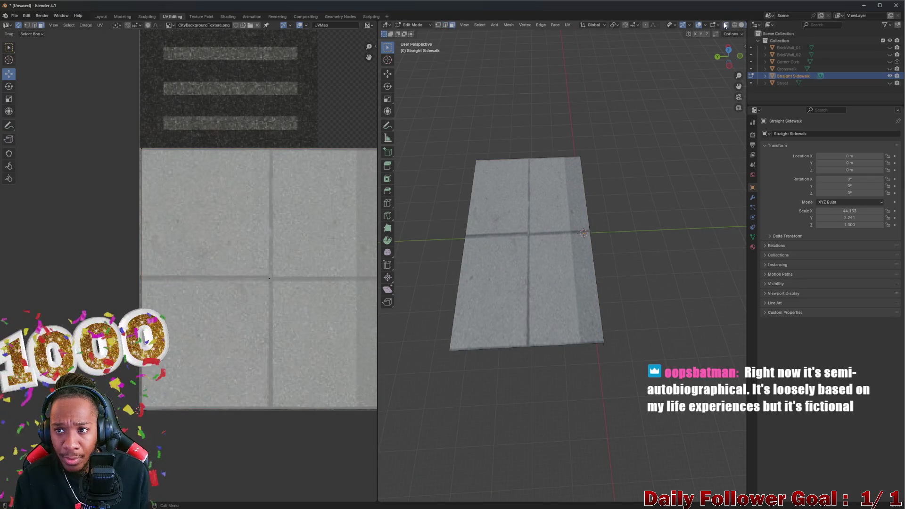
# - Try shrinking the sidewalk's top face, then undo the shrink and move
pyautogui.press('a')
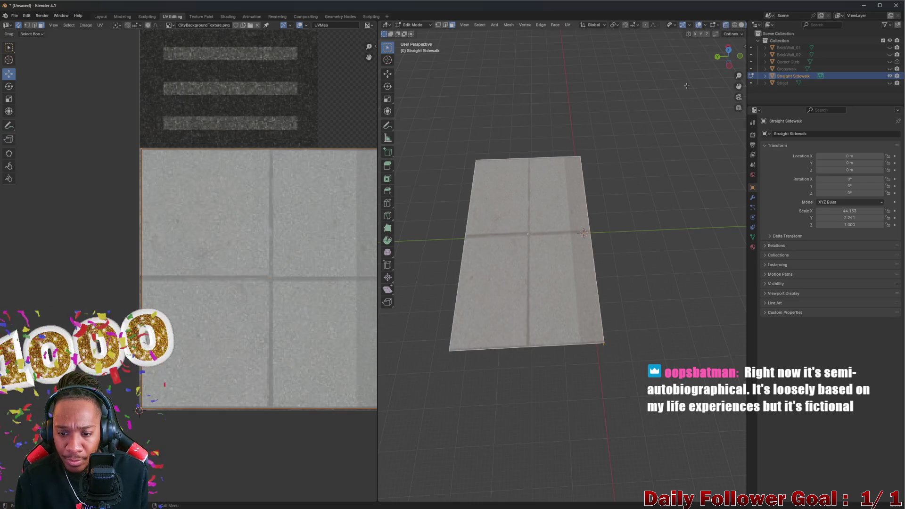
pyautogui.press('s')
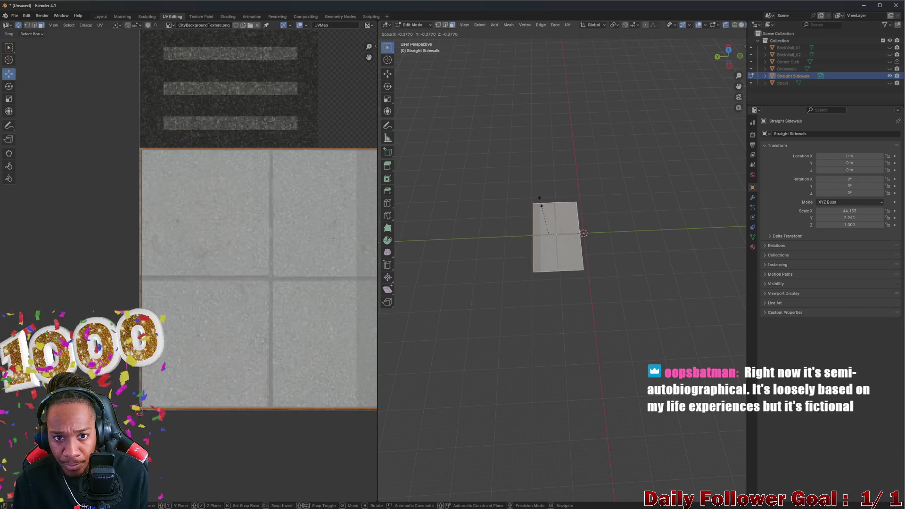
pyautogui.click(509, 236)
pyautogui.scroll(2, 566, 233)
pyautogui.scroll(2, 570, 208)
pyautogui.scroll(2, 563, 257)
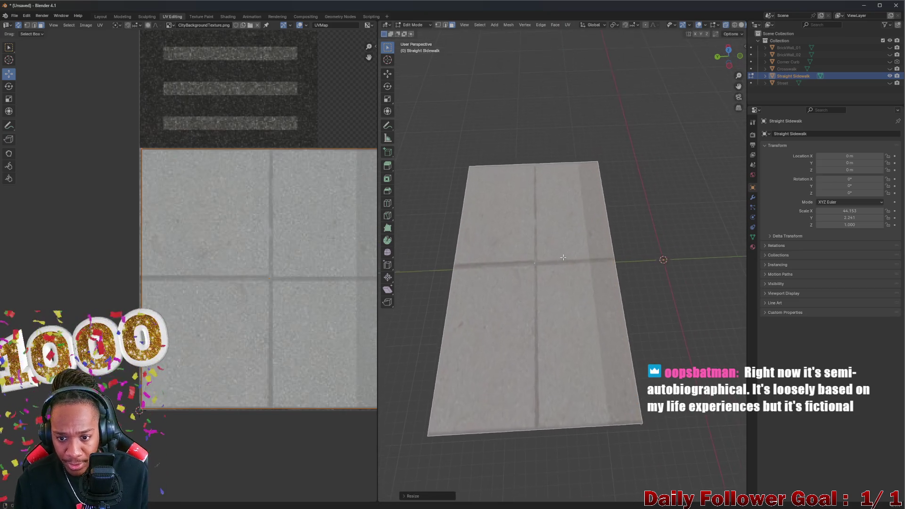
pyautogui.hotkey('ctrl', 'z')
pyautogui.hotkey('ctrl', 'z')
pyautogui.moveTo(486, 332)
pyautogui.mouseDown(button='middle')
pyautogui.moveTo(503, 398)
pyautogui.moveTo(553, 322)
pyautogui.moveTo(555, 336)
pyautogui.moveTo(545, 314)
pyautogui.moveTo(567, 339)
pyautogui.mouseUp(button='middle')
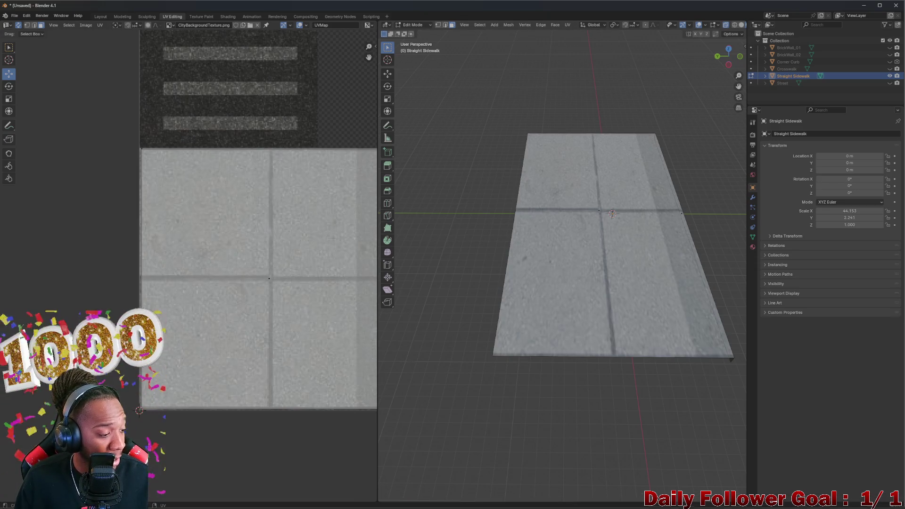
pyautogui.moveTo(565, 248)
pyautogui.mouseDown(button='middle')
pyautogui.moveTo(600, 216)
pyautogui.moveTo(585, 289)
pyautogui.moveTo(511, 364)
pyautogui.moveTo(510, 340)
pyautogui.mouseUp(button='middle')
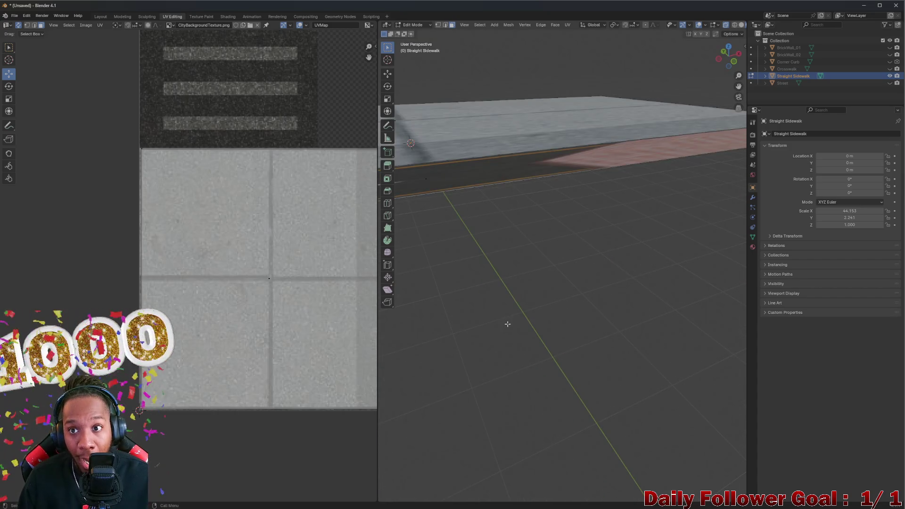
# - Select all sidewalk UV faces with A, revealing side faces over brick and road areas
pyautogui.moveTo(448, 323); pyautogui.dragTo(396, 315, button='middle')
pyautogui.scroll(-2, 314, 307)
pyautogui.moveTo(525, 224); pyautogui.dragTo(650, 234, button='middle')
pyautogui.scroll(2, 327, 290)
pyautogui.scroll(1, 328, 289)
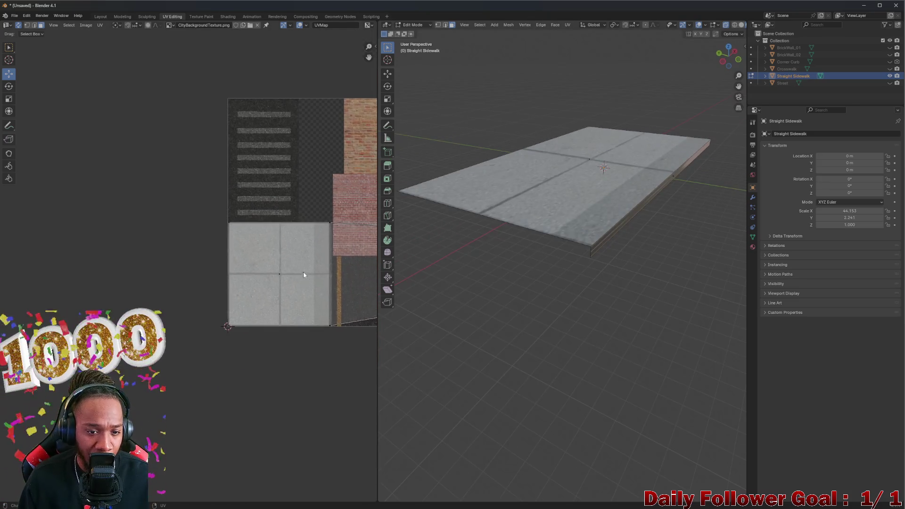
pyautogui.scroll(2, 306, 272)
pyautogui.scroll(2, 261, 263)
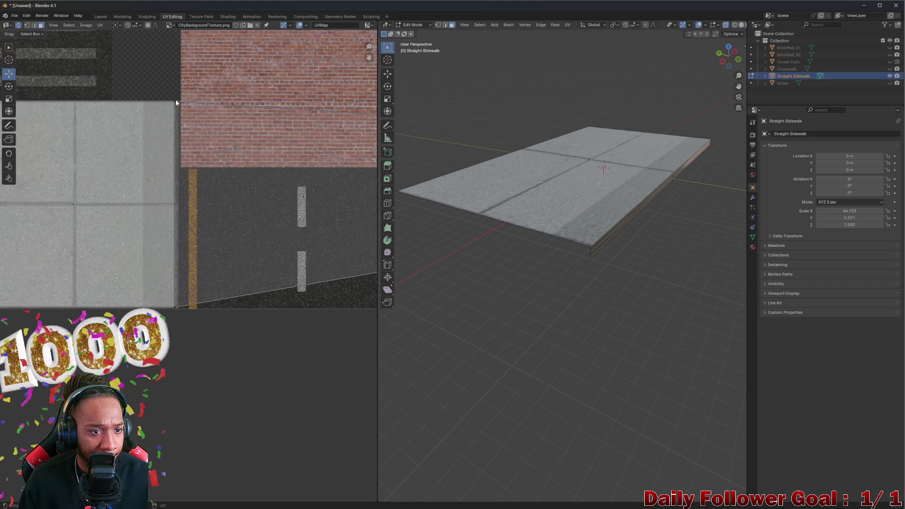
pyautogui.press('a')
pyautogui.scroll(-2, 233, 186)
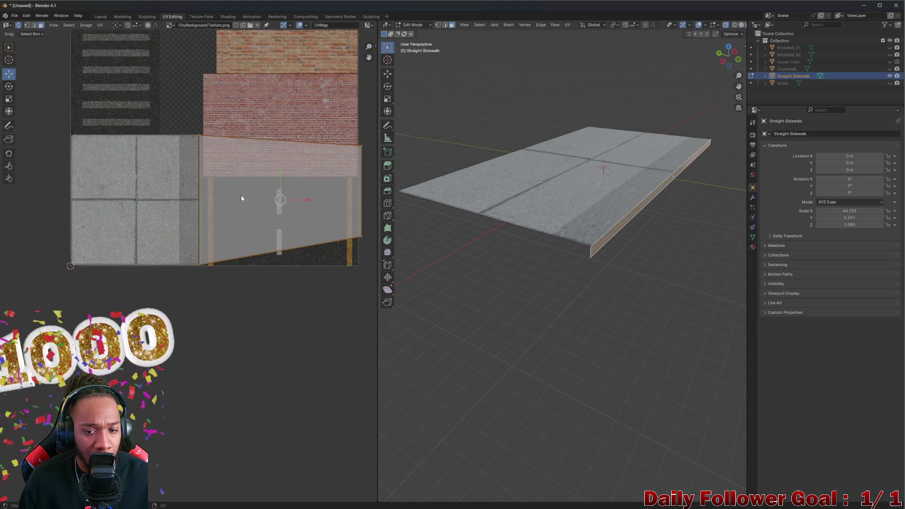
pyautogui.scroll(1, 188, 141)
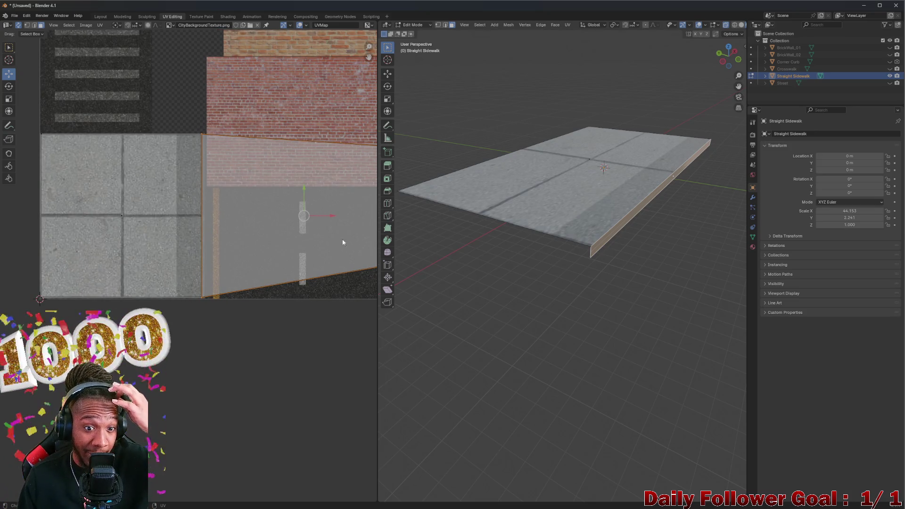
pyautogui.scroll(1, 290, 189)
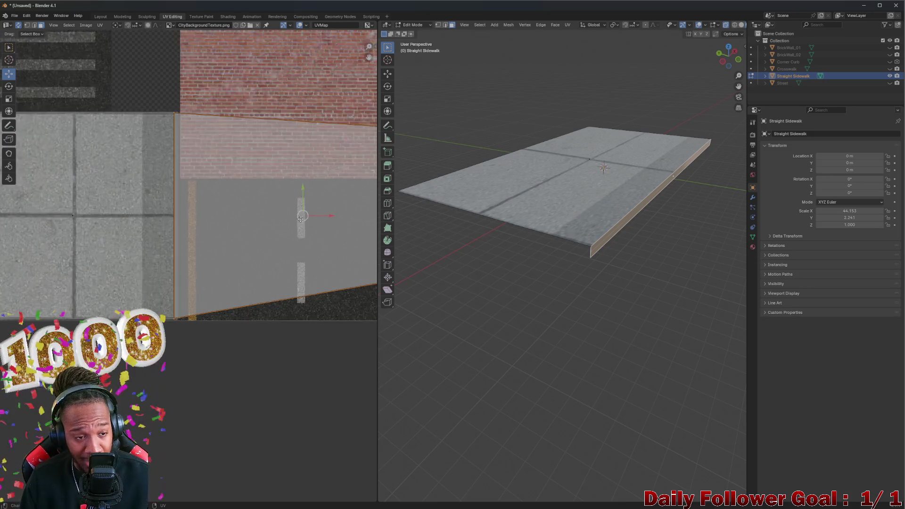
pyautogui.scroll(1, 287, 224)
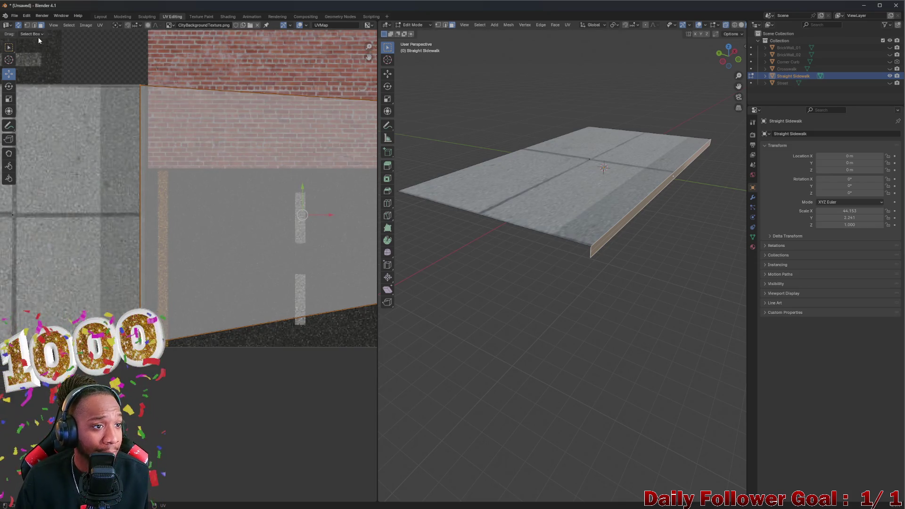
pyautogui.rightClick(637, 209)
pyautogui.moveTo(611, 210)
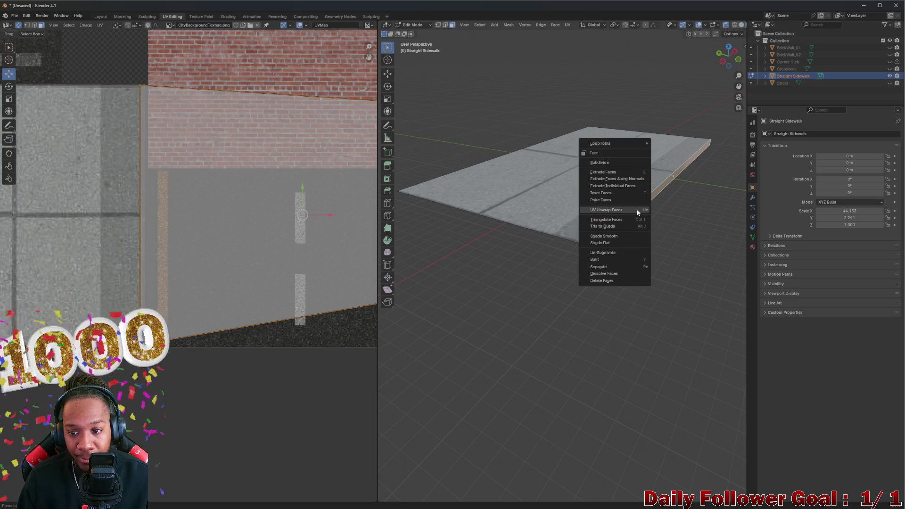
# - Unwrap the sidewalk faces into a fresh UV island, undoing and redoing the unwrap once
pyautogui.click(667, 209)
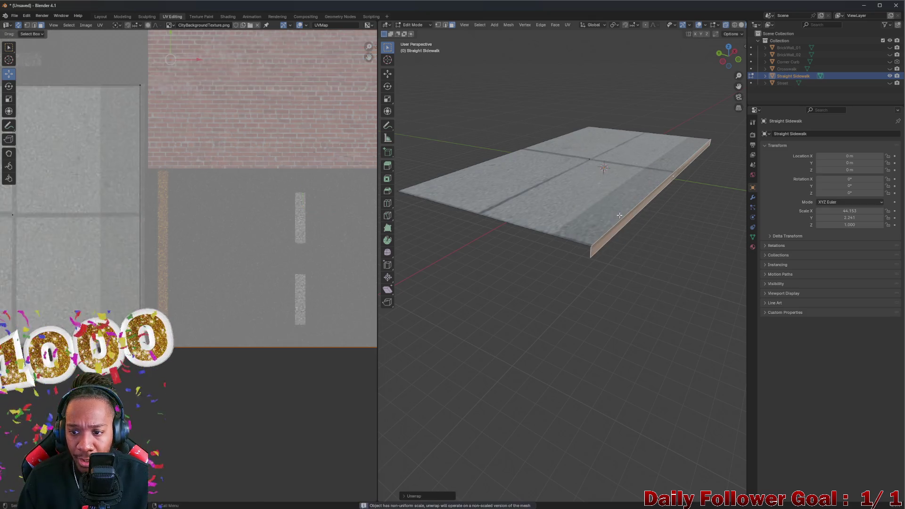
pyautogui.hotkey('ctrl', 'z')
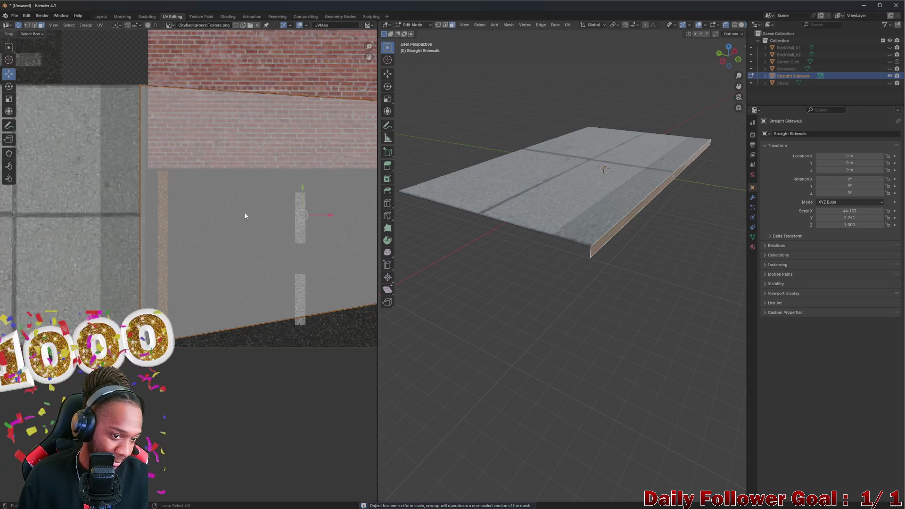
pyautogui.rightClick(633, 217)
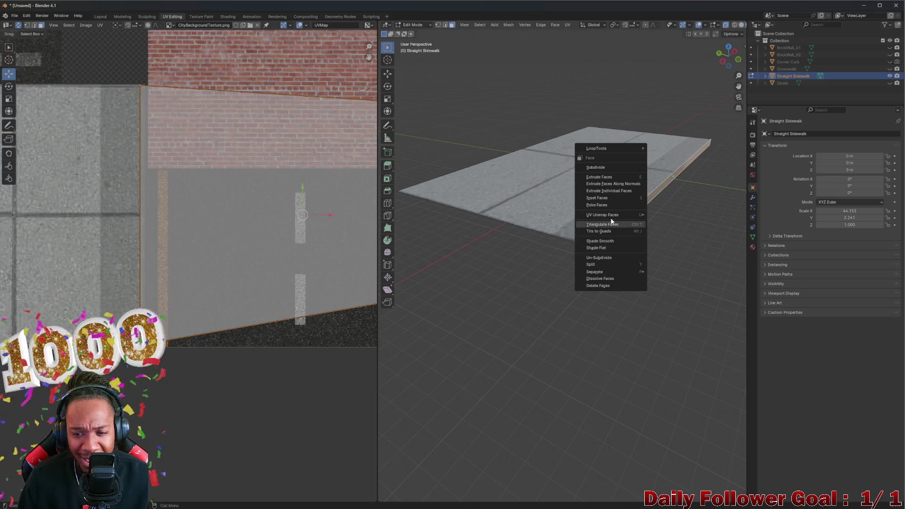
pyautogui.click(668, 215)
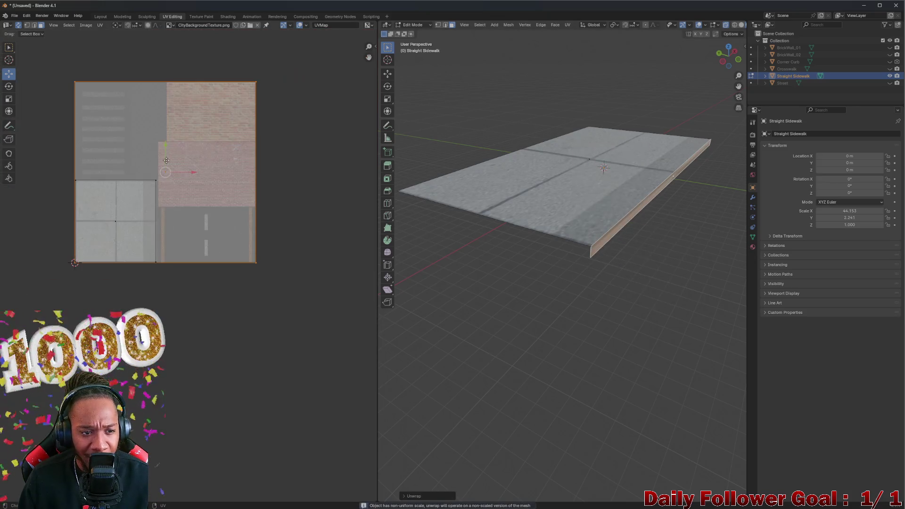
# - Shift the new UV island over the atlas and attempt to split its UVs apart
pyautogui.moveTo(166, 176); pyautogui.dragTo(184, 206)
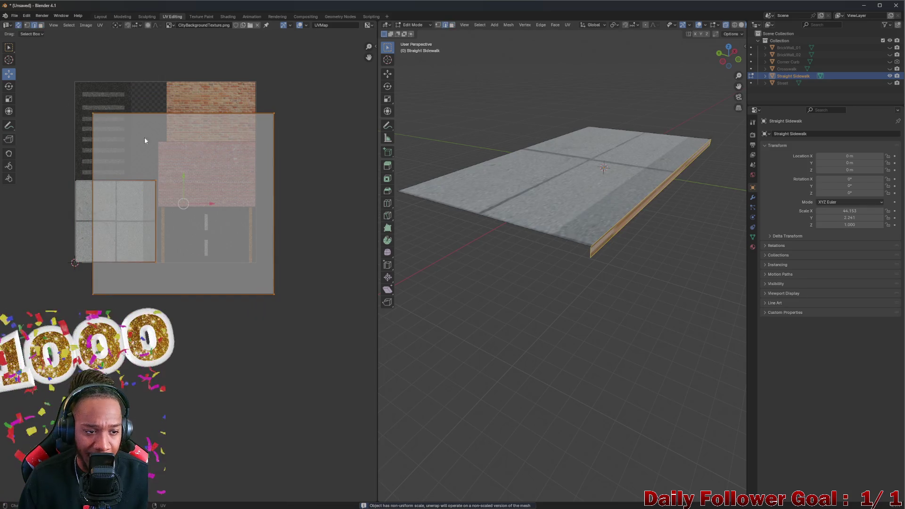
pyautogui.rightClick(195, 198)
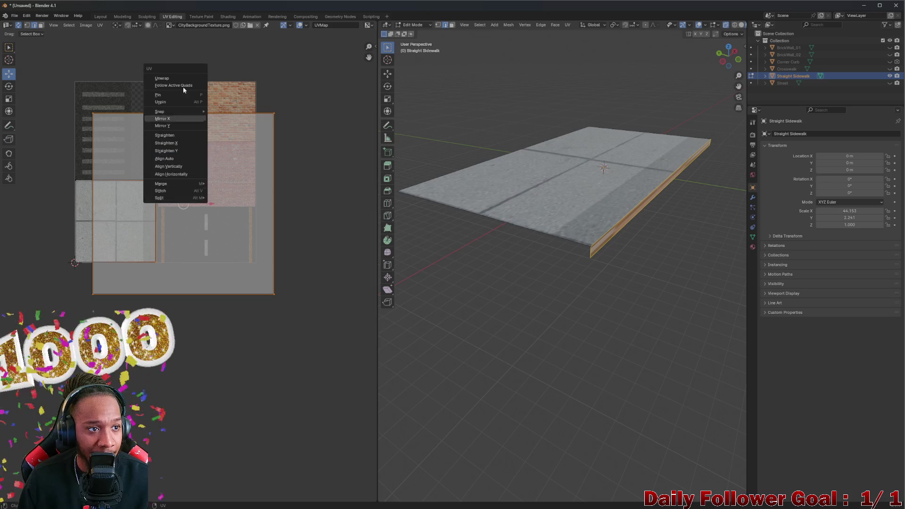
pyautogui.rightClick(192, 200)
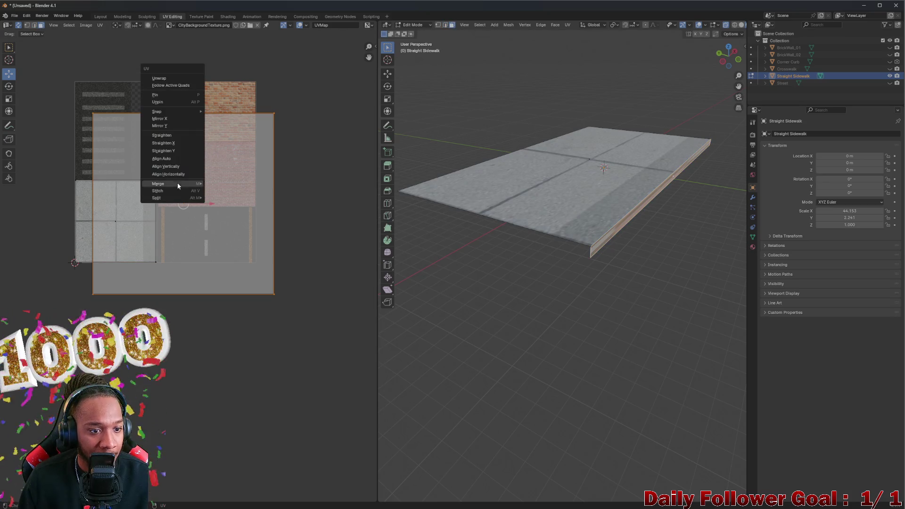
pyautogui.click(245, 201)
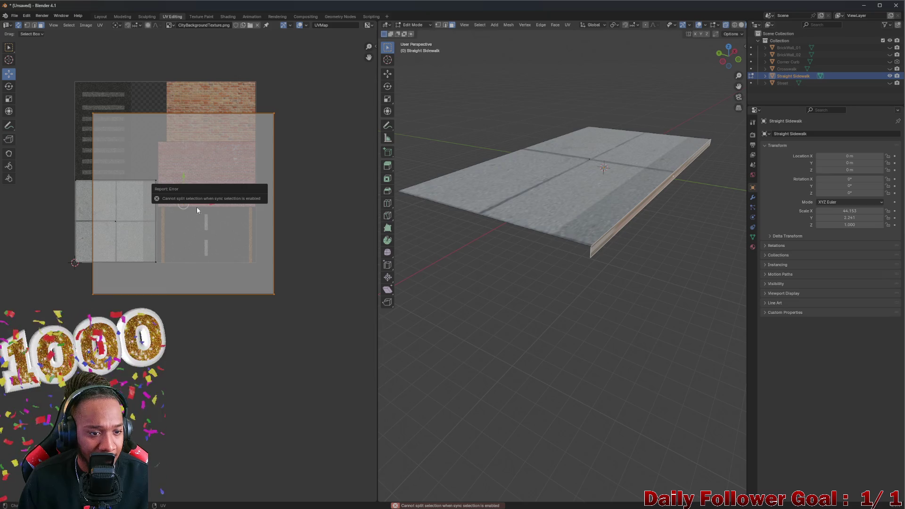
pyautogui.rightClick(598, 247)
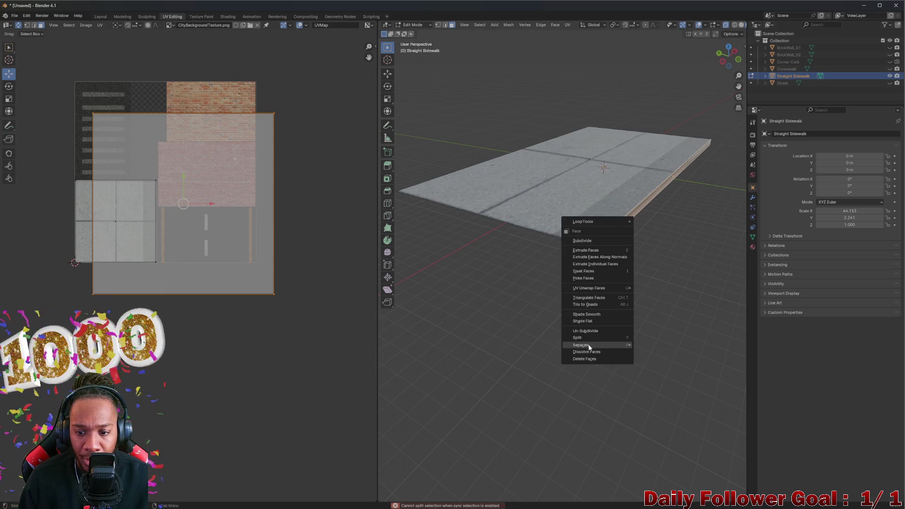
pyautogui.press('Escape')
pyautogui.scroll(2, 179, 199)
pyautogui.scroll(-1, 169, 199)
pyautogui.press('g')
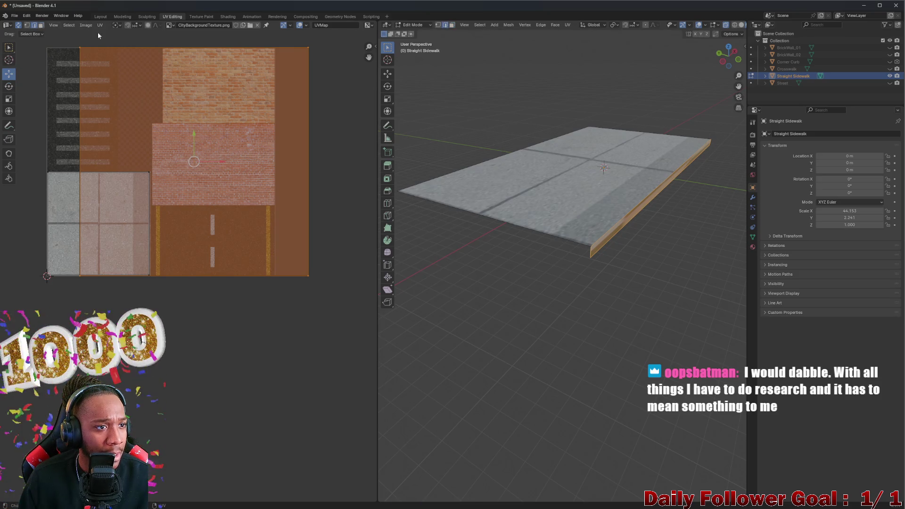
# - Move the island down along Y and drag its right edge left onto the sidewalk tile
pyautogui.press('g')
pyautogui.press('y')
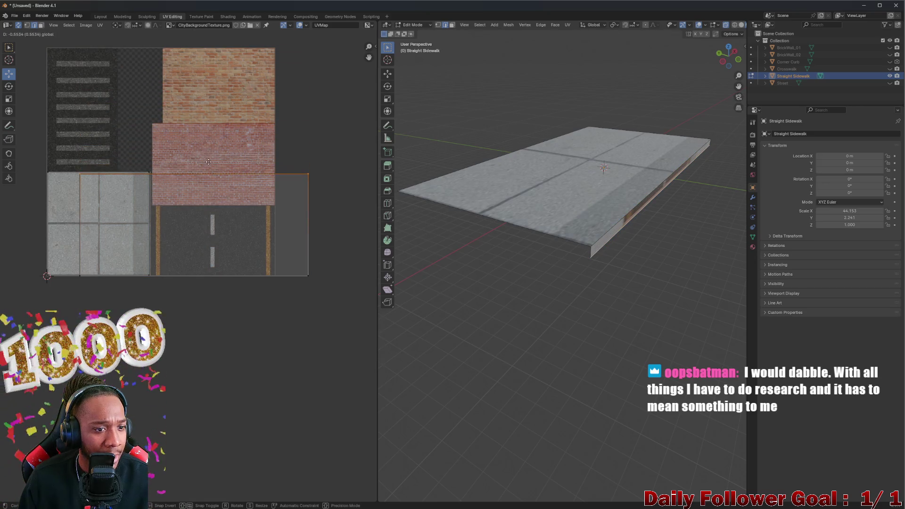
pyautogui.click(308, 219)
pyautogui.moveTo(322, 224); pyautogui.dragTo(163, 224)
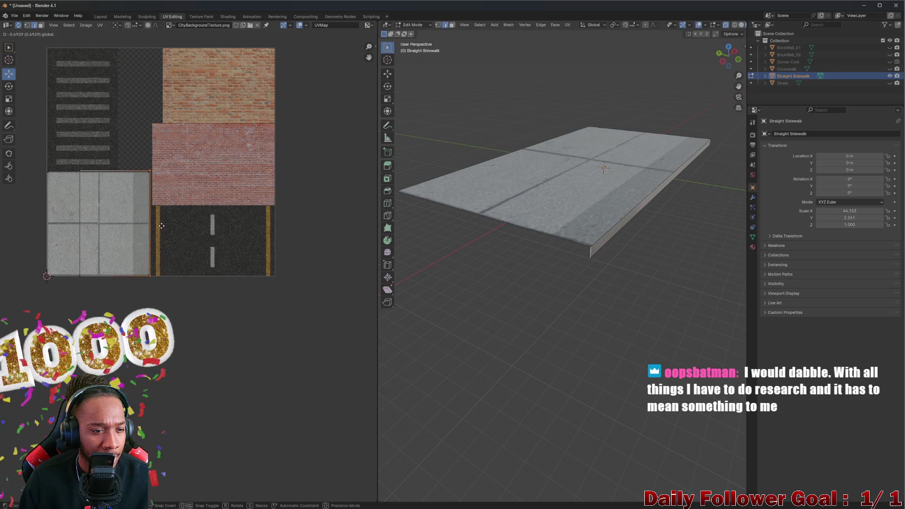
pyautogui.press('g')
pyautogui.press('x')
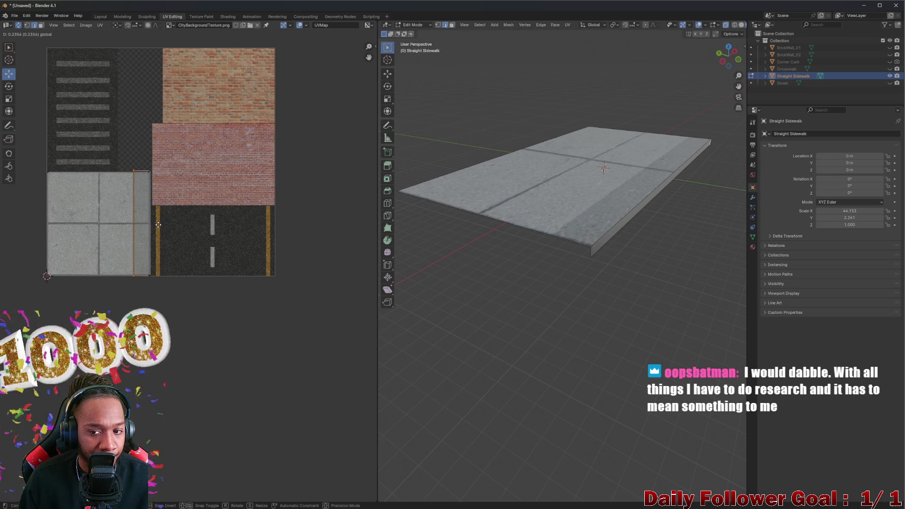
pyautogui.click(134, 225)
# - Nudge the selected UVs along X to narrow them onto the concrete tile's edge
pyautogui.moveTo(424, 297); pyautogui.dragTo(388, 288, button='middle')
pyautogui.moveTo(566, 212); pyautogui.dragTo(552, 170, button='middle')
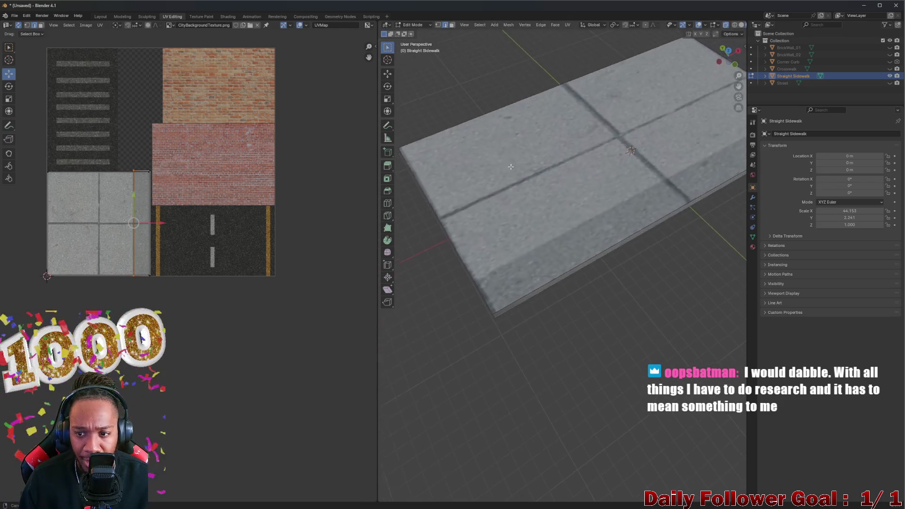
pyautogui.scroll(3, 99, 153)
pyautogui.scroll(2, 132, 184)
pyautogui.press('g')
pyautogui.press('x')
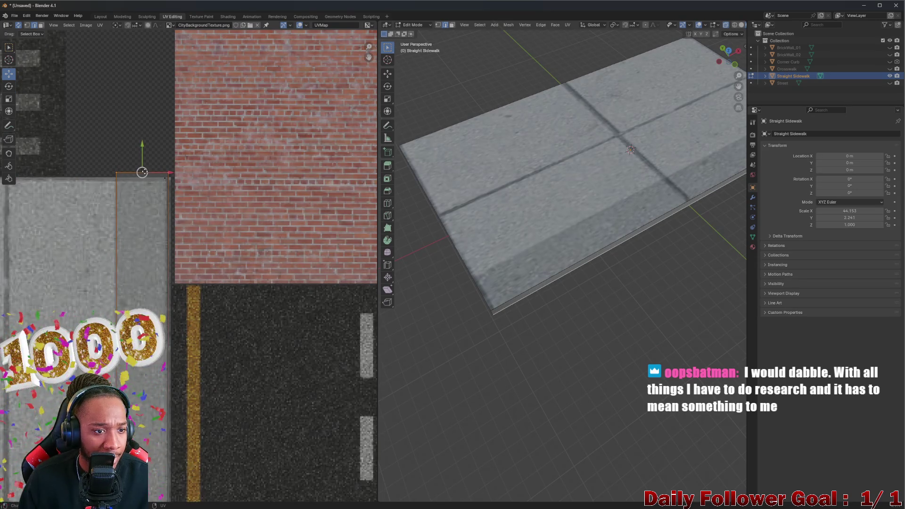
pyautogui.click(141, 149)
pyautogui.moveTo(425, 233); pyautogui.dragTo(487, 236, button='middle')
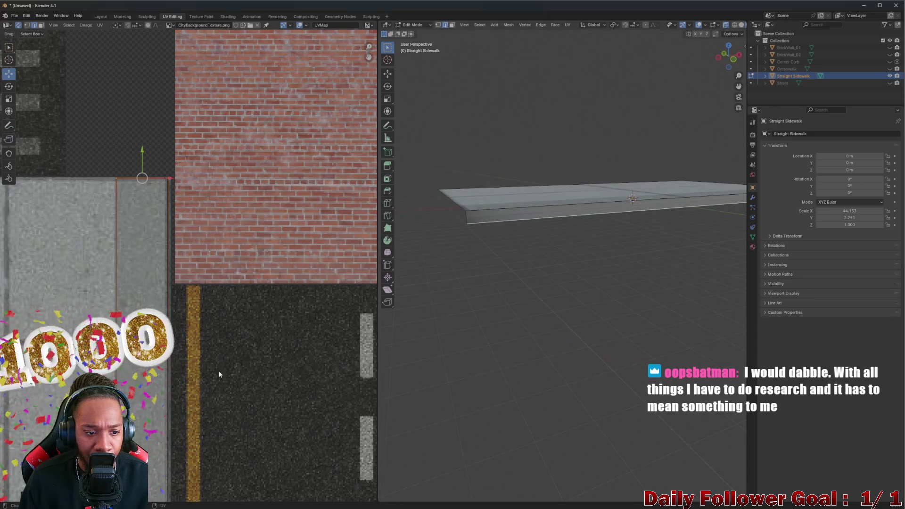
pyautogui.scroll(-3, 242, 364)
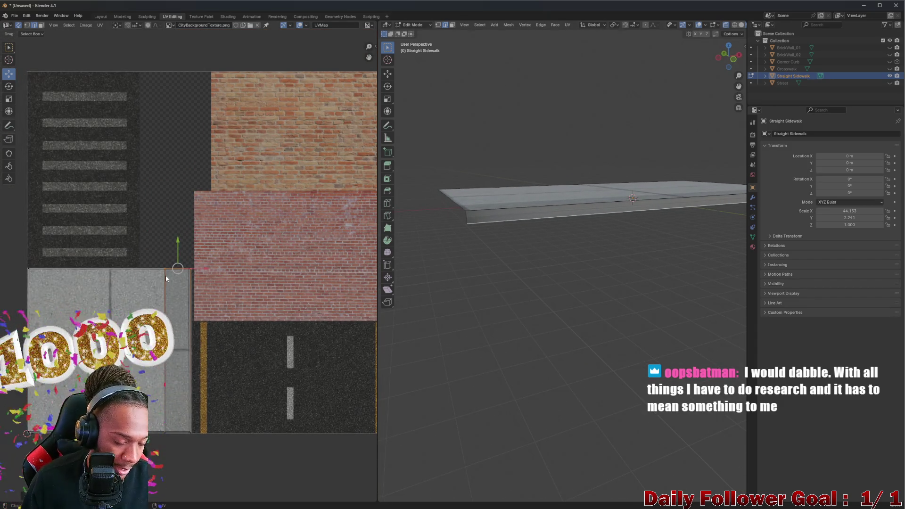
# - Select the curb-side face strip in face mode and rotate it 90°
pyautogui.press('3')
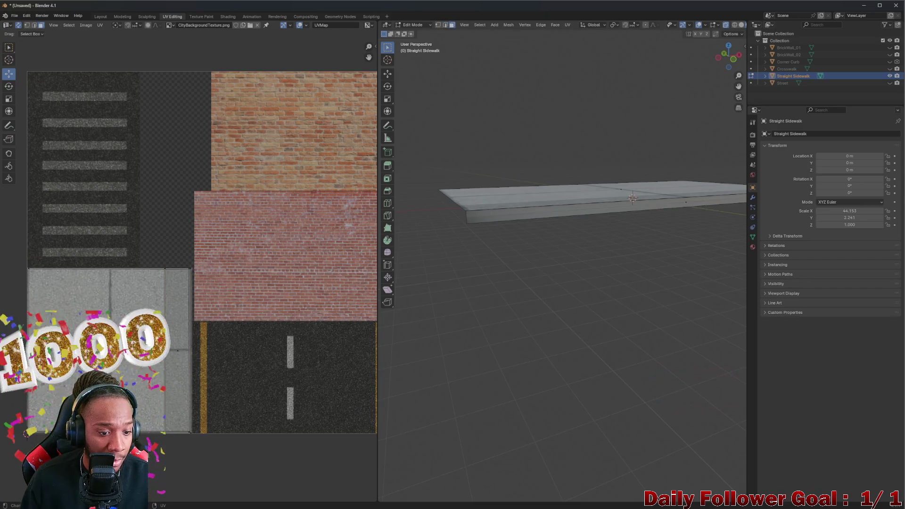
pyautogui.click(178, 367)
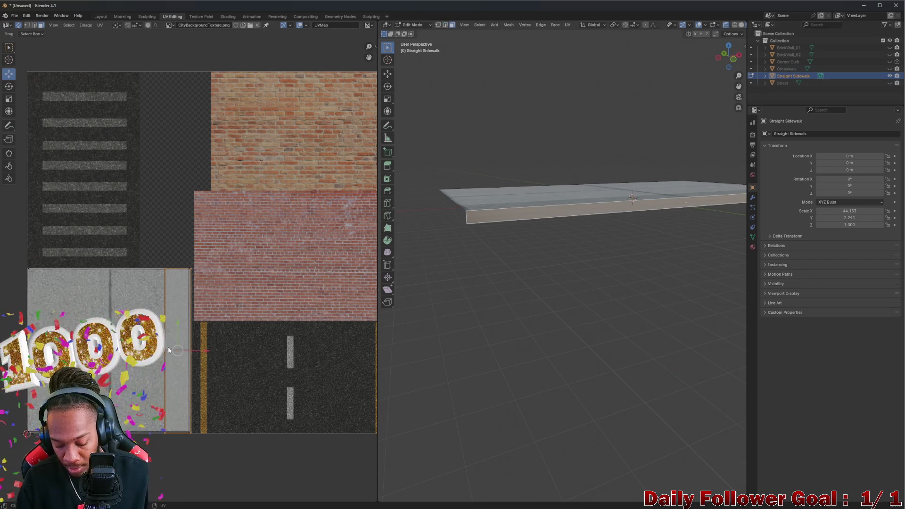
pyautogui.write('r90')
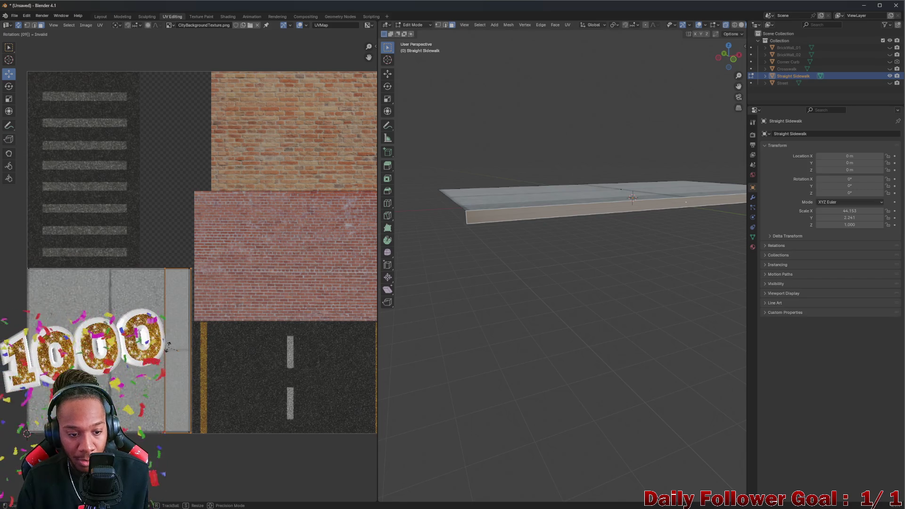
pyautogui.press('BackSpace')
pyautogui.press('BackSpace')
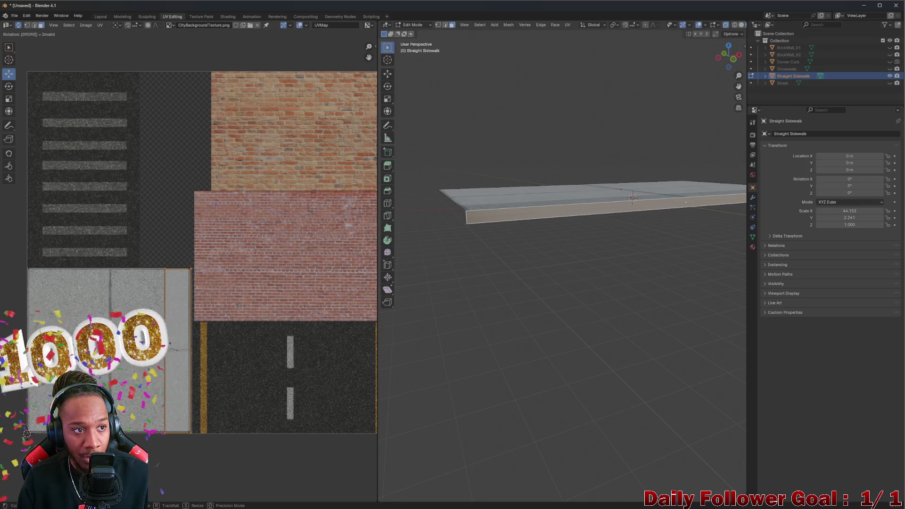
pyautogui.write('90')
pyautogui.press('Return')
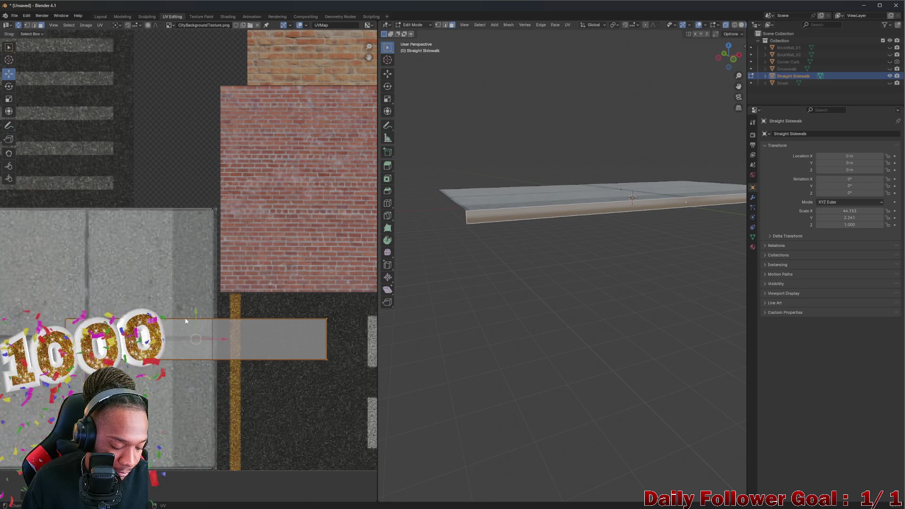
# - Grab the strip's top, left and right edges to fit it onto the tile's narrow curb strip
pyautogui.press('g')
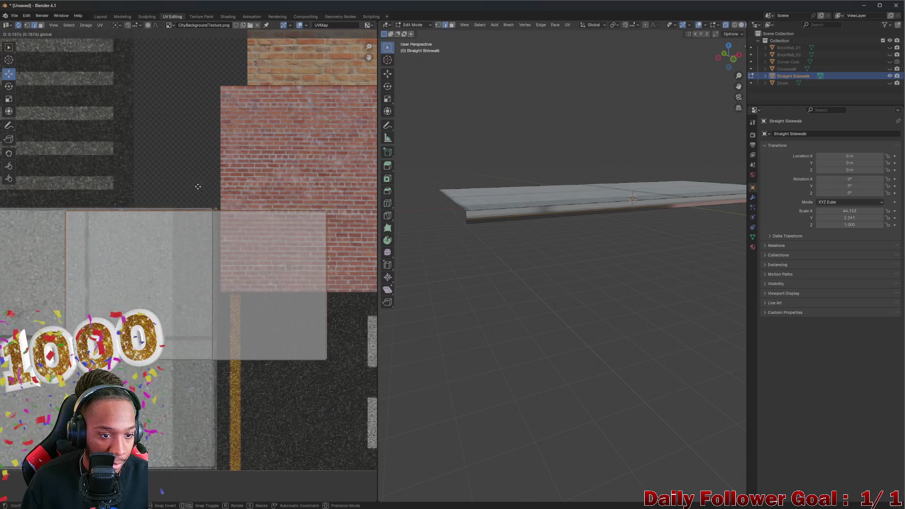
pyautogui.click(195, 183)
pyautogui.click(64, 302)
pyautogui.press('g')
pyautogui.click(202, 306)
pyautogui.click(326, 272)
pyautogui.press('g')
pyautogui.click(238, 285)
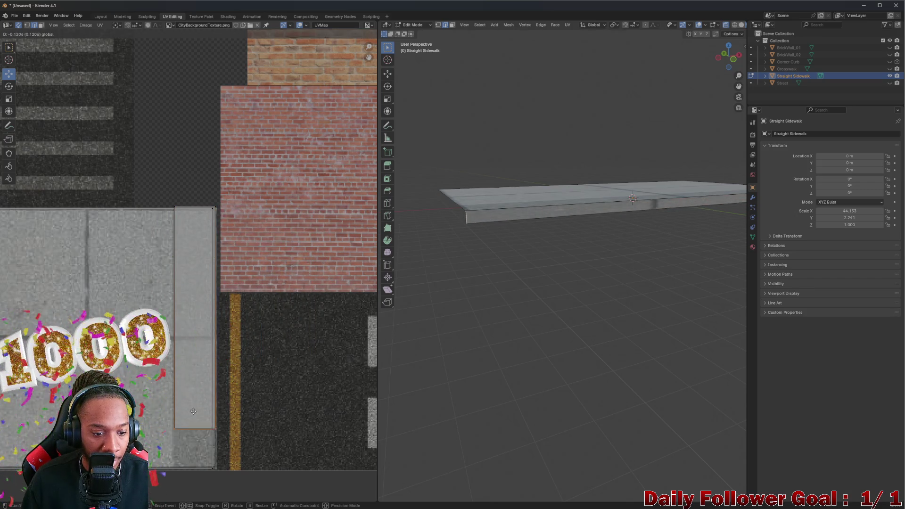
pyautogui.scroll(-1, 202, 339)
pyautogui.scroll(-1, 189, 331)
pyautogui.scroll(2, 188, 330)
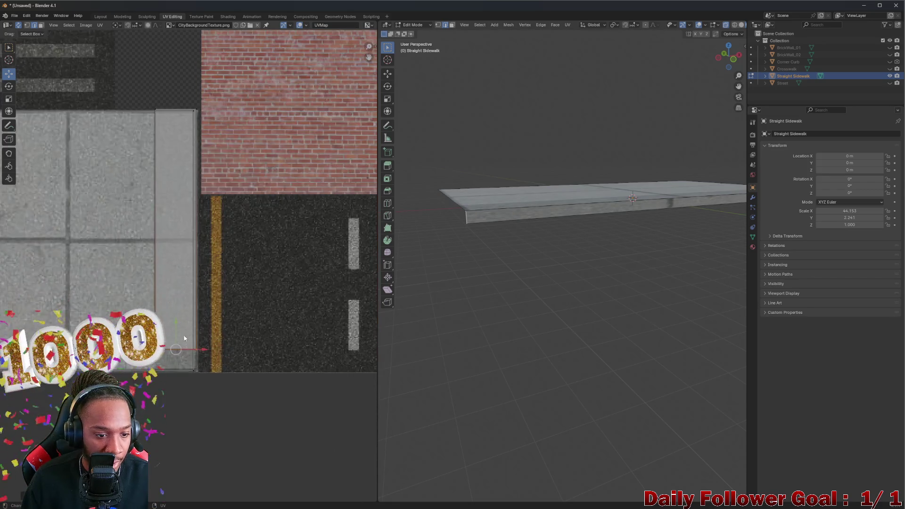
pyautogui.scroll(3, 505, 222)
pyautogui.moveTo(505, 221)
pyautogui.mouseDown(button='middle')
pyautogui.moveTo(538, 226)
pyautogui.moveTo(526, 238)
pyautogui.moveTo(469, 196)
pyautogui.moveTo(495, 250)
pyautogui.moveTo(614, 314)
pyautogui.moveTo(485, 293)
pyautogui.mouseUp(button='middle')
pyautogui.scroll(-2, 495, 250)
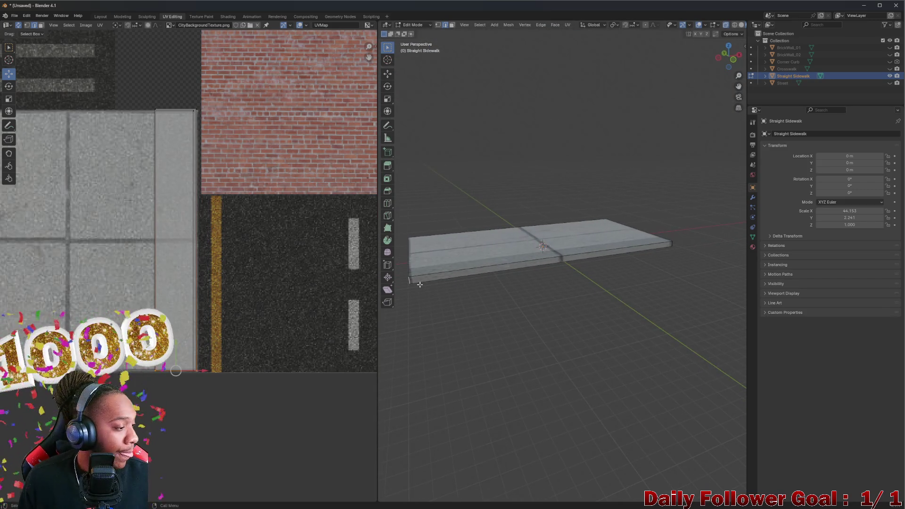
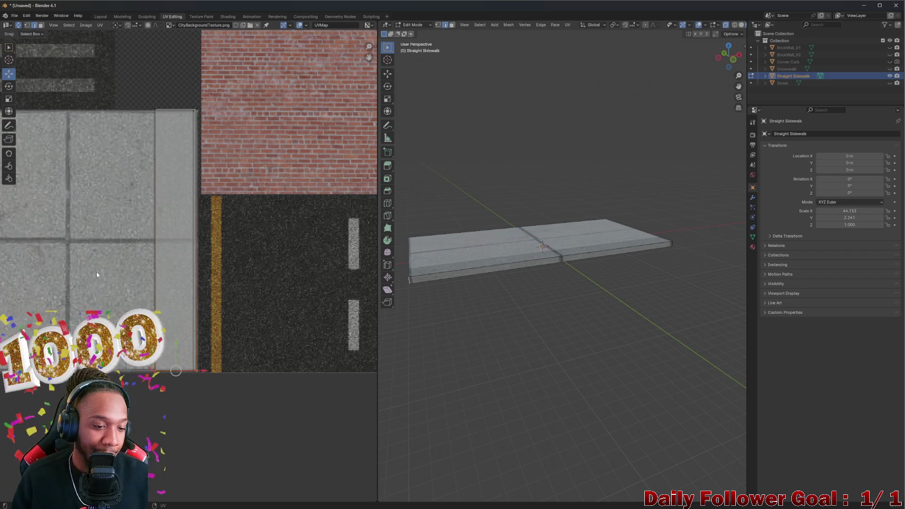
# - Select all of the sidewalk's UVs and start sliding the strip right over the road texture
pyautogui.moveTo(139, 202); pyautogui.dragTo(120, 205, button='middle')
pyautogui.moveTo(537, 248)
pyautogui.mouseDown(button='middle')
pyautogui.moveTo(615, 263)
pyautogui.moveTo(613, 283)
pyautogui.moveTo(544, 363)
pyautogui.moveTo(461, 212)
pyautogui.moveTo(584, 297)
pyautogui.mouseUp(button='middle')
pyautogui.scroll(1, 193, 251)
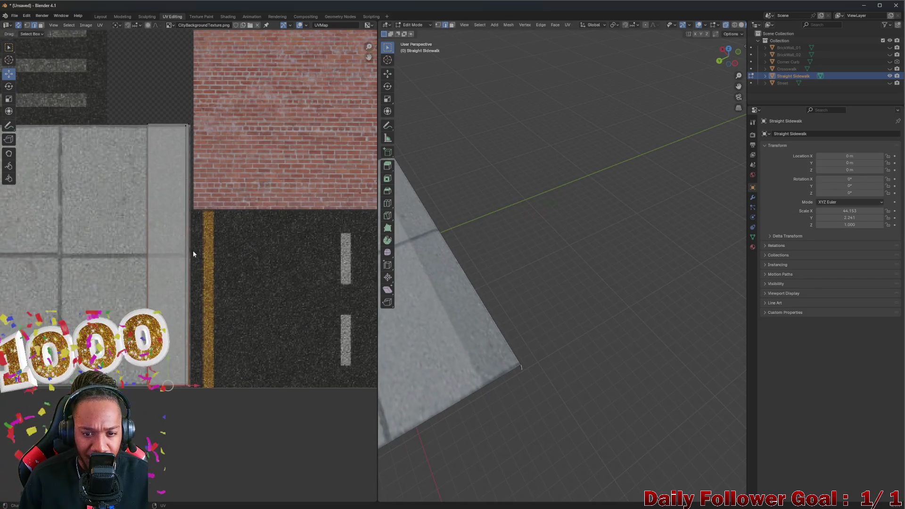
pyautogui.scroll(-5, 567, 253)
pyautogui.scroll(2, 642, 236)
pyautogui.scroll(2, 666, 283)
pyautogui.scroll(2, 650, 347)
pyautogui.scroll(-3, 546, 209)
pyautogui.moveTo(546, 209); pyautogui.dragTo(555, 317, button='middle')
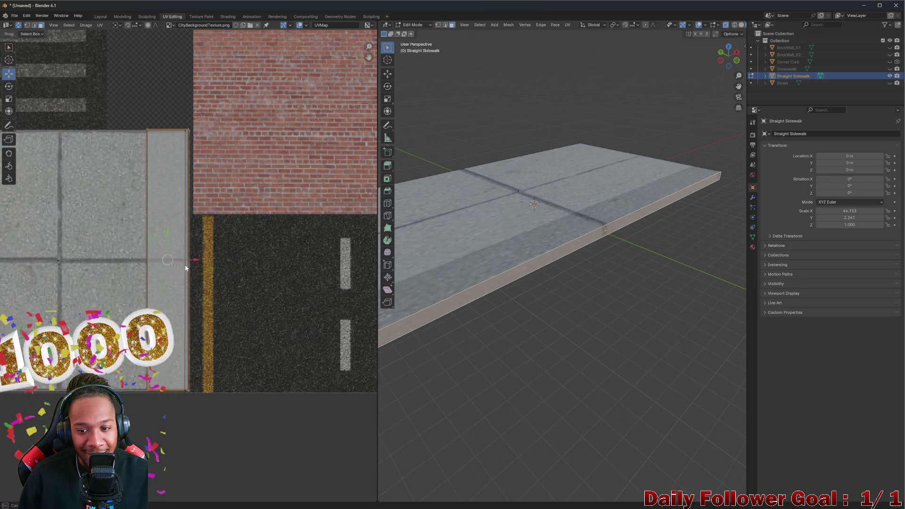
pyautogui.press('a')
pyautogui.press('g')
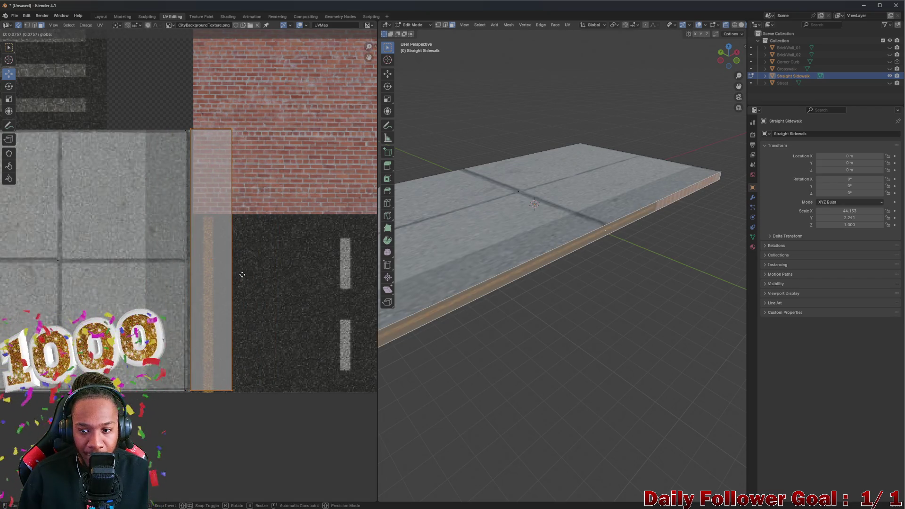
# - End the strip move, then lower the island's top UV edge onto the pale pavement area
pyautogui.click(242, 275)
pyautogui.moveTo(538, 233)
pyautogui.mouseDown(button='middle')
pyautogui.moveTo(559, 280)
pyautogui.moveTo(552, 262)
pyautogui.mouseUp(button='middle')
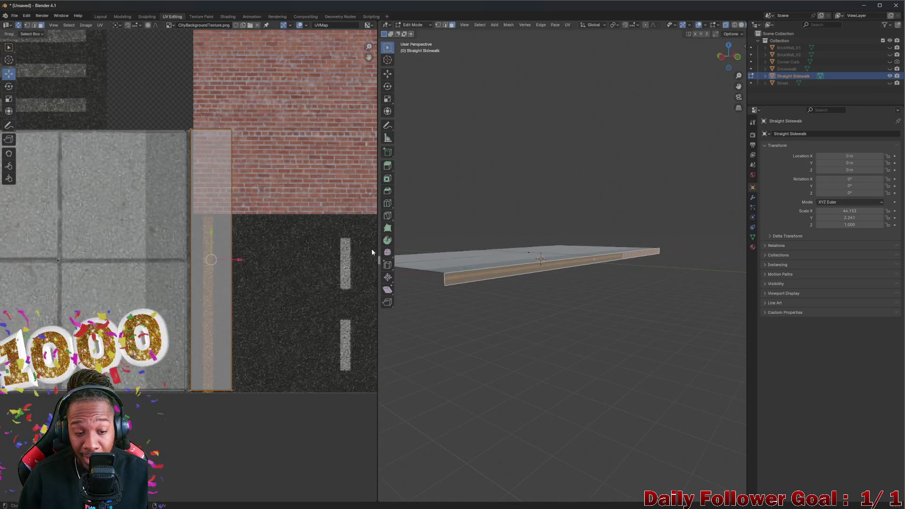
pyautogui.click(287, 238)
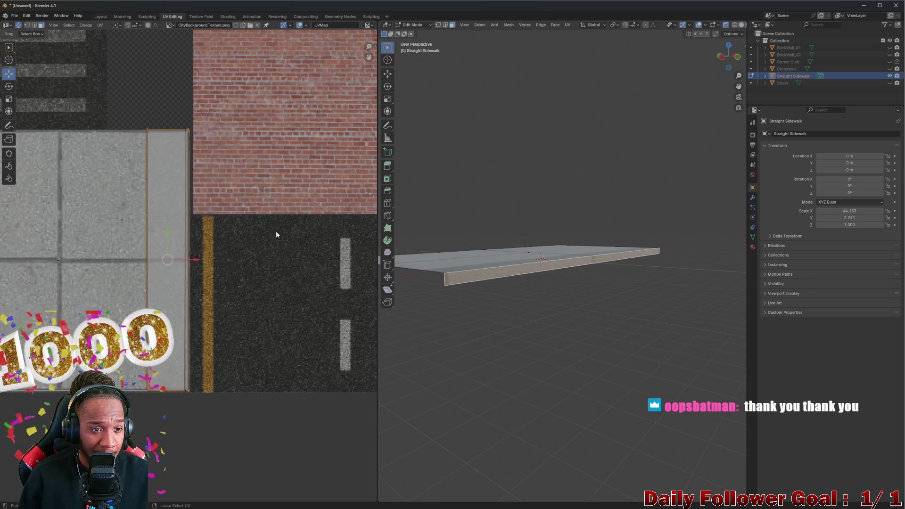
pyautogui.scroll(5, 166, 128)
pyautogui.scroll(1, 165, 124)
pyautogui.click(165, 115)
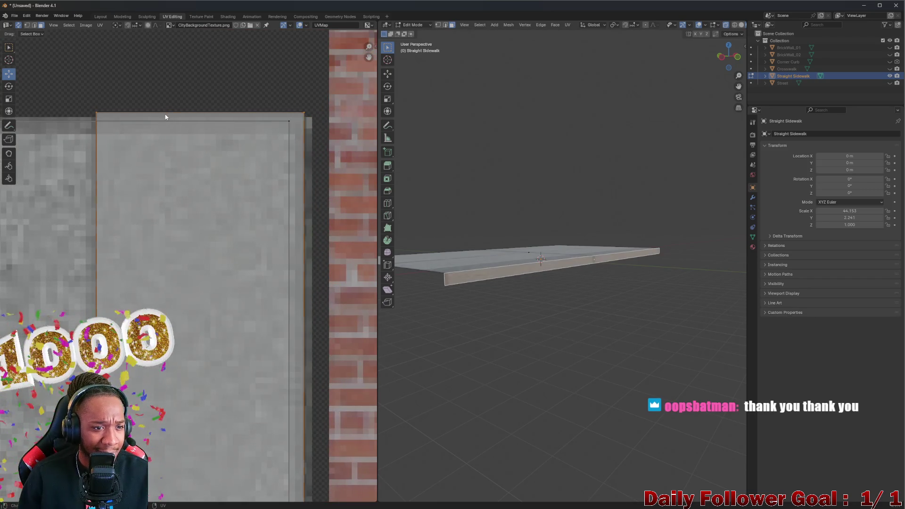
pyautogui.press('2')
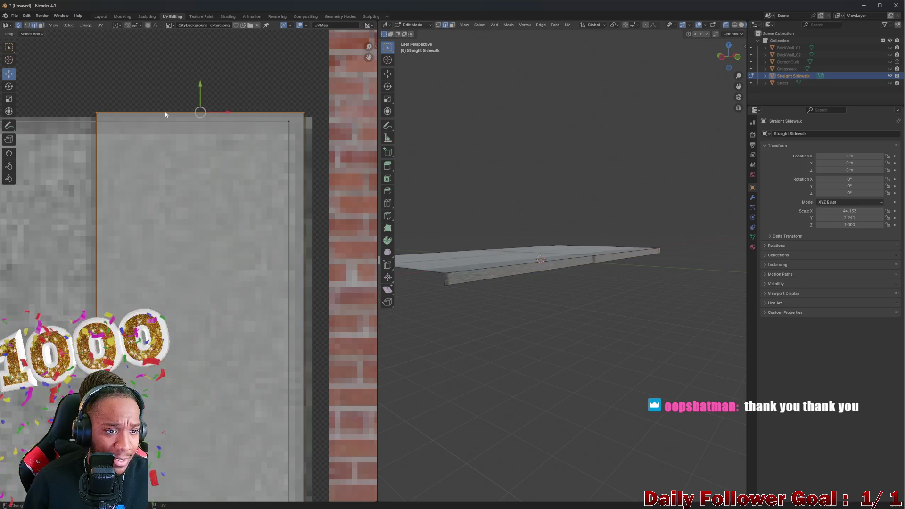
pyautogui.moveTo(198, 91); pyautogui.dragTo(198, 115)
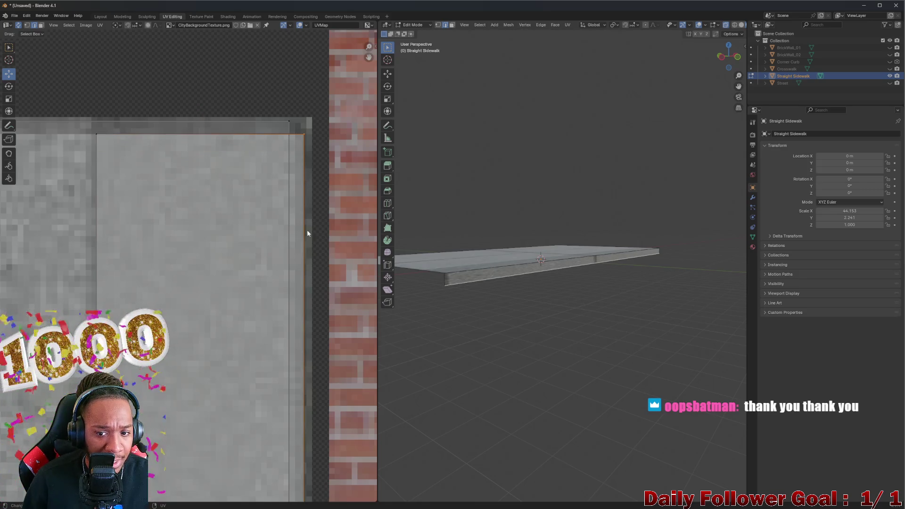
pyautogui.scroll(-3, 304, 222)
# - Shift the vertical UV edge slightly left and settle the lower edge onto plain concrete
pyautogui.moveTo(289, 384); pyautogui.dragTo(258, 232, button='middle')
pyautogui.scroll(3, 259, 233)
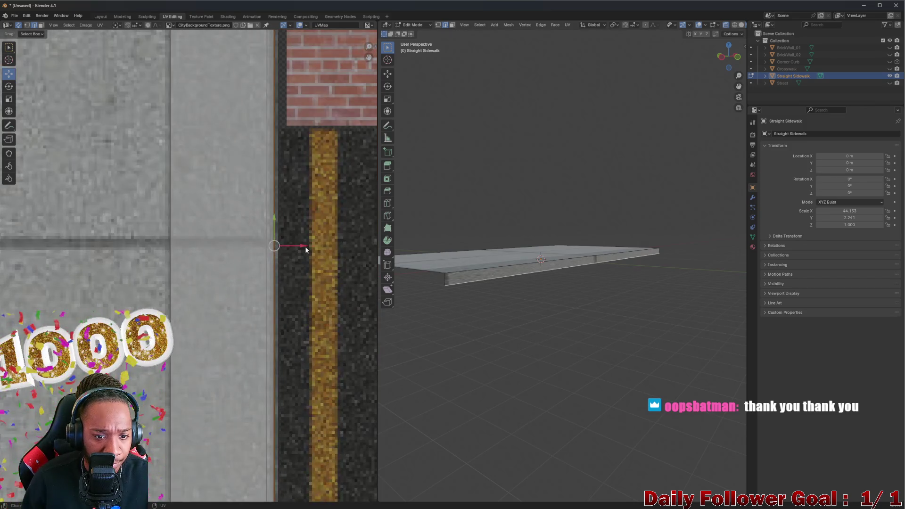
pyautogui.moveTo(302, 247); pyautogui.dragTo(290, 243)
pyautogui.click(293, 242)
pyautogui.scroll(-2, 283, 297)
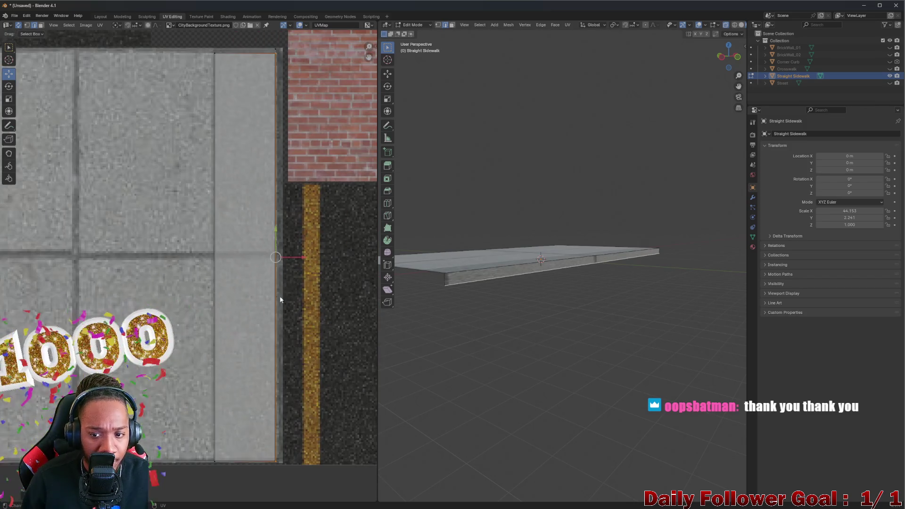
pyautogui.moveTo(282, 297); pyautogui.dragTo(263, 251, button='middle')
pyautogui.scroll(1, 260, 364)
pyautogui.scroll(2, 260, 363)
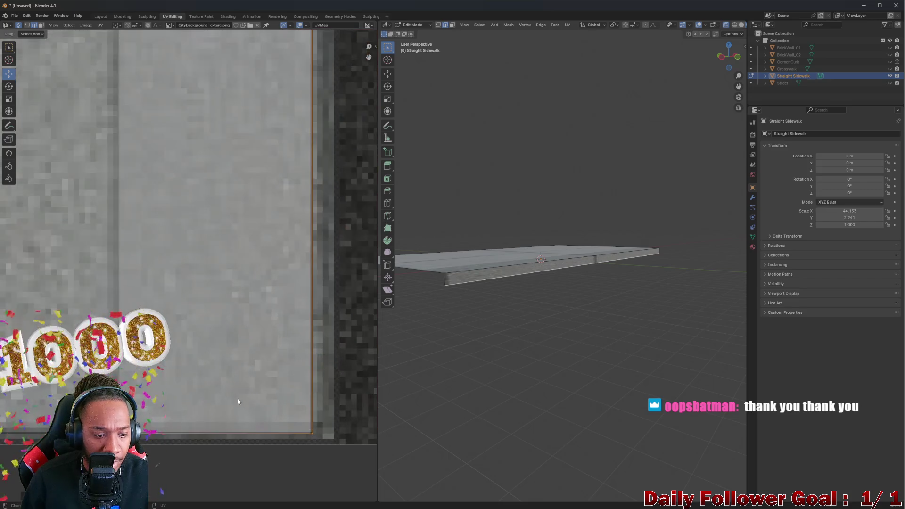
pyautogui.scroll(4, 238, 401)
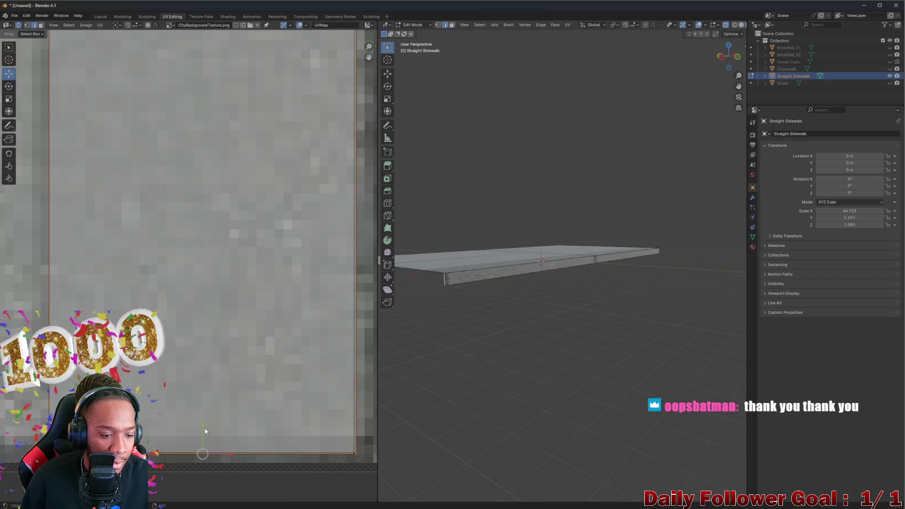
pyautogui.moveTo(206, 431); pyautogui.dragTo(201, 425)
pyautogui.click(202, 424)
pyautogui.moveTo(542, 311)
pyautogui.mouseDown(button='middle')
pyautogui.moveTo(541, 335)
pyautogui.moveTo(492, 335)
pyautogui.moveTo(488, 309)
pyautogui.moveTo(620, 274)
pyautogui.mouseUp(button='middle')
pyautogui.scroll(3, 487, 309)
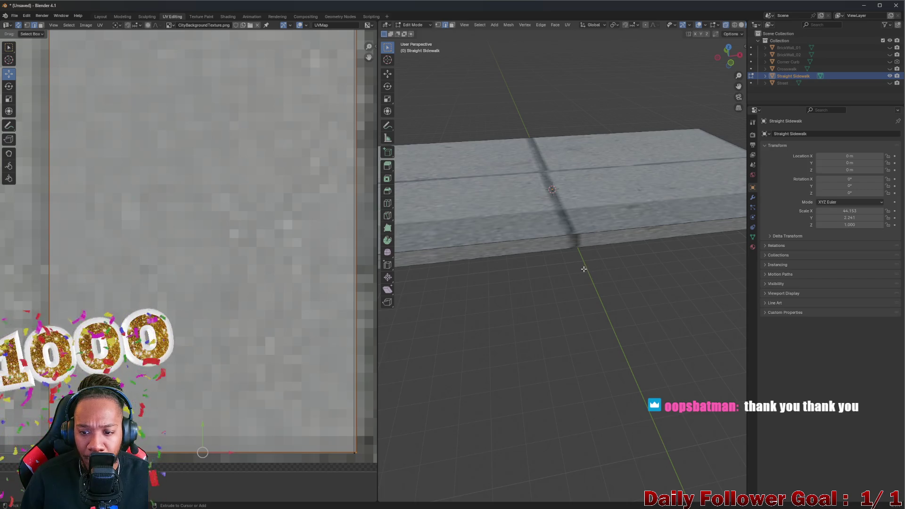
# - Nudge the last UV edge into place and return to the Layout workspace
pyautogui.moveTo(200, 426); pyautogui.dragTo(214, 412)
pyautogui.moveTo(557, 330)
pyautogui.mouseDown(button='middle')
pyautogui.moveTo(547, 318)
pyautogui.moveTo(551, 290)
pyautogui.moveTo(486, 275)
pyautogui.mouseUp(button='middle')
pyautogui.scroll(-5, 548, 318)
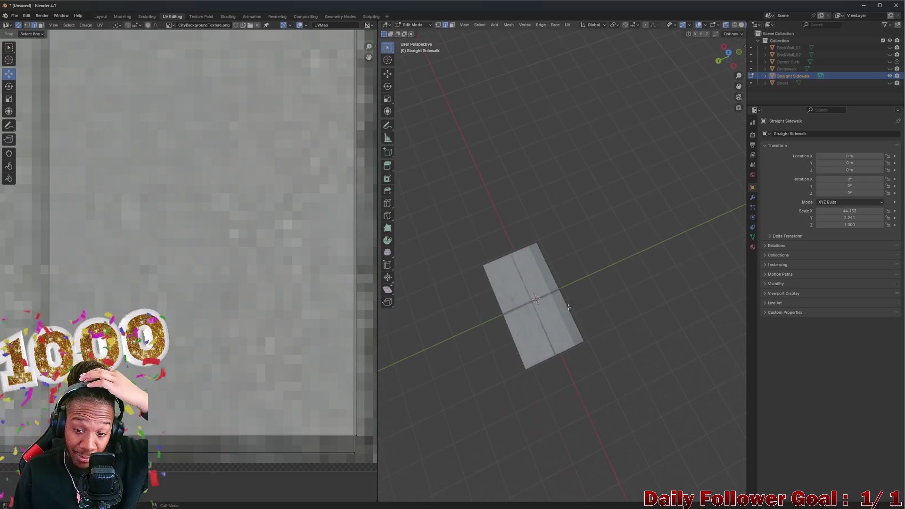
pyautogui.scroll(4, 485, 275)
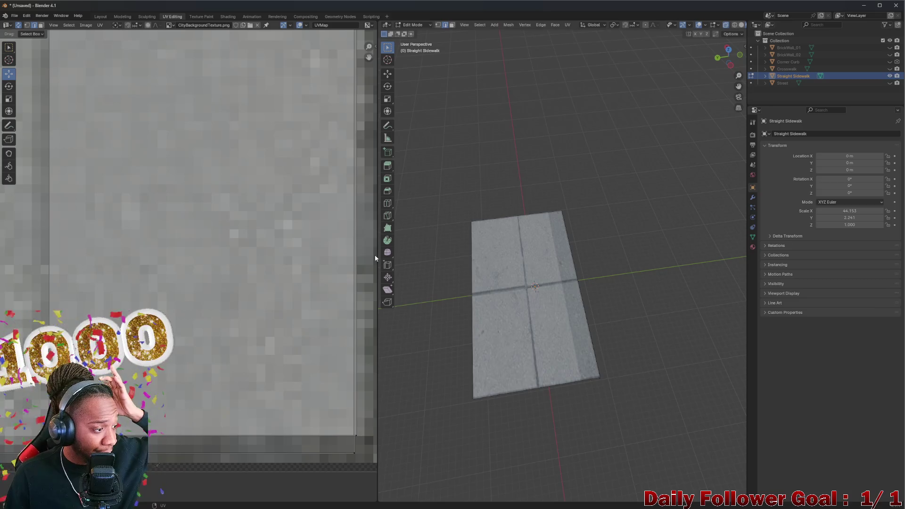
pyautogui.scroll(-3, 291, 216)
pyautogui.scroll(-3, 291, 216)
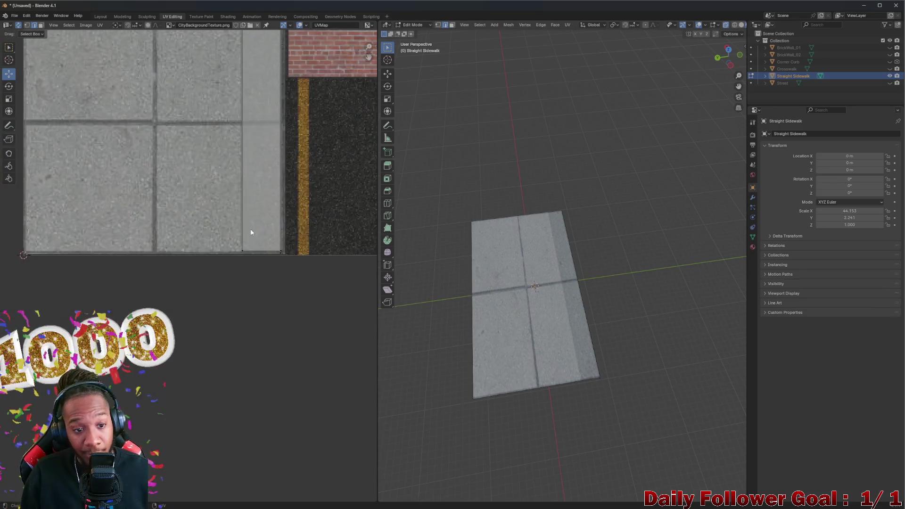
pyautogui.scroll(-2, 251, 227)
pyautogui.scroll(-3, 251, 223)
pyautogui.scroll(-1, 234, 213)
pyautogui.scroll(-1, 220, 203)
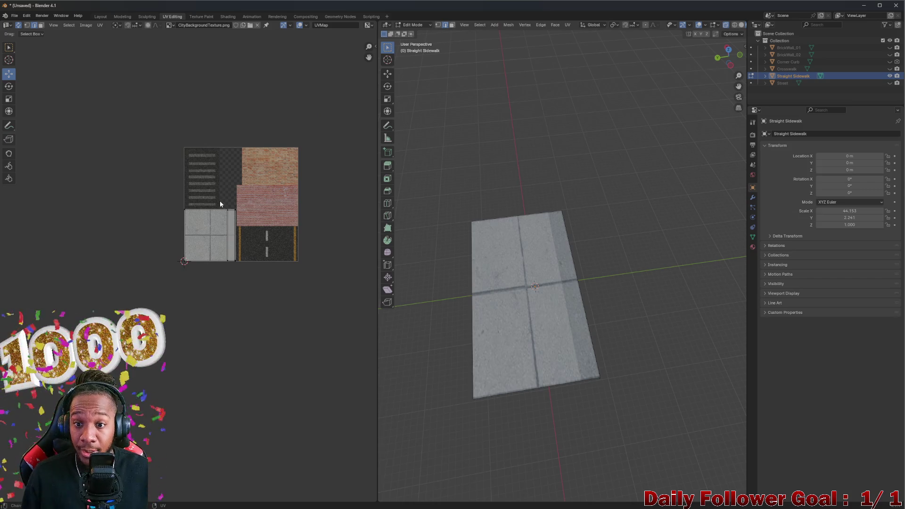
pyautogui.moveTo(550, 248); pyautogui.dragTo(523, 218, button='middle')
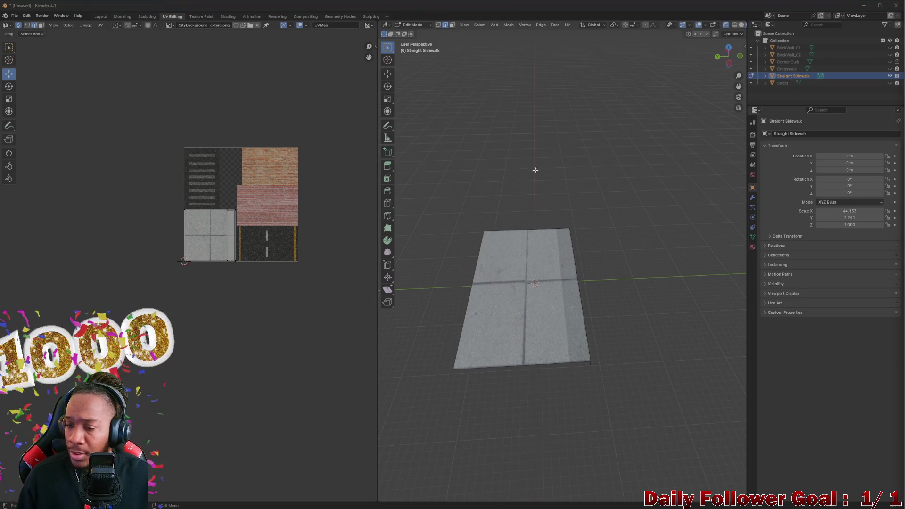
pyautogui.click(99, 16)
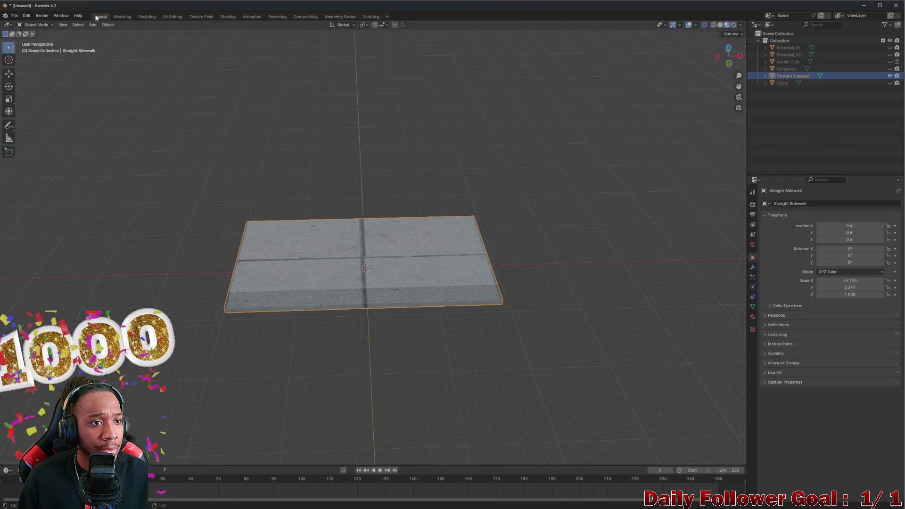
# - Test a Y scaling of the slab and undo it, restoring the wider Y scale of 2.241
pyautogui.moveTo(311, 285); pyautogui.dragTo(328, 230, button='middle')
pyautogui.scroll(3, 328, 230)
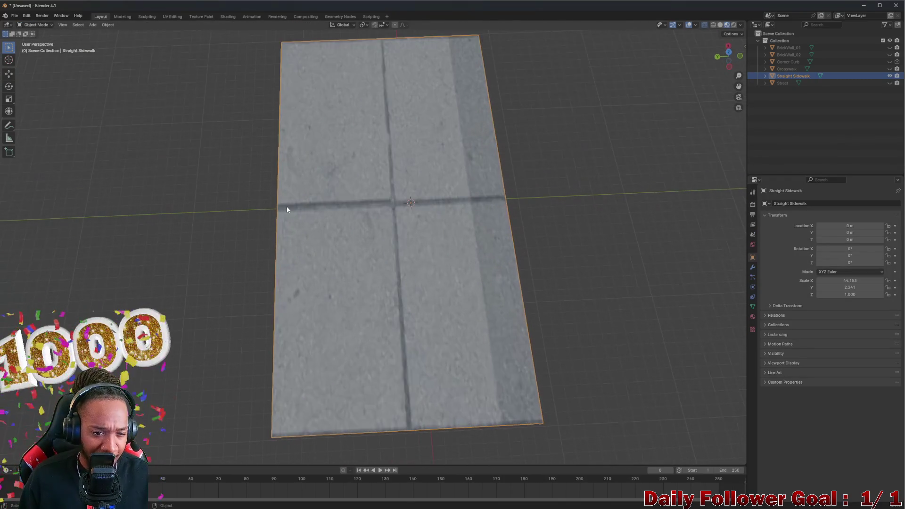
pyautogui.scroll(-2, 276, 197)
pyautogui.scroll(-2, 297, 200)
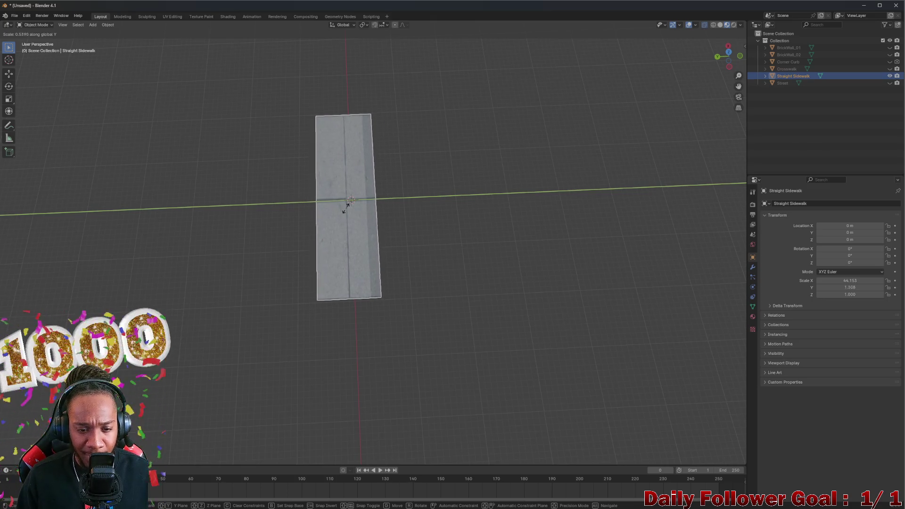
pyautogui.click(339, 203)
pyautogui.moveTo(339, 203)
pyautogui.mouseDown(button='middle')
pyautogui.moveTo(398, 209)
pyautogui.moveTo(377, 232)
pyautogui.moveTo(336, 251)
pyautogui.moveTo(364, 224)
pyautogui.moveTo(297, 256)
pyautogui.moveTo(301, 282)
pyautogui.moveTo(326, 286)
pyautogui.mouseUp(button='middle')
pyautogui.hotkey('ctrl', 'z')
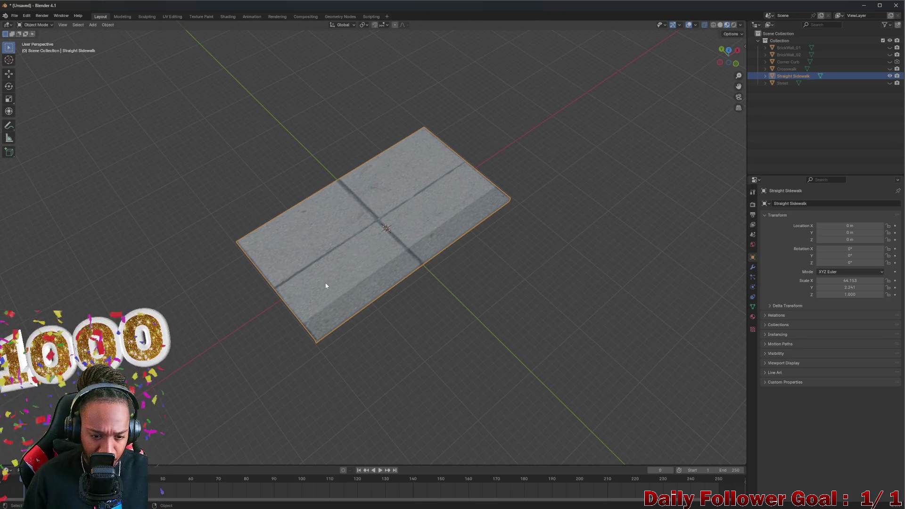
pyautogui.moveTo(378, 277)
pyautogui.mouseDown(button='middle')
pyautogui.moveTo(368, 222)
pyautogui.moveTo(337, 252)
pyautogui.moveTo(311, 312)
pyautogui.moveTo(327, 283)
pyautogui.moveTo(342, 290)
pyautogui.mouseUp(button='middle')
pyautogui.scroll(-4, 328, 283)
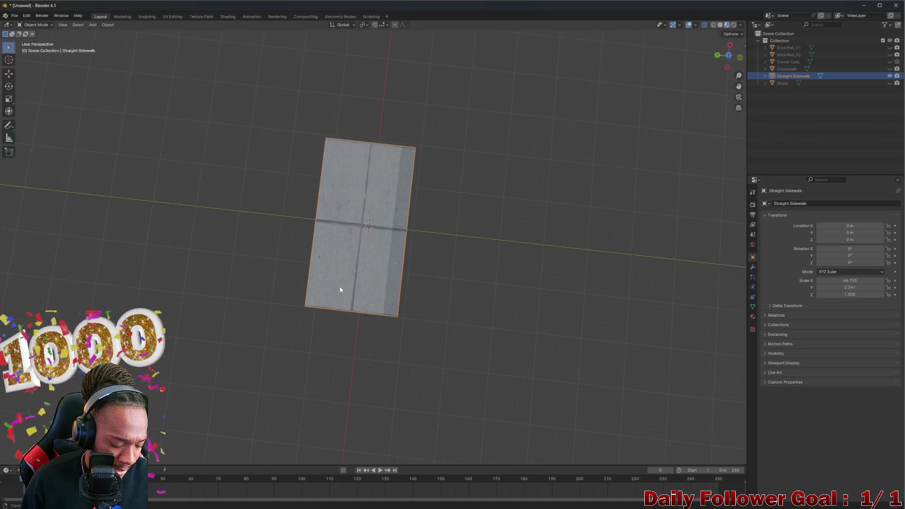
pyautogui.scroll(-3, 342, 289)
# - Cancel a trial move along global X, leaving the slab at the origin with X scale 44.153
pyautogui.moveTo(348, 257); pyautogui.dragTo(341, 249, button='middle')
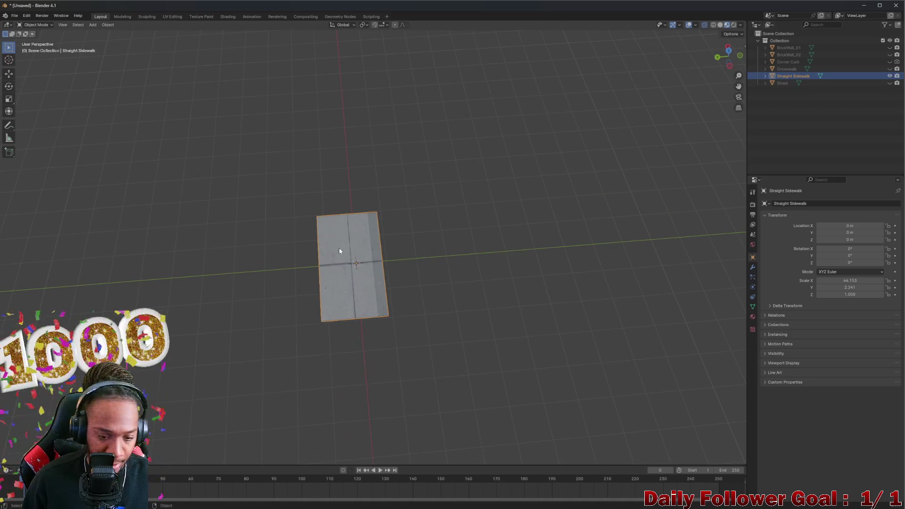
pyautogui.press('g')
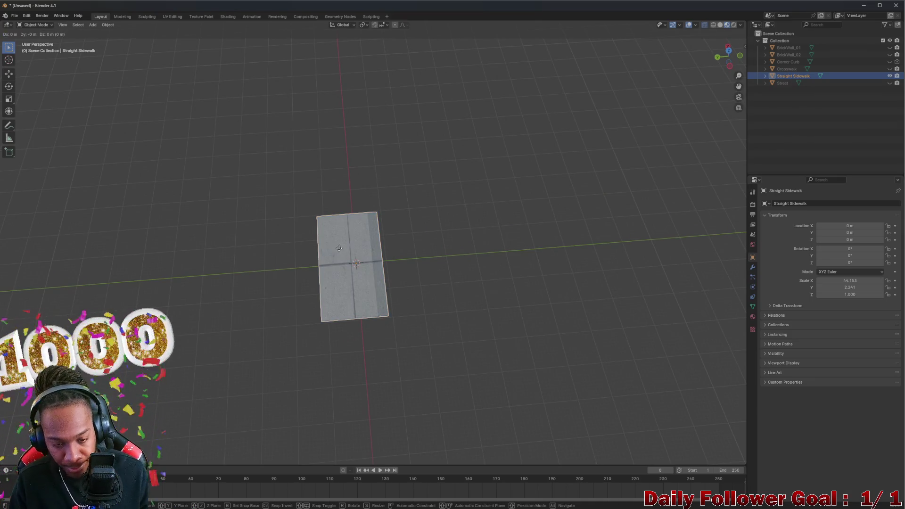
pyautogui.press('x')
pyautogui.press('Escape')
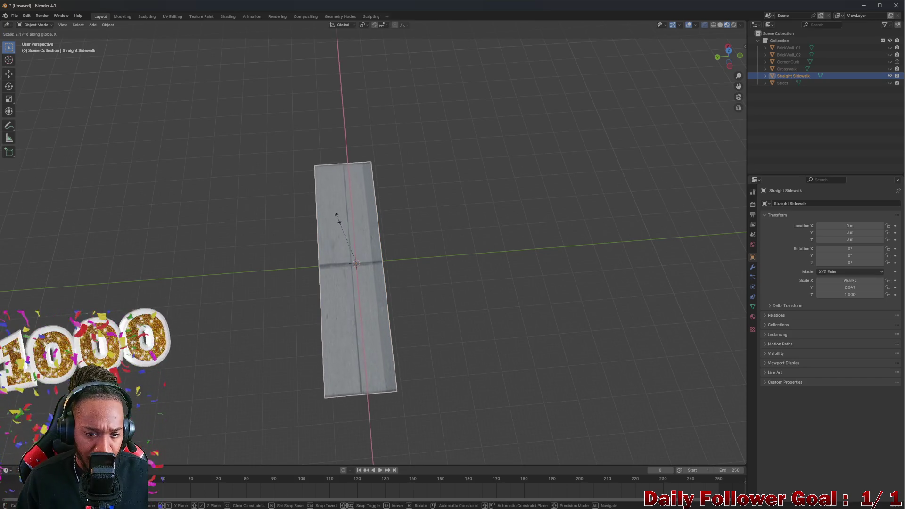
pyautogui.click(346, 240)
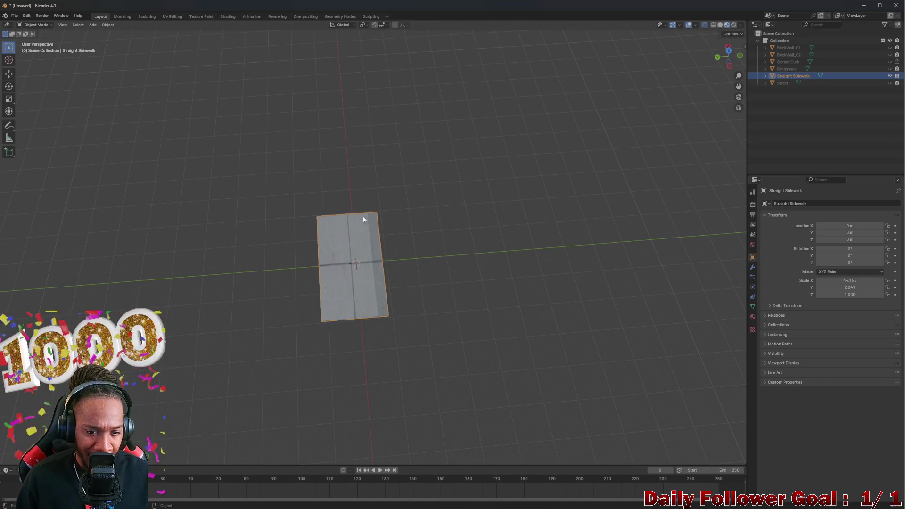
pyautogui.moveTo(347, 240); pyautogui.dragTo(323, 245, button='middle')
pyautogui.scroll(3, 322, 245)
pyautogui.moveTo(372, 259)
pyautogui.mouseDown(button='middle')
pyautogui.moveTo(432, 269)
pyautogui.moveTo(309, 247)
pyautogui.moveTo(264, 297)
pyautogui.moveTo(236, 215)
pyautogui.moveTo(321, 259)
pyautogui.moveTo(365, 198)
pyautogui.moveTo(279, 247)
pyautogui.moveTo(247, 283)
pyautogui.mouseUp(button='middle')
pyautogui.scroll(4, 432, 268)
pyautogui.scroll(-3, 264, 297)
pyautogui.rightClick(251, 267)
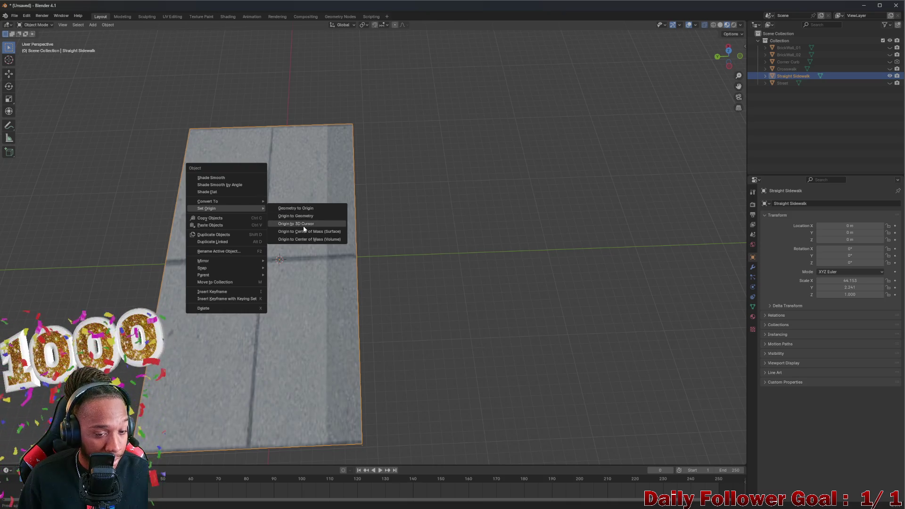
# - Browse the slab's right-click and Snap options, snapping it onto the 3D cursor
pyautogui.moveTo(205, 268)
pyautogui.click(317, 307)
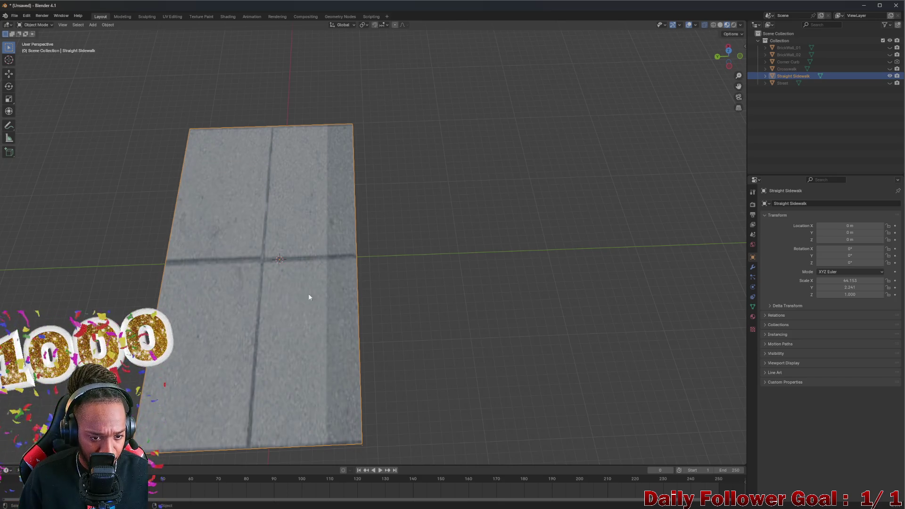
pyautogui.moveTo(280, 273)
pyautogui.mouseDown(button='middle')
pyautogui.moveTo(245, 186)
pyautogui.moveTo(309, 250)
pyautogui.moveTo(306, 291)
pyautogui.moveTo(179, 162)
pyautogui.moveTo(278, 284)
pyautogui.moveTo(261, 269)
pyautogui.mouseUp(button='middle')
pyautogui.rightClick(253, 258)
pyautogui.moveTo(226, 259)
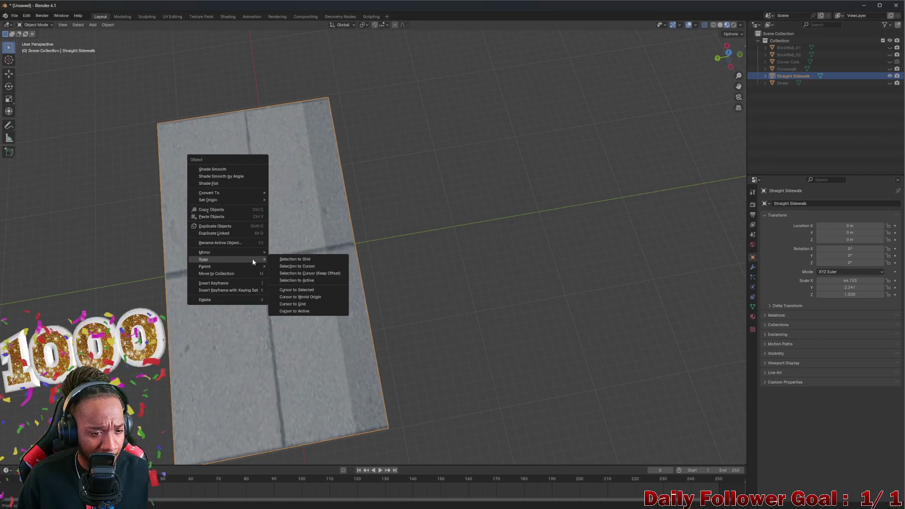
pyautogui.click(307, 269)
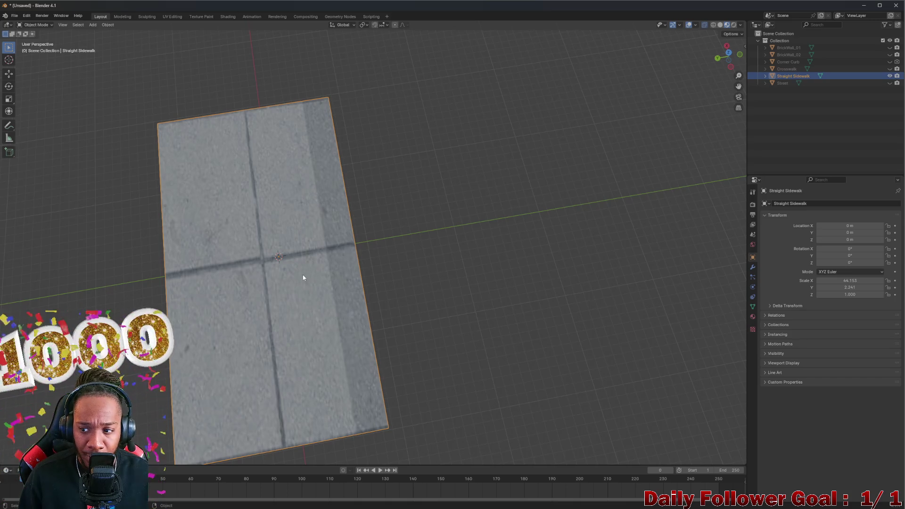
pyautogui.moveTo(400, 300)
pyautogui.mouseDown(button='middle')
pyautogui.moveTo(313, 219)
pyautogui.moveTo(238, 206)
pyautogui.moveTo(218, 168)
pyautogui.moveTo(321, 269)
pyautogui.moveTo(377, 196)
pyautogui.moveTo(418, 194)
pyautogui.moveTo(412, 281)
pyautogui.moveTo(265, 288)
pyautogui.mouseUp(button='middle')
pyautogui.rightClick(251, 278)
pyautogui.moveTo(212, 276)
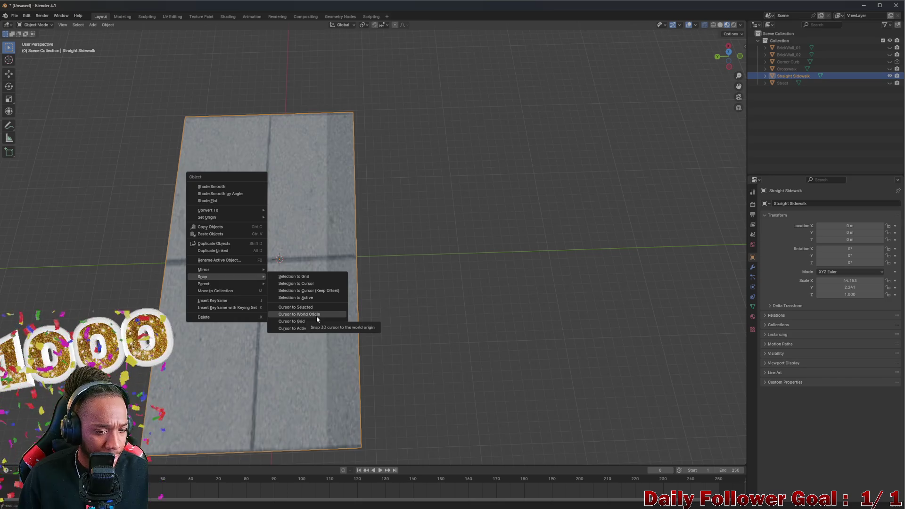
pyautogui.click(307, 284)
pyautogui.moveTo(295, 285)
pyautogui.mouseDown(button='middle')
pyautogui.moveTo(271, 173)
pyautogui.moveTo(297, 168)
pyautogui.moveTo(432, 282)
pyautogui.moveTo(581, 244)
pyautogui.moveTo(615, 256)
pyautogui.moveTo(525, 228)
pyautogui.moveTo(590, 210)
pyautogui.moveTo(605, 261)
pyautogui.moveTo(544, 289)
pyautogui.mouseUp(button='middle')
pyautogui.moveTo(314, 268)
pyautogui.mouseDown(button='middle')
pyautogui.moveTo(283, 267)
pyautogui.moveTo(293, 273)
pyautogui.moveTo(293, 218)
pyautogui.moveTo(293, 266)
pyautogui.moveTo(247, 223)
pyautogui.moveTo(271, 218)
pyautogui.moveTo(248, 239)
pyautogui.moveTo(255, 254)
pyautogui.moveTo(268, 238)
pyautogui.mouseUp(button='middle')
# - With the Move gizmo, slide the slab along Y until Location Y reads -1.489 m
pyautogui.rightClick(268, 238)
pyautogui.moveTo(9, 48); pyautogui.dragTo(32, 62)
pyautogui.scroll(-2, 239, 246)
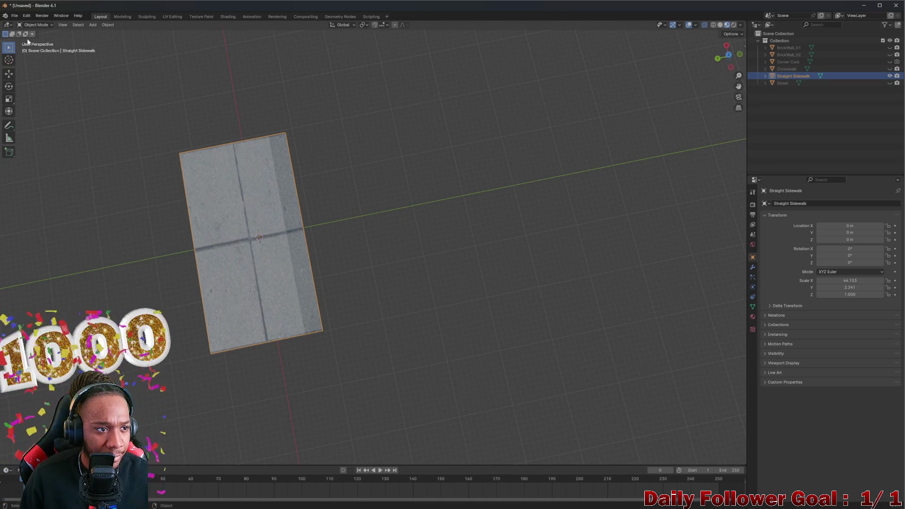
pyautogui.click(9, 73)
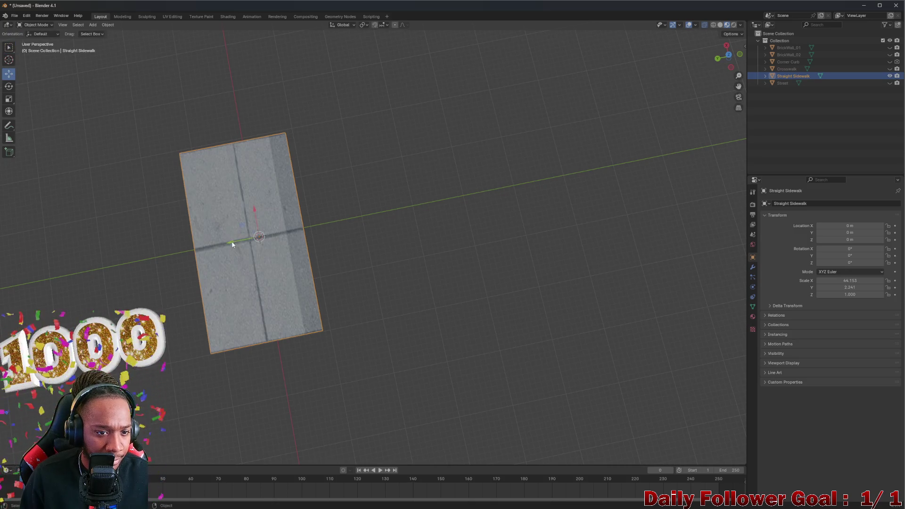
pyautogui.moveTo(232, 243); pyautogui.dragTo(239, 262)
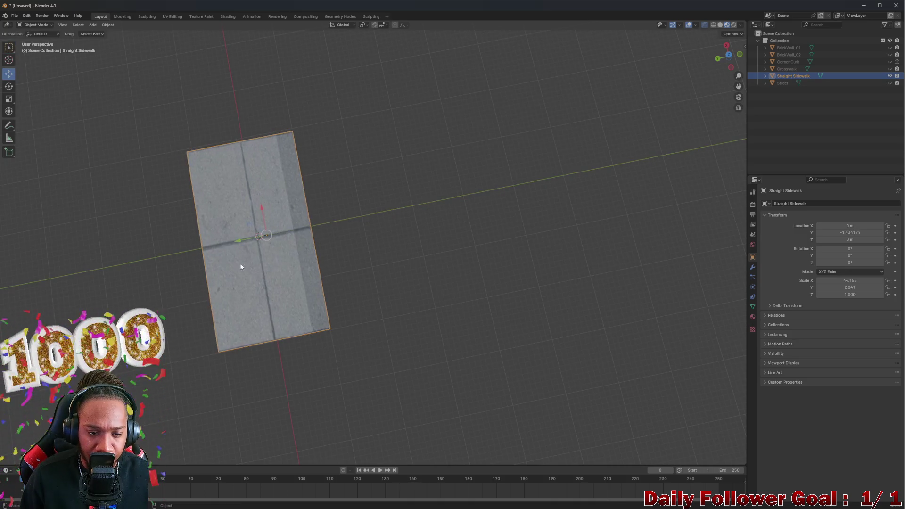
pyautogui.moveTo(240, 263); pyautogui.dragTo(215, 209, button='middle')
pyautogui.scroll(3, 214, 202)
pyautogui.scroll(3, 291, 277)
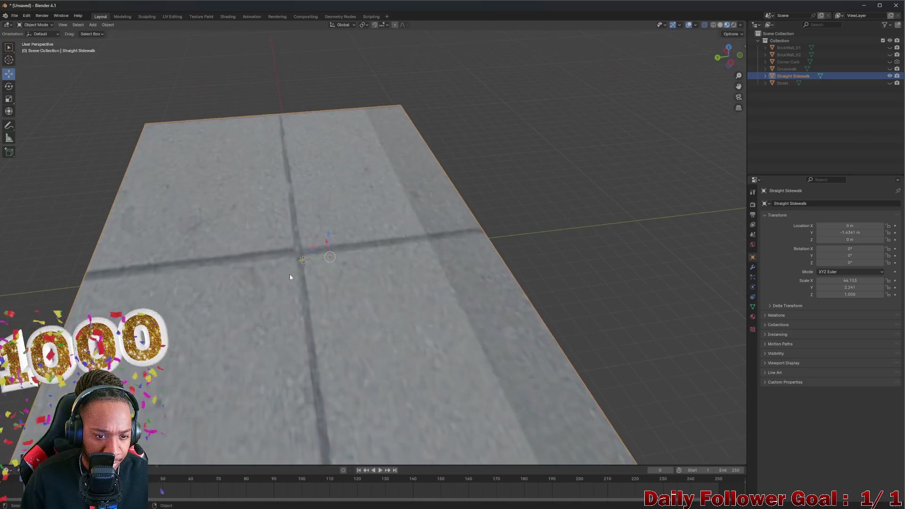
pyautogui.moveTo(290, 277); pyautogui.dragTo(302, 273, button='middle')
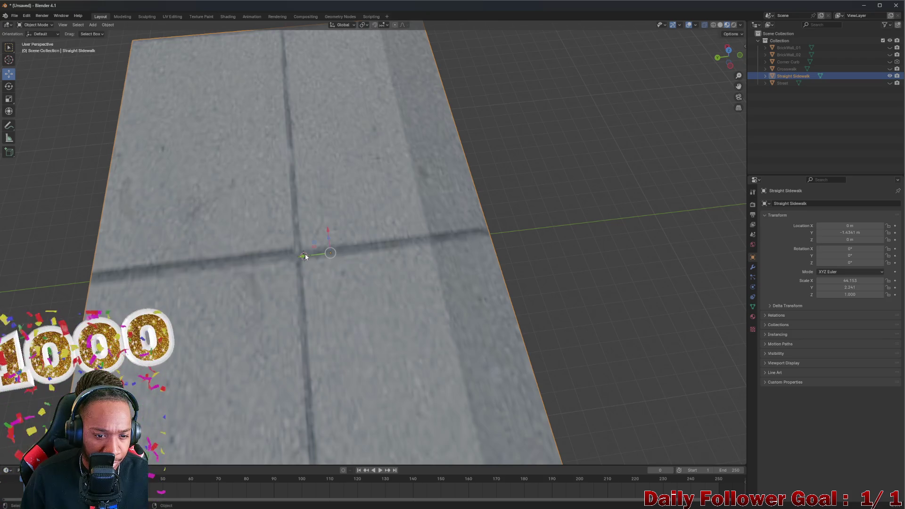
pyautogui.moveTo(302, 256); pyautogui.dragTo(305, 260)
pyautogui.moveTo(304, 260)
pyautogui.mouseDown(button='middle')
pyautogui.moveTo(300, 271)
pyautogui.moveTo(303, 131)
pyautogui.moveTo(289, 224)
pyautogui.mouseUp(button='middle')
pyautogui.scroll(-4, 300, 270)
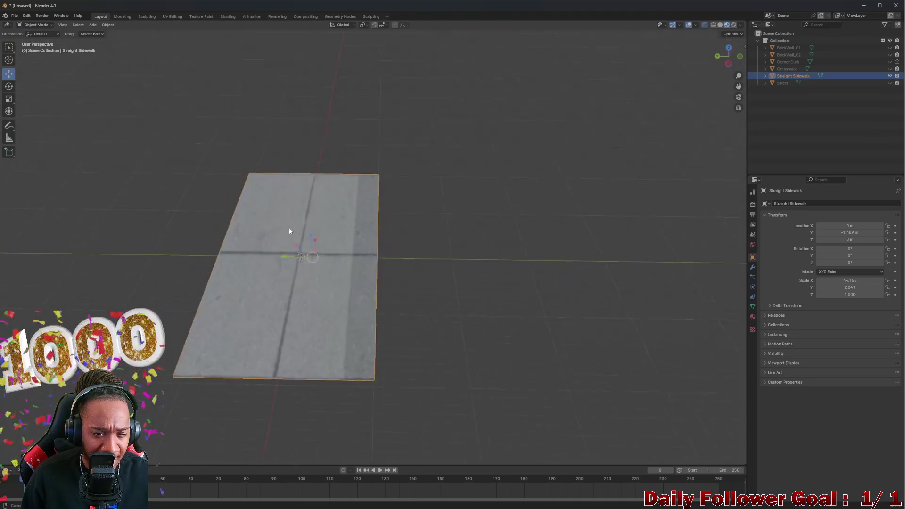
pyautogui.scroll(3, 289, 224)
pyautogui.moveTo(298, 266); pyautogui.dragTo(297, 256, button='middle')
pyautogui.rightClick(296, 256)
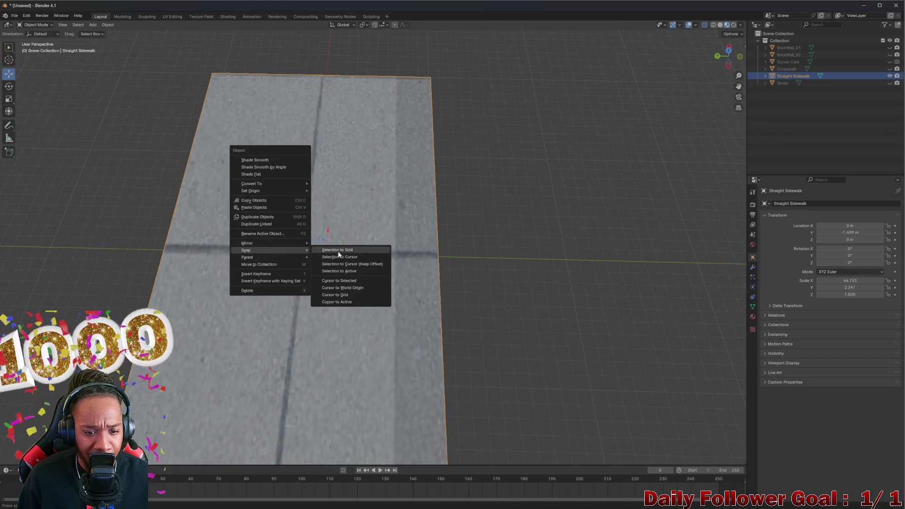
# - Try Snap Selection to Cursor twice and undo each, keeping the slab at -1.489 m
pyautogui.click(348, 287)
pyautogui.rightClick(302, 250)
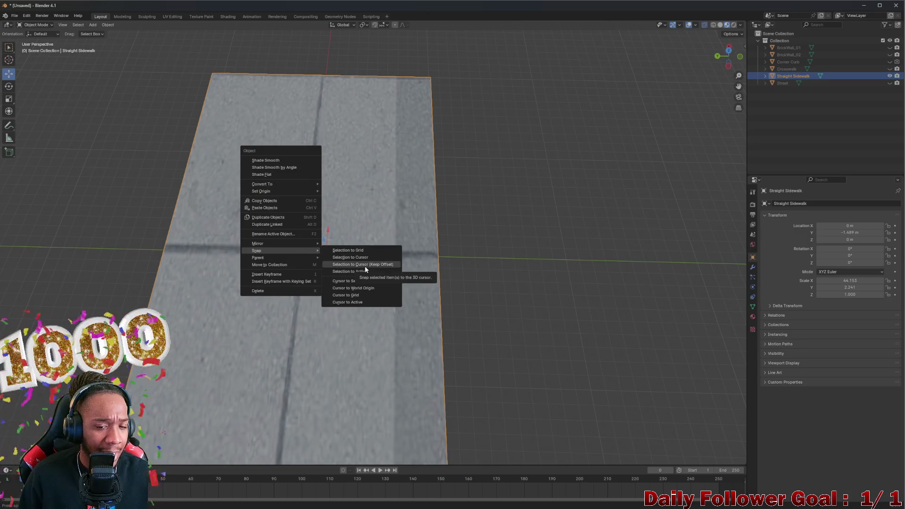
pyautogui.click(365, 268)
pyautogui.hotkey('ctrl', 'z')
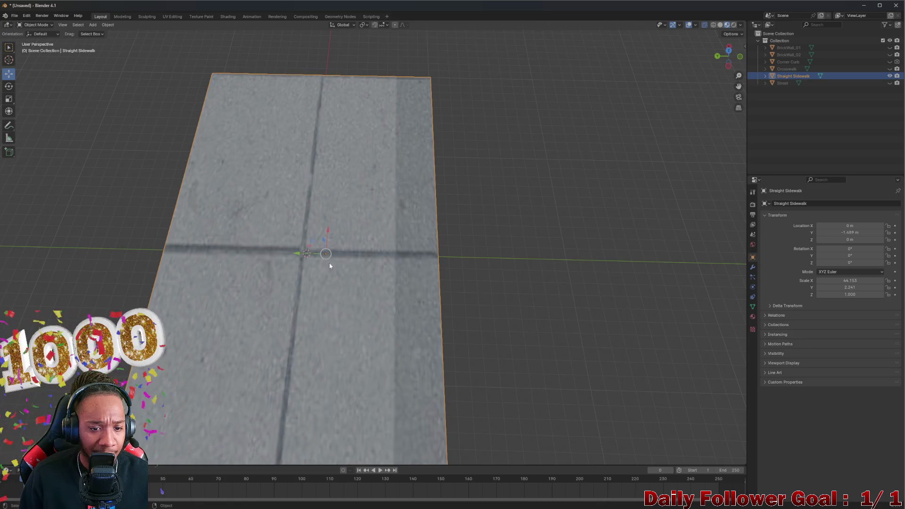
pyautogui.rightClick(305, 254)
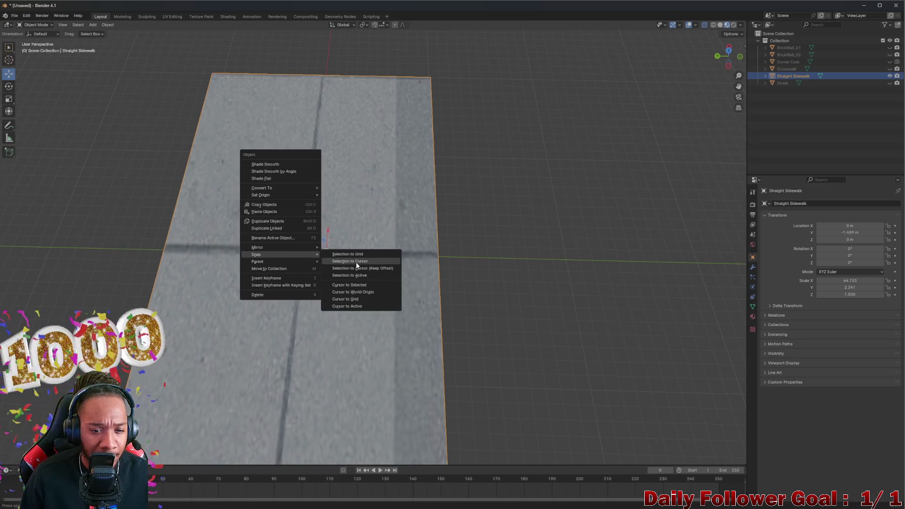
pyautogui.click(350, 261)
pyautogui.hotkey('ctrl', 'z')
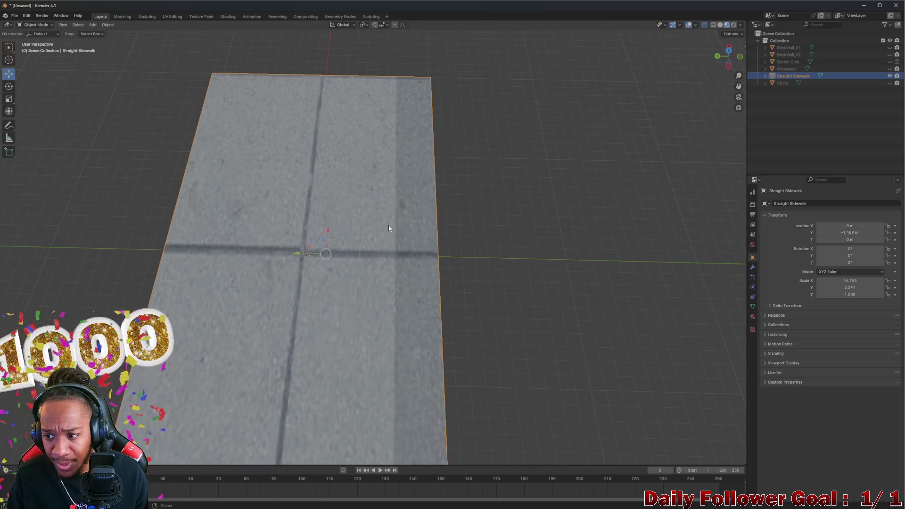
# - Apply All Transforms so location reads 0 and scale 1, then hide Straight Sidewalk
pyautogui.hotkey('ctrl', 'a')
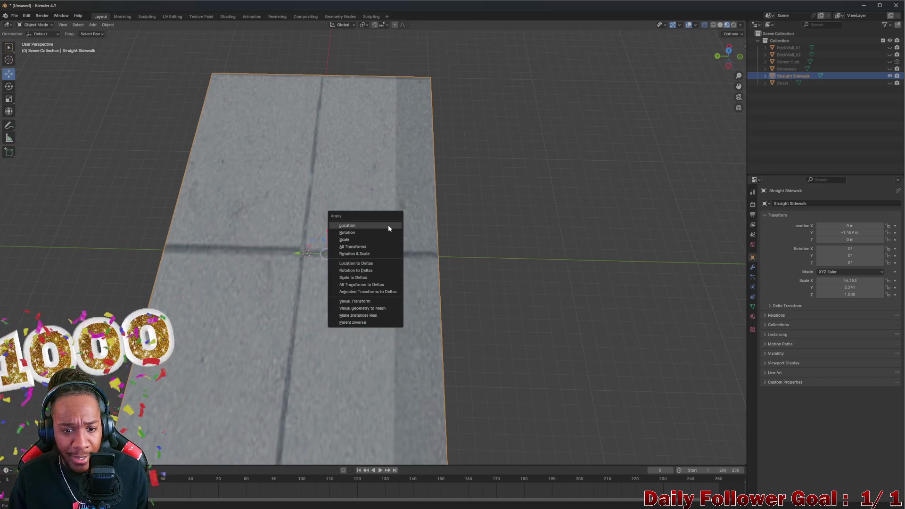
pyautogui.click(372, 248)
pyautogui.scroll(-3, 344, 261)
pyautogui.moveTo(318, 277)
pyautogui.mouseDown(button='middle')
pyautogui.moveTo(115, 269)
pyautogui.moveTo(435, 298)
pyautogui.mouseUp(button='middle')
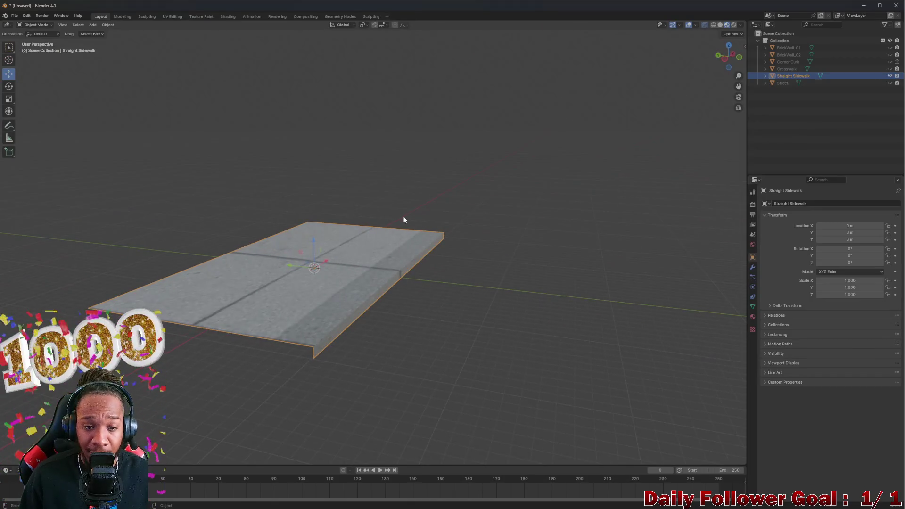
pyautogui.moveTo(406, 219); pyautogui.dragTo(414, 288, button='middle')
pyautogui.click(889, 76)
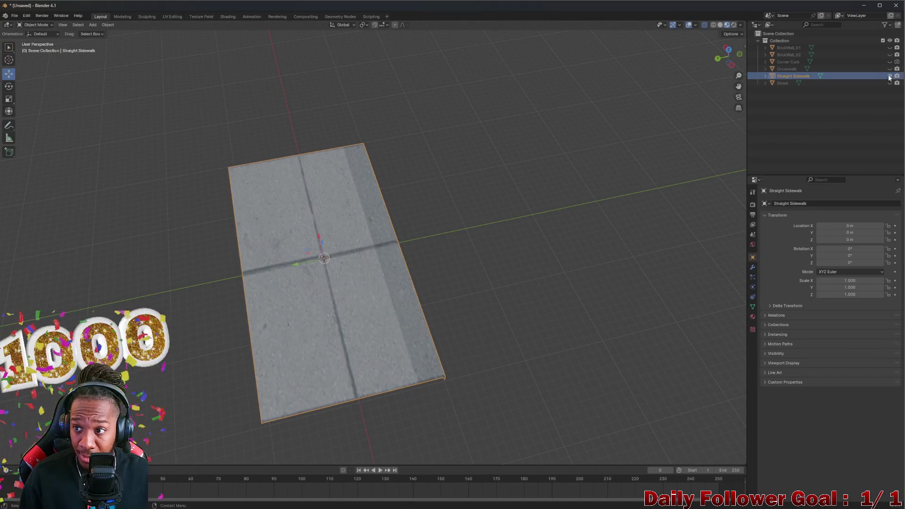
# - Select Street, apply its Scale so it reads 1, then hide Street and reveal Straight Sidewalk
pyautogui.click(889, 83)
pyautogui.click(888, 83)
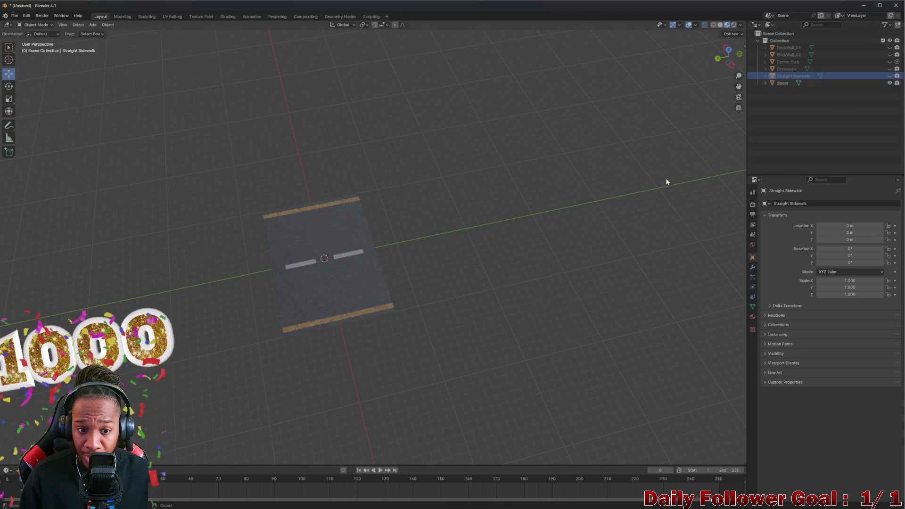
pyautogui.click(849, 82)
pyautogui.scroll(2, 381, 248)
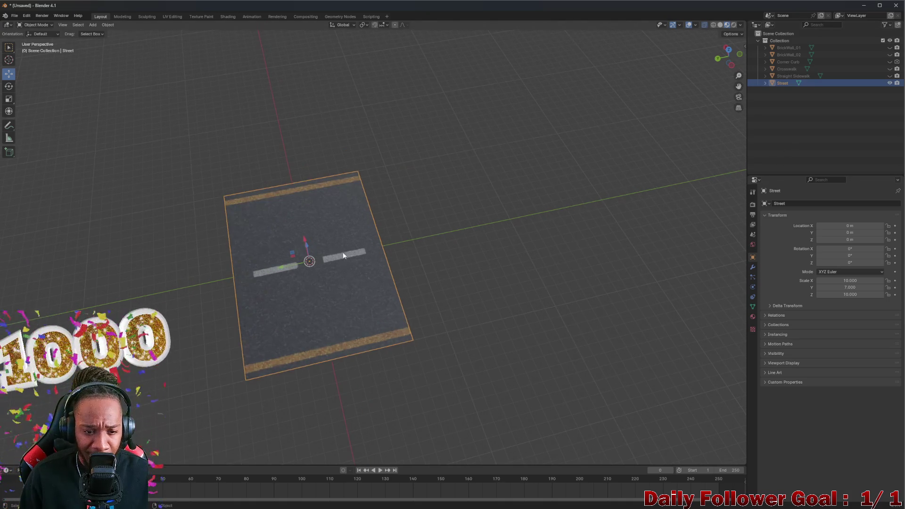
pyautogui.moveTo(340, 248); pyautogui.dragTo(311, 251, button='middle')
pyautogui.scroll(2, 310, 251)
pyautogui.rightClick(310, 250)
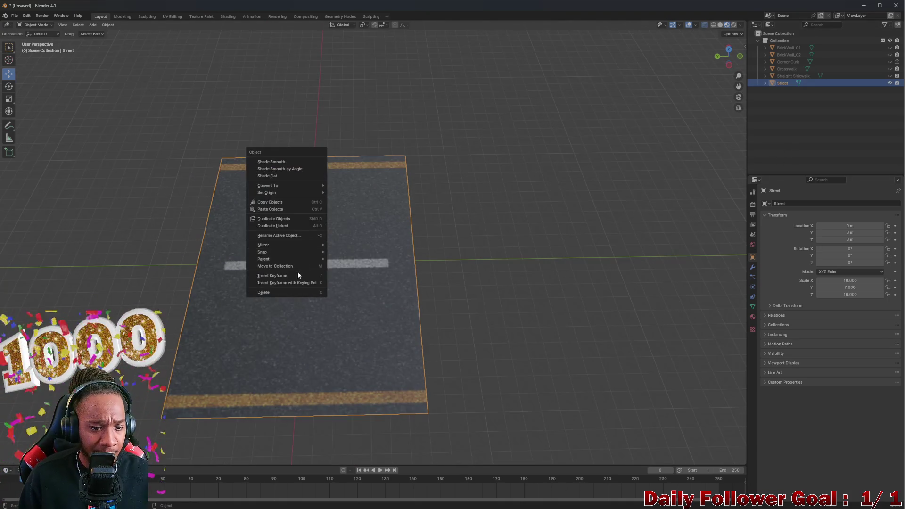
pyautogui.hotkey('ctrl', 'a')
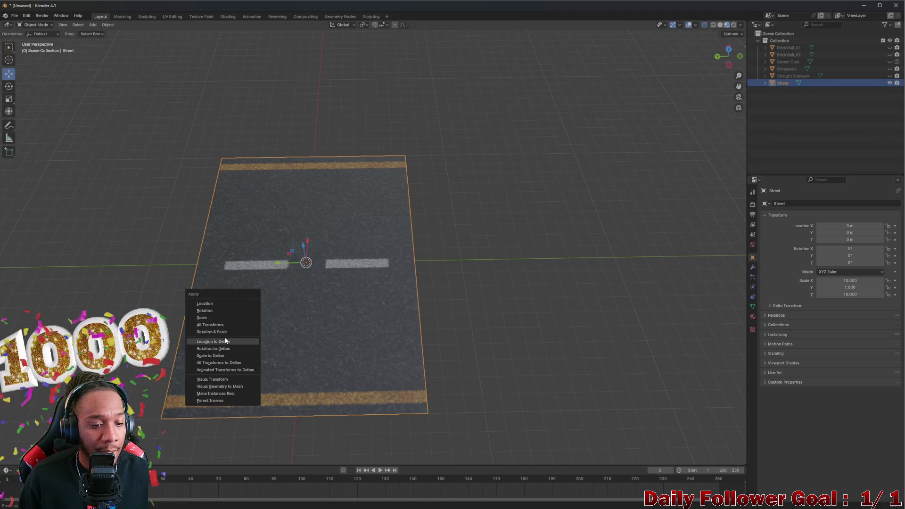
pyautogui.click(224, 323)
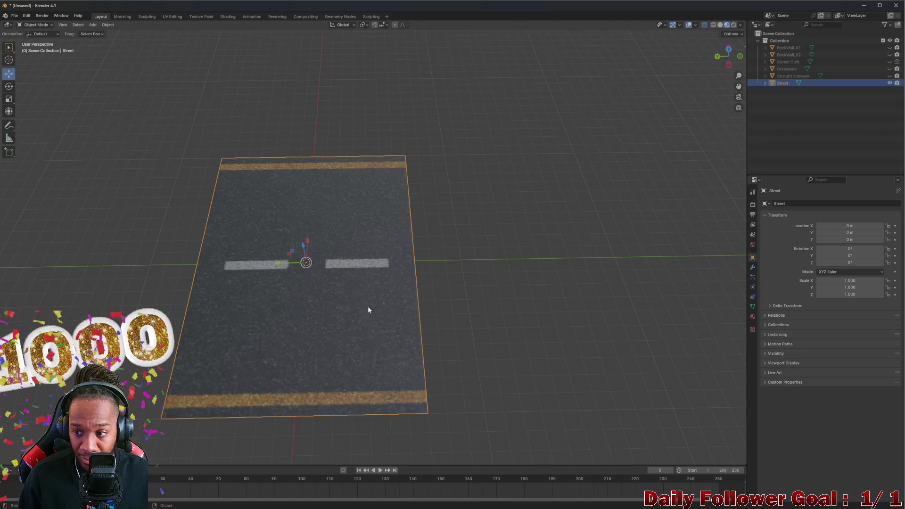
pyautogui.click(889, 83)
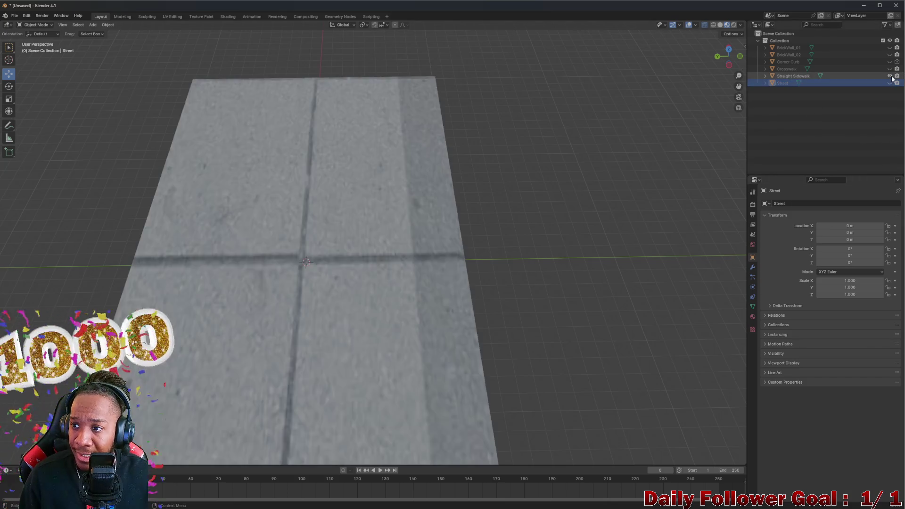
# - Show and select Crosswalk, apply All Transforms so scale reads 1, then swap it for Corner Curb
pyautogui.click(889, 75)
pyautogui.click(889, 68)
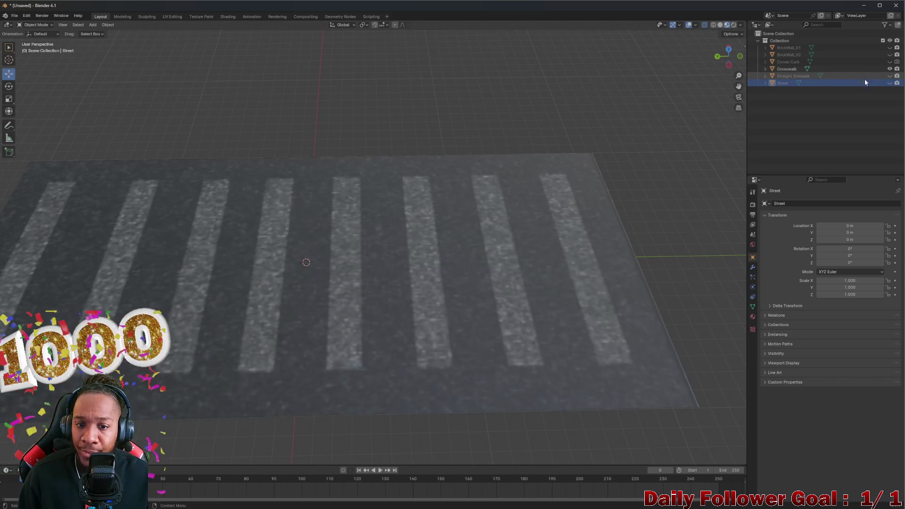
pyautogui.click(390, 265)
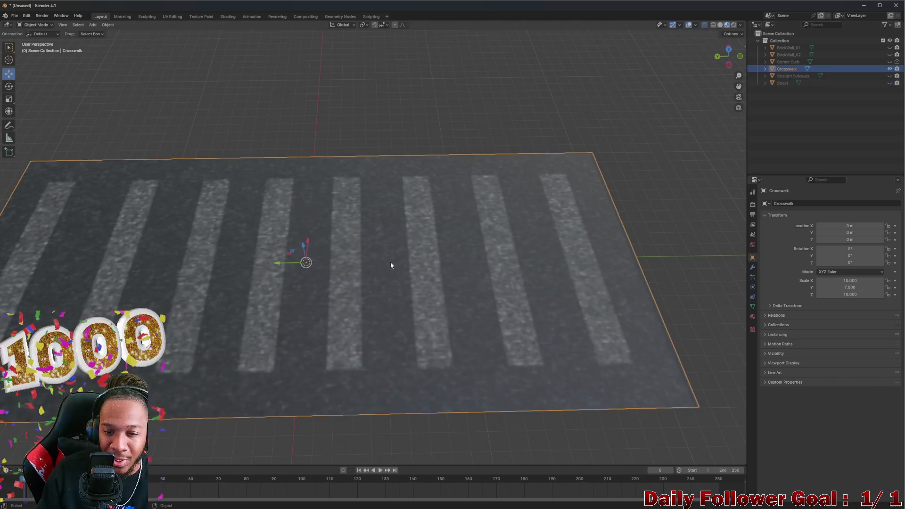
pyautogui.rightClick(391, 268)
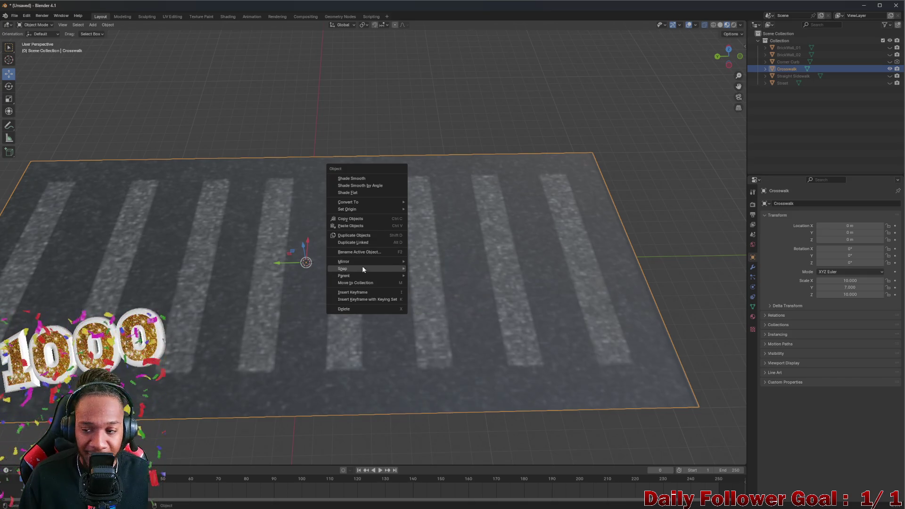
pyautogui.press('Escape')
pyautogui.scroll(-3, 311, 262)
pyautogui.scroll(1, 313, 260)
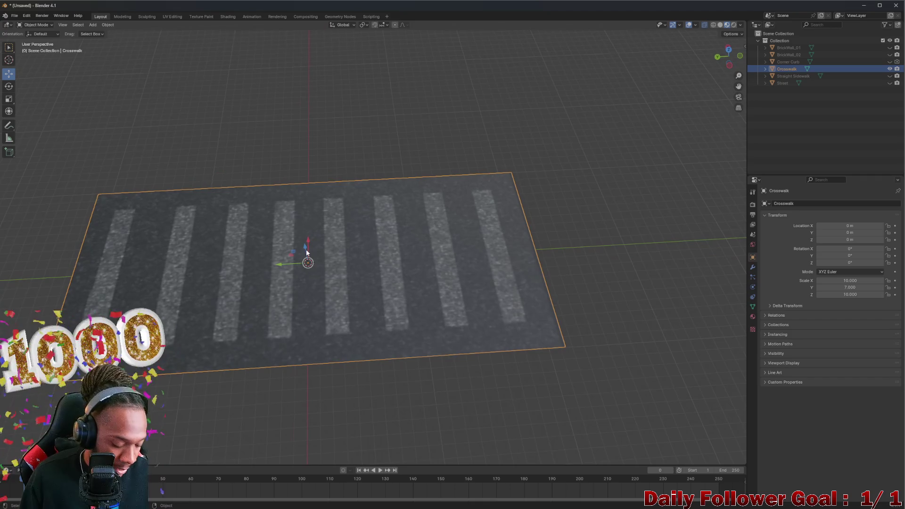
pyautogui.hotkey('ctrl', 'a')
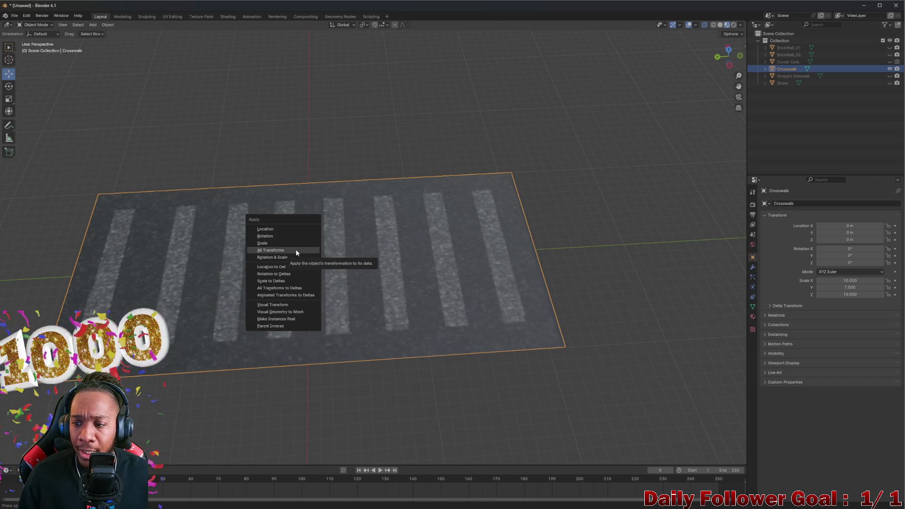
pyautogui.click(296, 251)
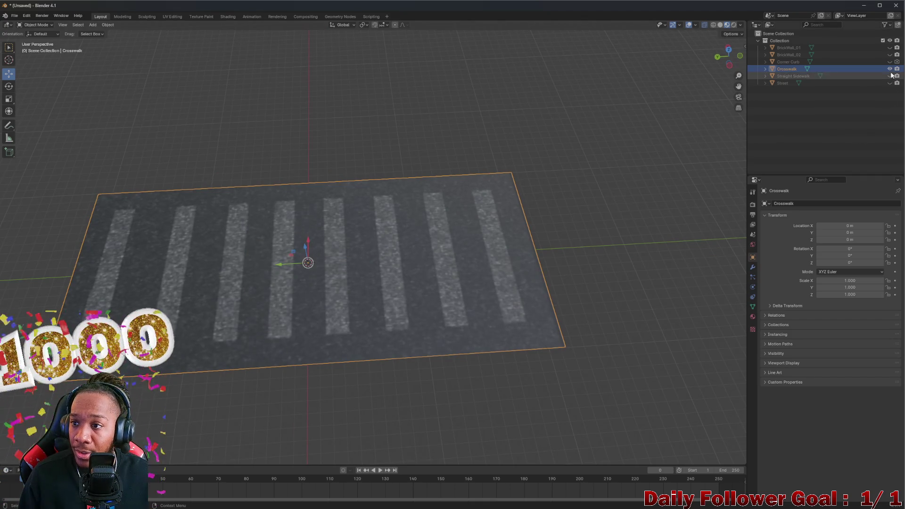
pyautogui.click(889, 68)
pyautogui.scroll(2, 400, 248)
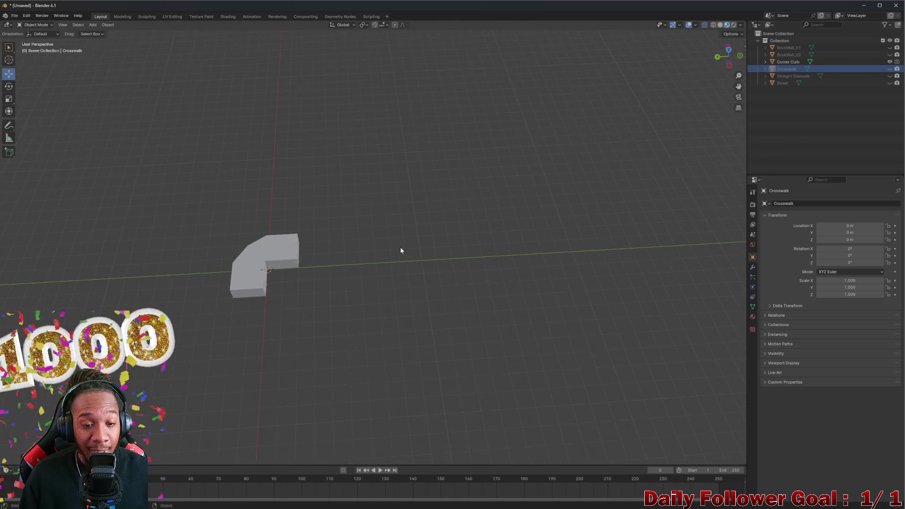
pyautogui.scroll(2, 400, 251)
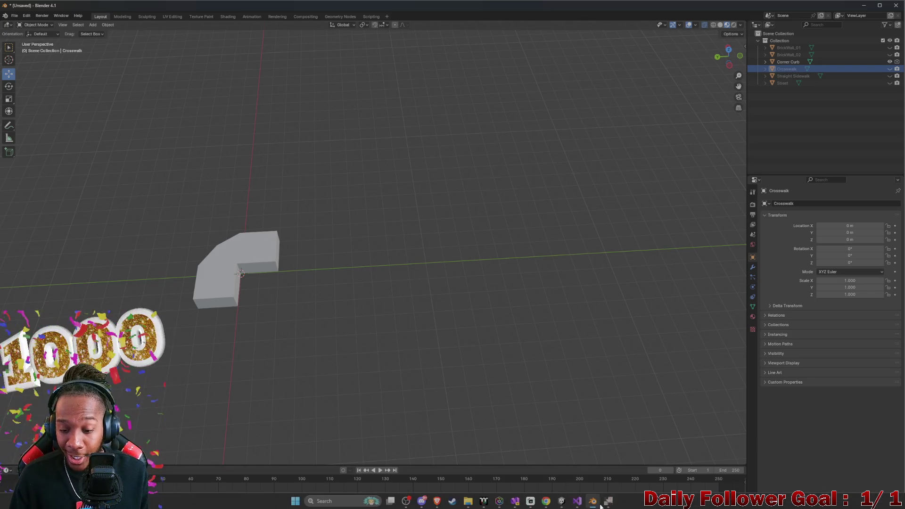
pyautogui.scroll(2, 289, 299)
pyautogui.scroll(1, 336, 293)
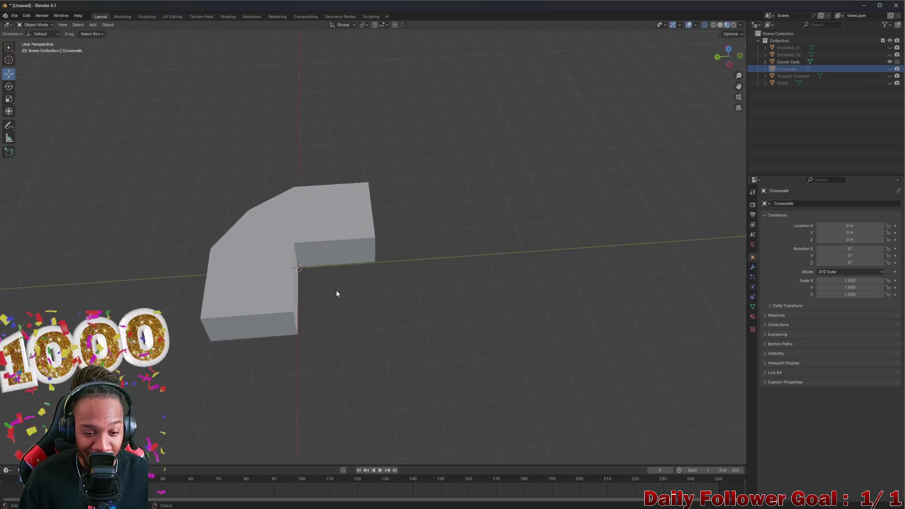
pyautogui.scroll(1, 335, 293)
pyautogui.scroll(1, 359, 271)
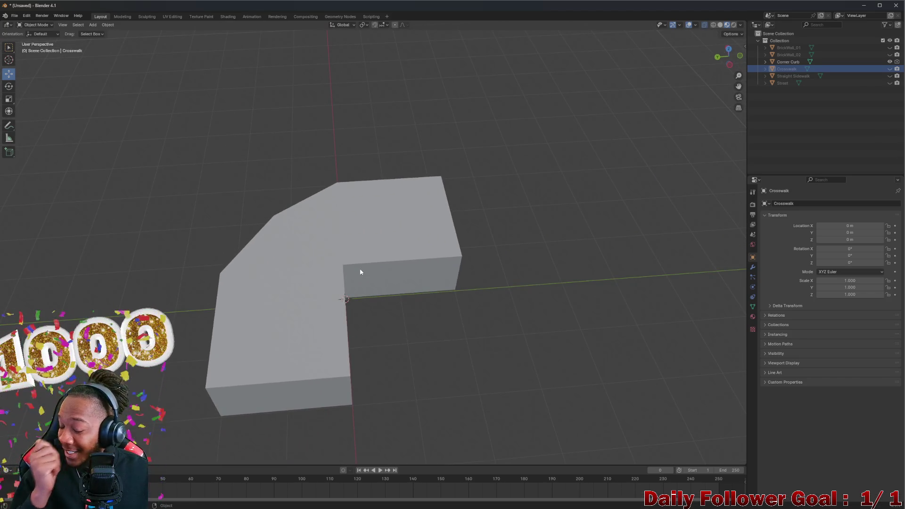
# - Inspect the L-shaped curb from several angles and select Corner Curb in the outliner
pyautogui.moveTo(359, 271)
pyautogui.mouseDown(button='middle')
pyautogui.moveTo(279, 259)
pyautogui.moveTo(340, 266)
pyautogui.moveTo(377, 257)
pyautogui.moveTo(329, 254)
pyautogui.moveTo(353, 246)
pyautogui.mouseUp(button='middle')
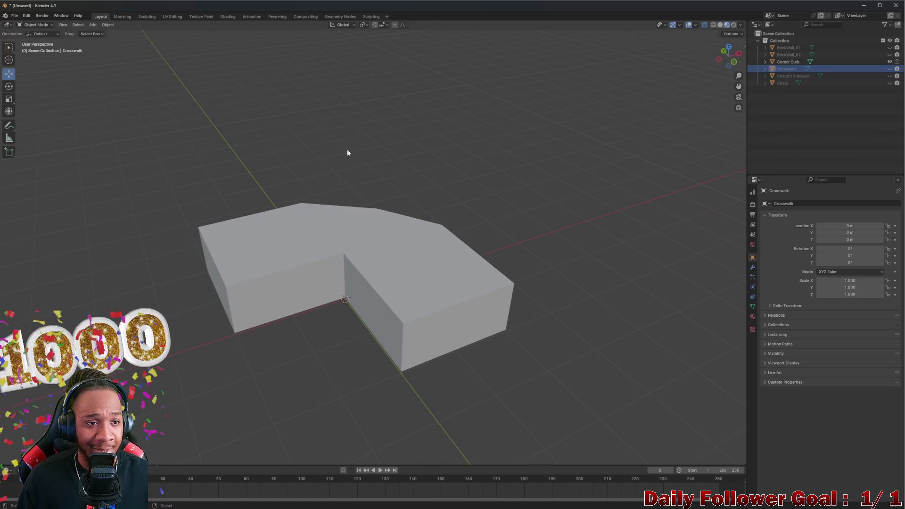
pyautogui.moveTo(304, 74); pyautogui.dragTo(388, 189, button='middle')
pyautogui.scroll(2, 395, 212)
pyautogui.moveTo(403, 237)
pyautogui.mouseDown(button='middle')
pyautogui.moveTo(327, 268)
pyautogui.moveTo(296, 228)
pyautogui.moveTo(325, 247)
pyautogui.moveTo(307, 257)
pyautogui.moveTo(331, 256)
pyautogui.moveTo(292, 252)
pyautogui.mouseUp(button='middle')
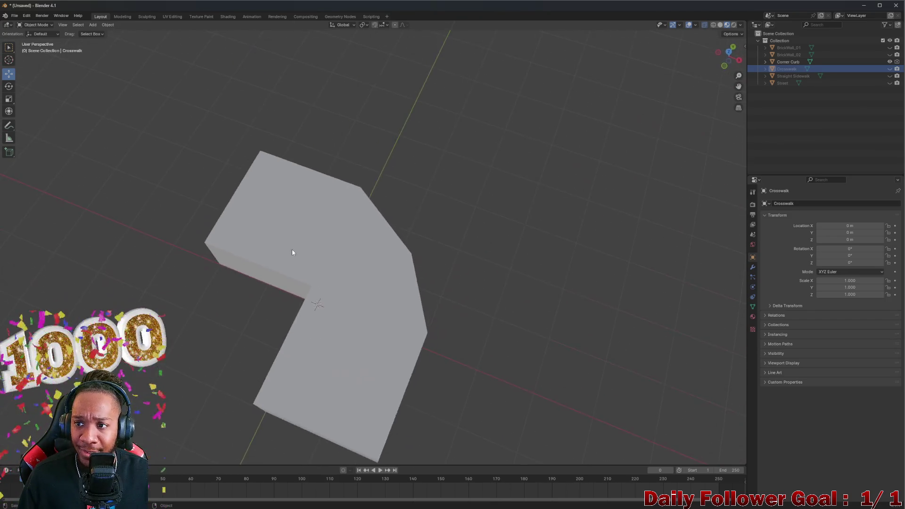
pyautogui.click(792, 62)
pyautogui.scroll(-2, 409, 228)
pyautogui.moveTo(392, 238); pyautogui.dragTo(400, 242, button='middle')
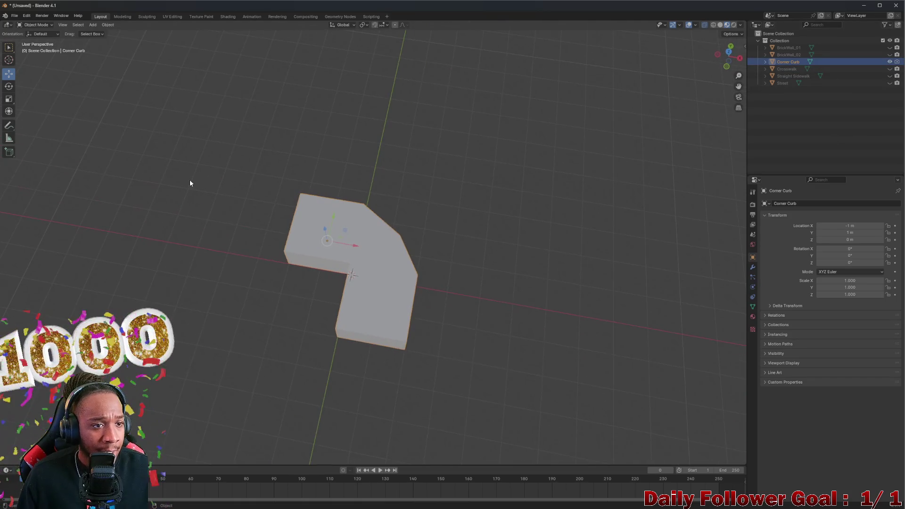
pyautogui.moveTo(225, 124)
pyautogui.mouseDown(button='middle')
pyautogui.moveTo(371, 110)
pyautogui.moveTo(280, 209)
pyautogui.moveTo(395, 109)
pyautogui.moveTo(375, 226)
pyautogui.moveTo(364, 242)
pyautogui.moveTo(364, 214)
pyautogui.mouseUp(button='middle')
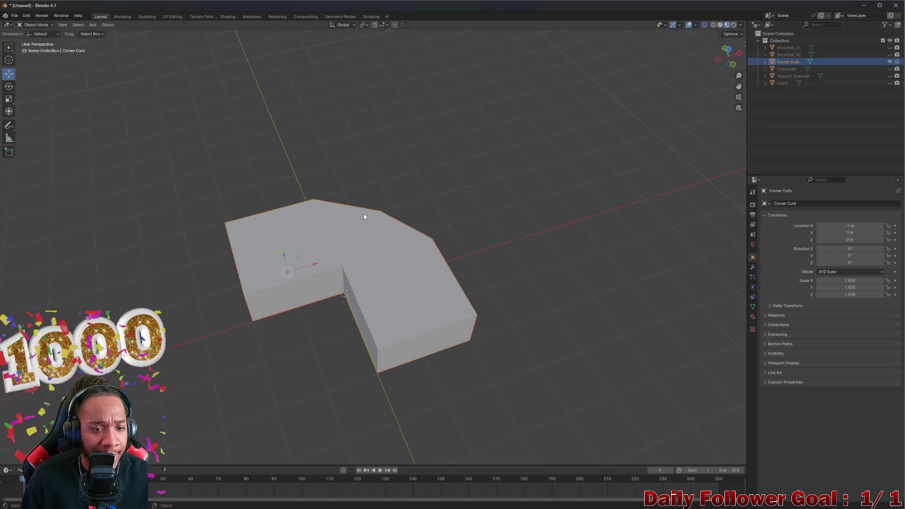
pyautogui.click(172, 16)
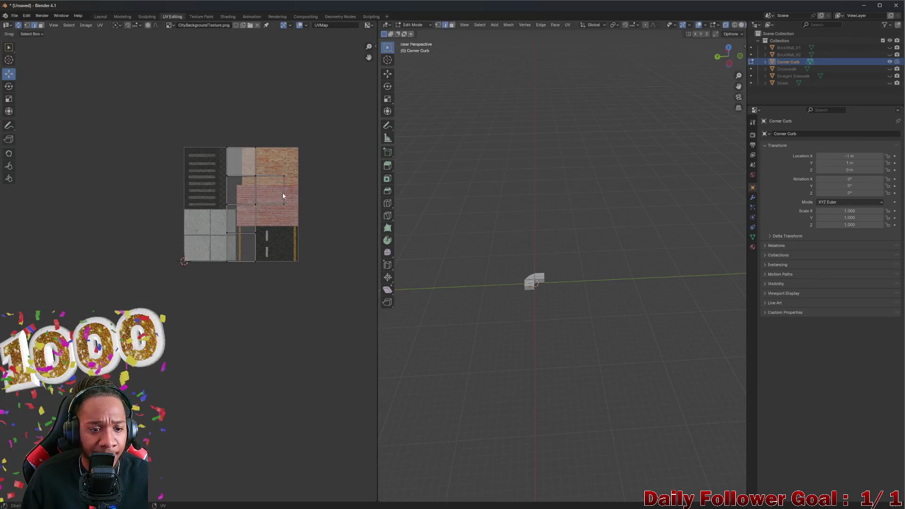
pyautogui.scroll(3, 281, 190)
pyautogui.scroll(1, 214, 195)
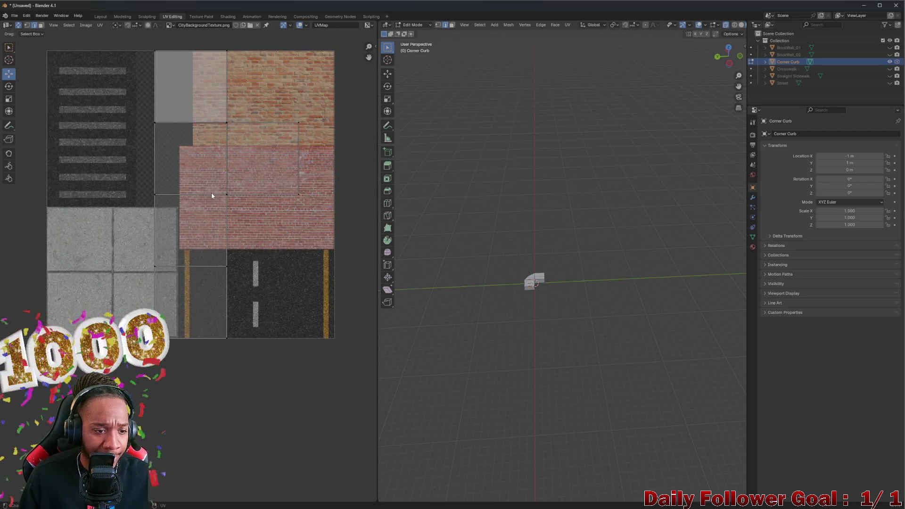
pyautogui.scroll(1, 211, 192)
pyautogui.scroll(1, 211, 191)
pyautogui.scroll(-1, 200, 183)
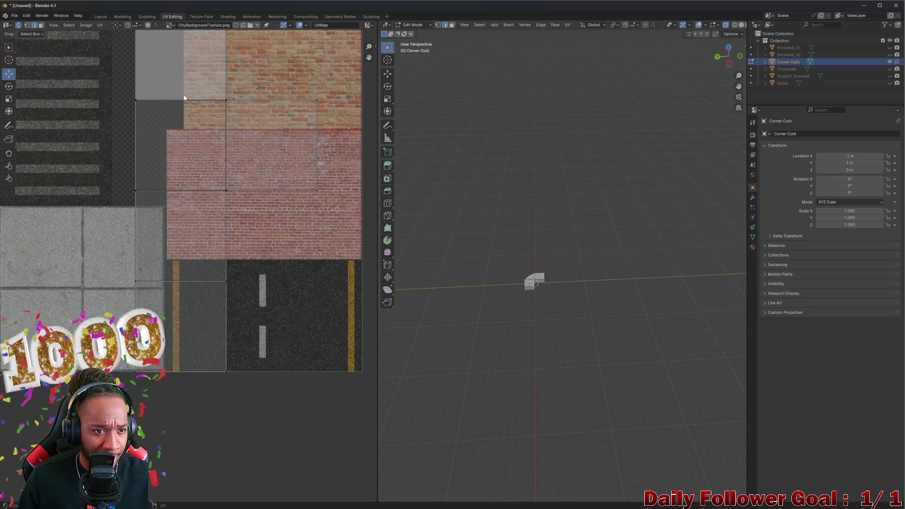
pyautogui.scroll(-2, 176, 107)
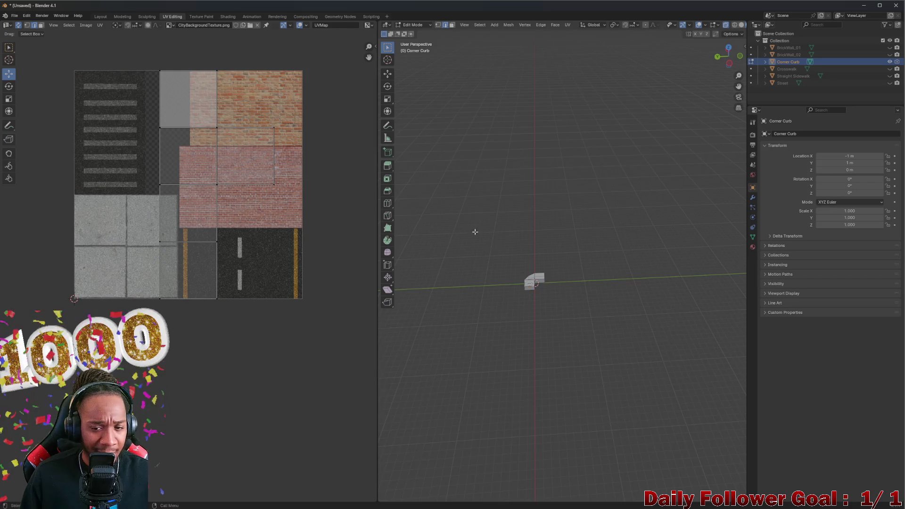
pyautogui.scroll(3, 467, 233)
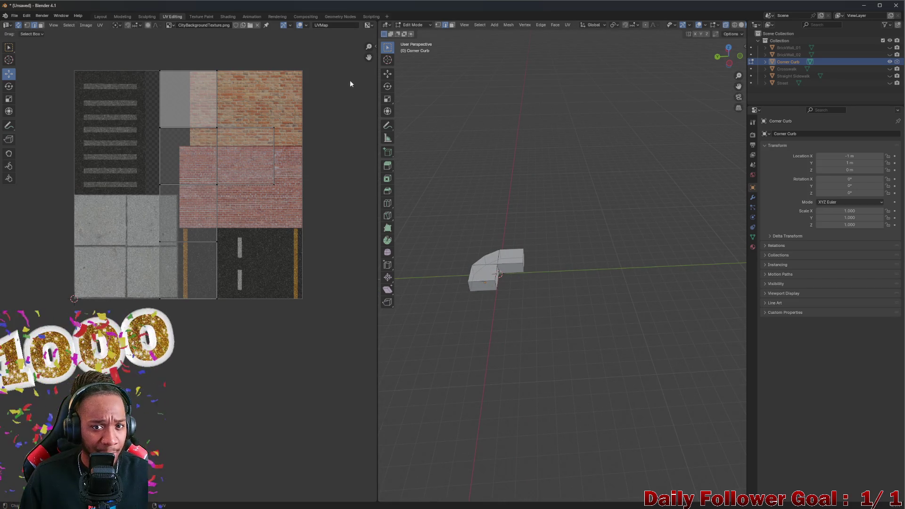
pyautogui.scroll(1, 432, 37)
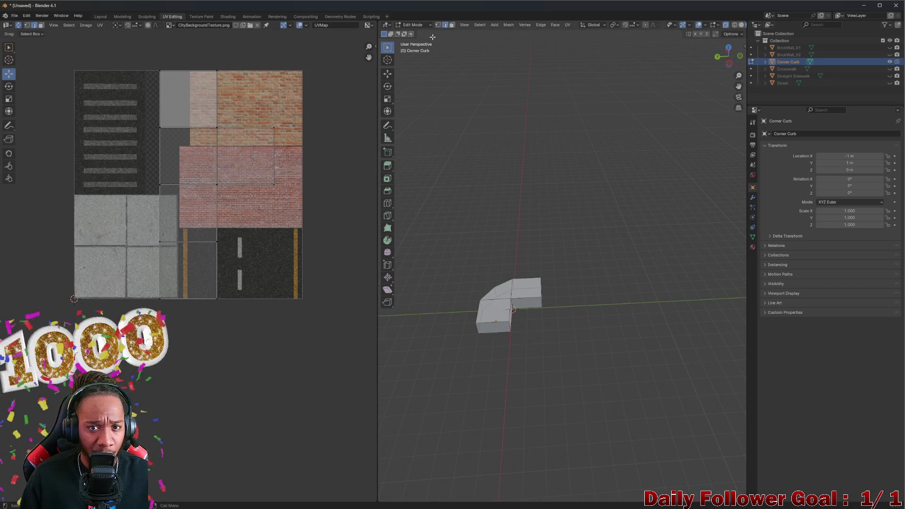
pyautogui.click(187, 121)
pyautogui.scroll(2, 170, 144)
pyautogui.click(180, 83)
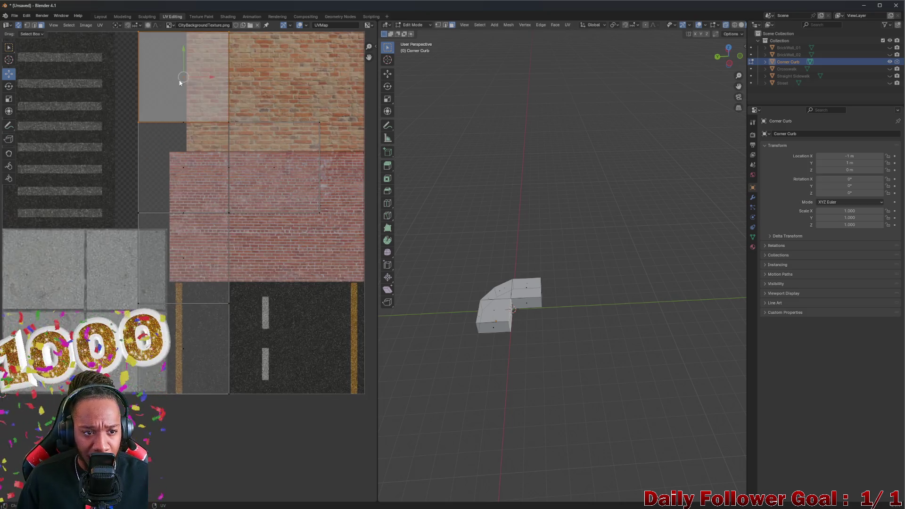
pyautogui.moveTo(418, 251); pyautogui.dragTo(438, 253, button='middle')
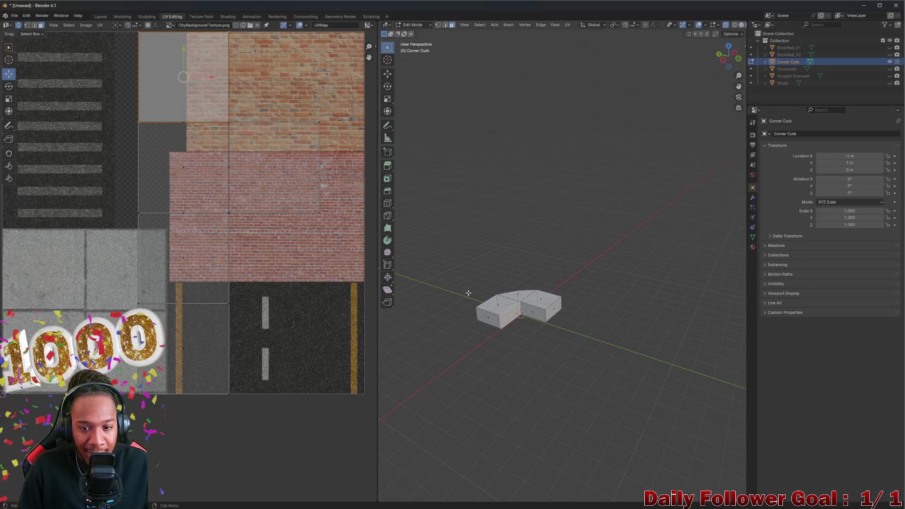
pyautogui.scroll(3, 498, 298)
pyautogui.scroll(2, 487, 264)
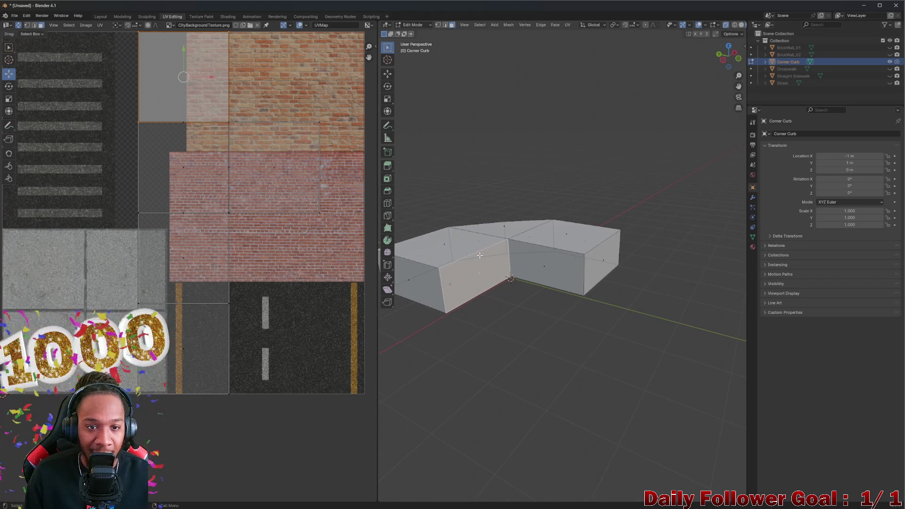
# - Delete one face from the Corner Curb mesh
pyautogui.click(548, 267)
pyautogui.rightClick(546, 268)
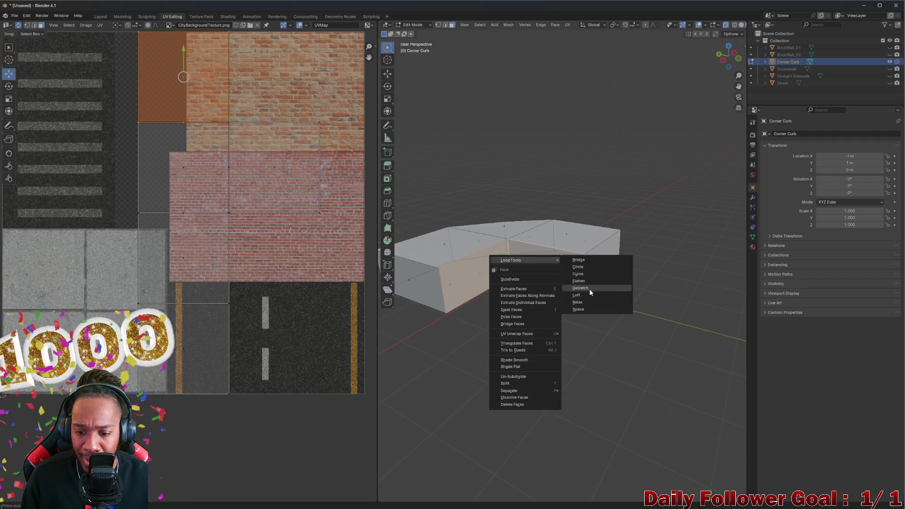
pyautogui.click(521, 403)
pyautogui.scroll(-2, 247, 186)
pyautogui.scroll(2, 246, 186)
# - Slide a curb UV face right onto the brick texture, nudging it slightly left
pyautogui.click(237, 180)
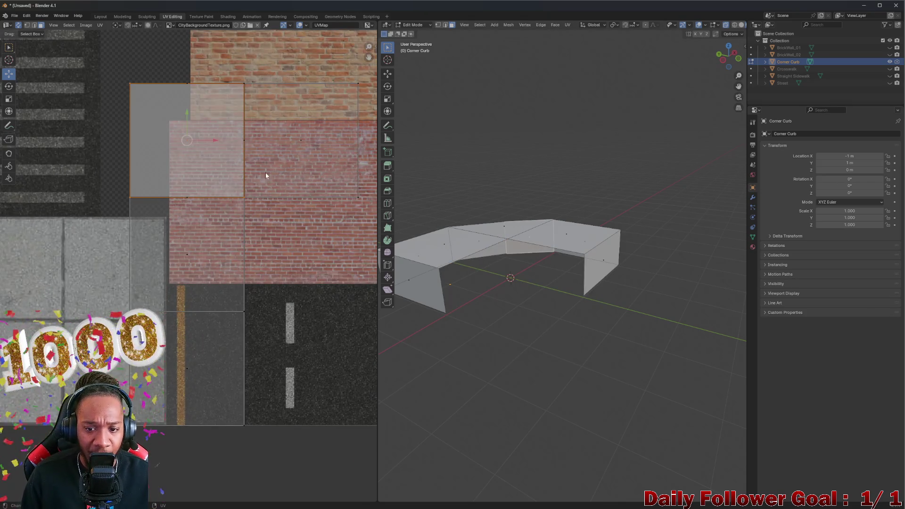
pyautogui.scroll(2, 294, 181)
pyautogui.moveTo(518, 212); pyautogui.dragTo(558, 234, button='middle')
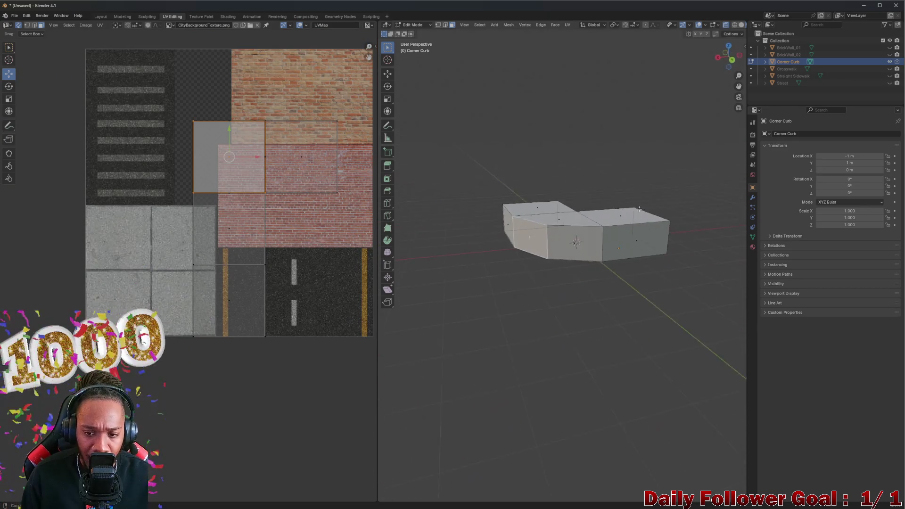
pyautogui.moveTo(253, 154); pyautogui.dragTo(333, 161)
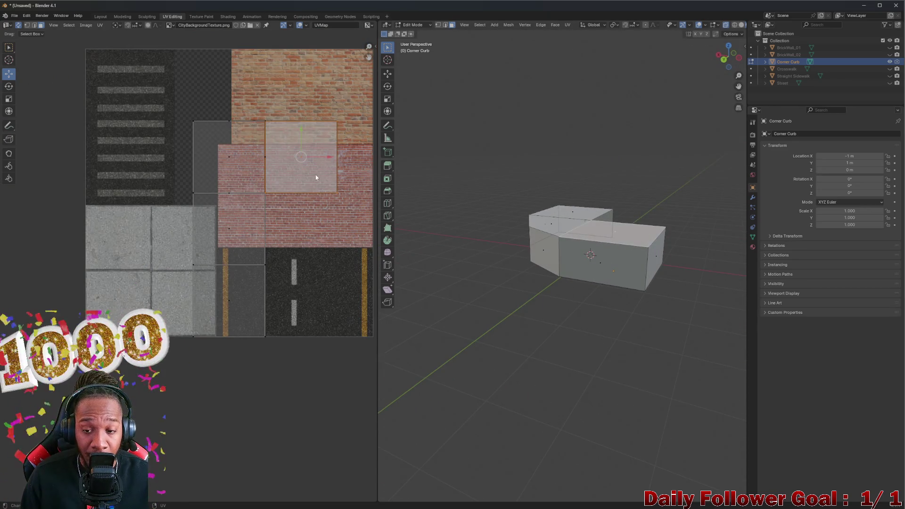
pyautogui.moveTo(459, 212); pyautogui.dragTo(481, 222, button='middle')
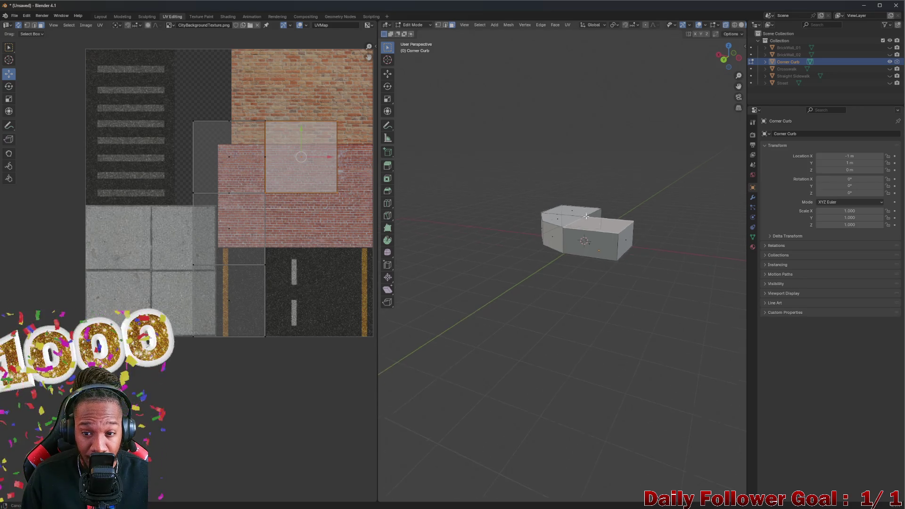
pyautogui.moveTo(297, 156); pyautogui.dragTo(297, 179, button='middle')
pyautogui.moveTo(300, 179); pyautogui.dragTo(68, 170)
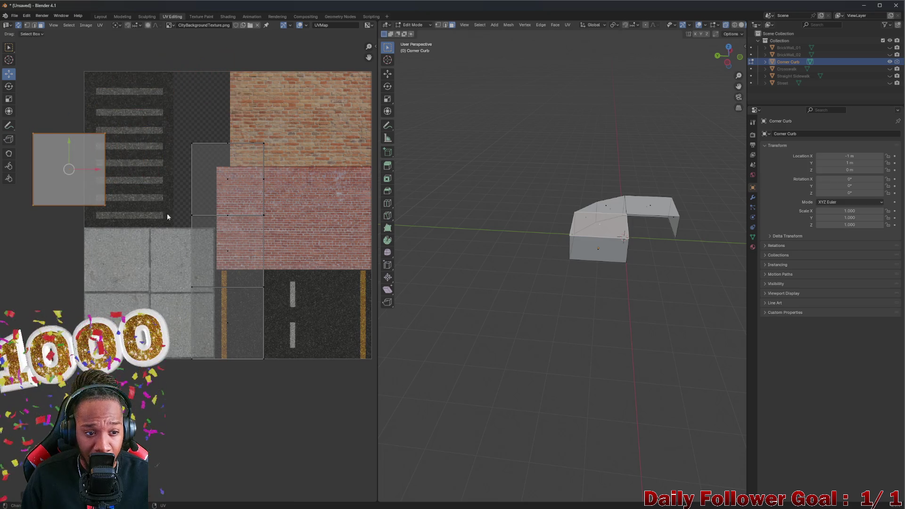
# - Move another UV face up over the crosswalk stripes, then box-select all the curb's UV faces
pyautogui.click(239, 247)
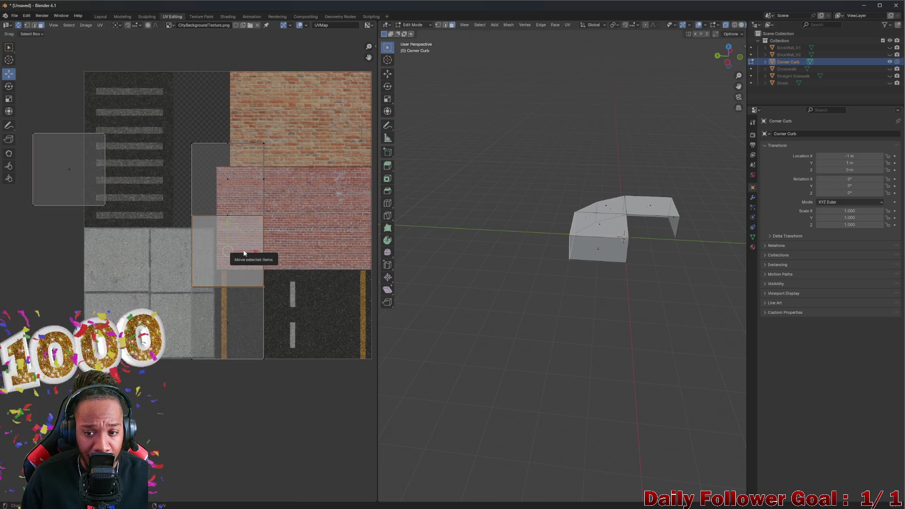
pyautogui.moveTo(233, 253); pyautogui.dragTo(308, 174)
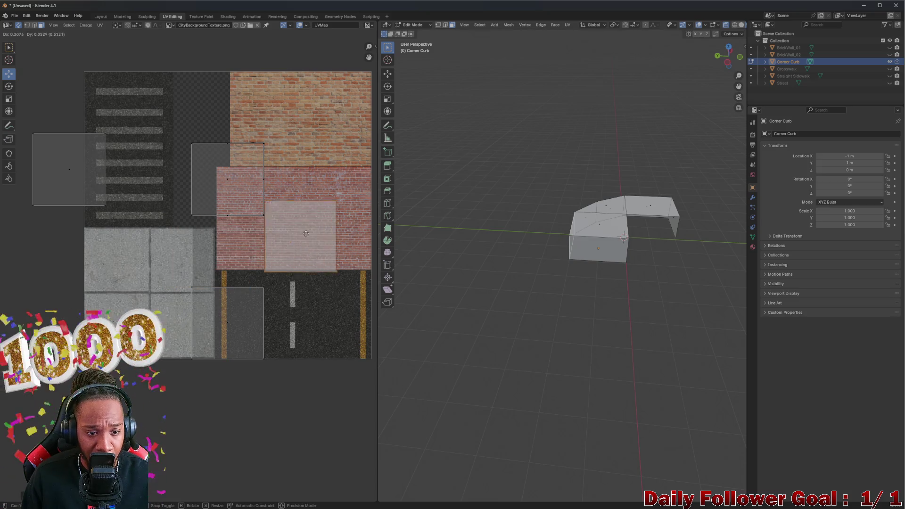
pyautogui.moveTo(307, 175)
pyautogui.mouseDown()
pyautogui.moveTo(182, 180)
pyautogui.moveTo(322, 176)
pyautogui.mouseUp()
pyautogui.click(225, 179)
pyautogui.click(255, 144)
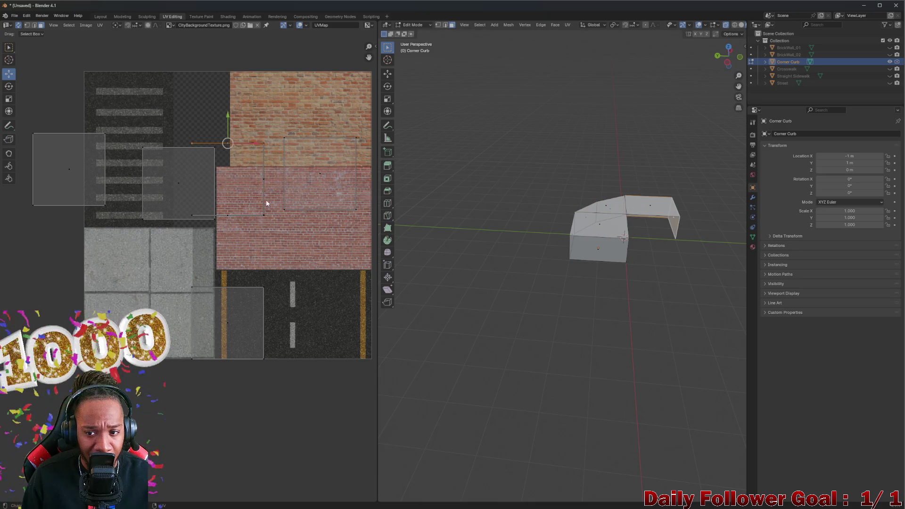
pyautogui.moveTo(266, 203); pyautogui.dragTo(268, 212)
pyautogui.click(642, 254)
pyautogui.moveTo(642, 255)
pyautogui.mouseDown(button='middle')
pyautogui.moveTo(652, 261)
pyautogui.moveTo(490, 234)
pyautogui.moveTo(521, 261)
pyautogui.mouseUp(button='middle')
pyautogui.scroll(-2, 161, 175)
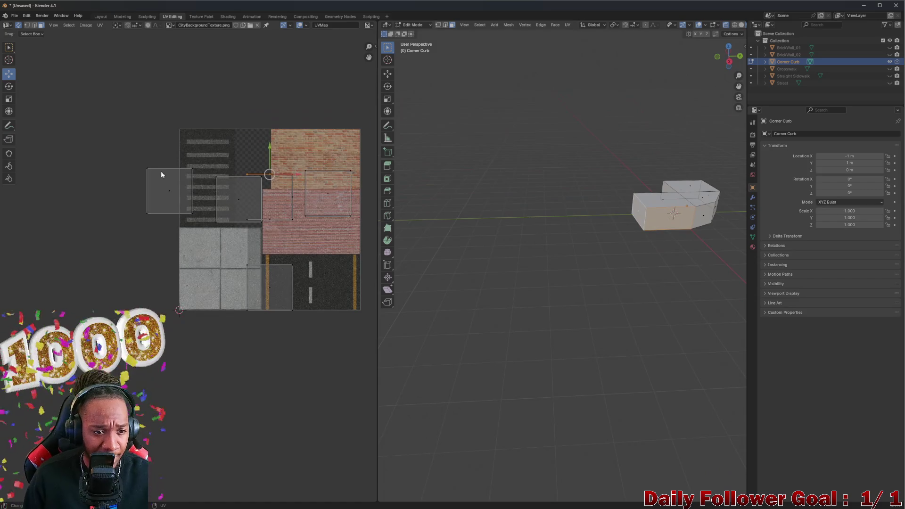
pyautogui.moveTo(128, 127); pyautogui.dragTo(362, 344)
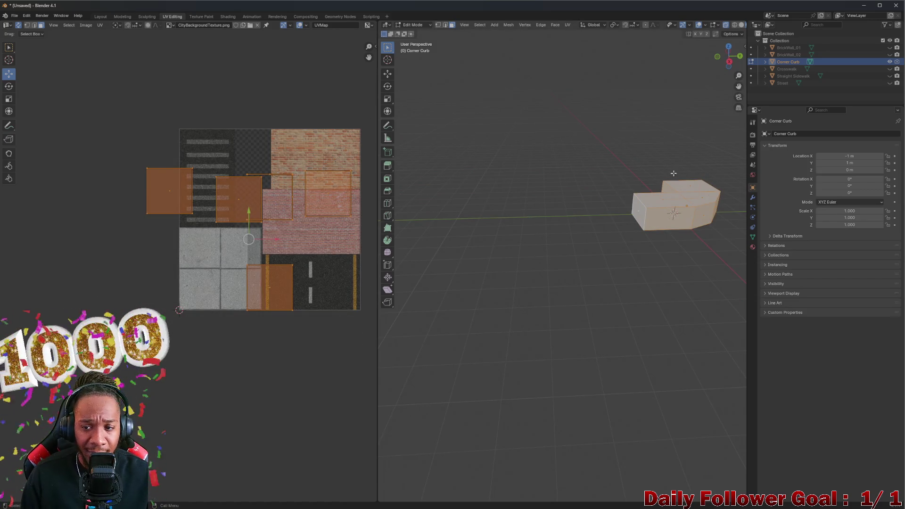
# - Run a Face context-menu clean-up operation on the Corner Curb and inspect the result
pyautogui.moveTo(676, 171); pyautogui.dragTo(632, 140, button='middle')
pyautogui.rightClick(662, 156)
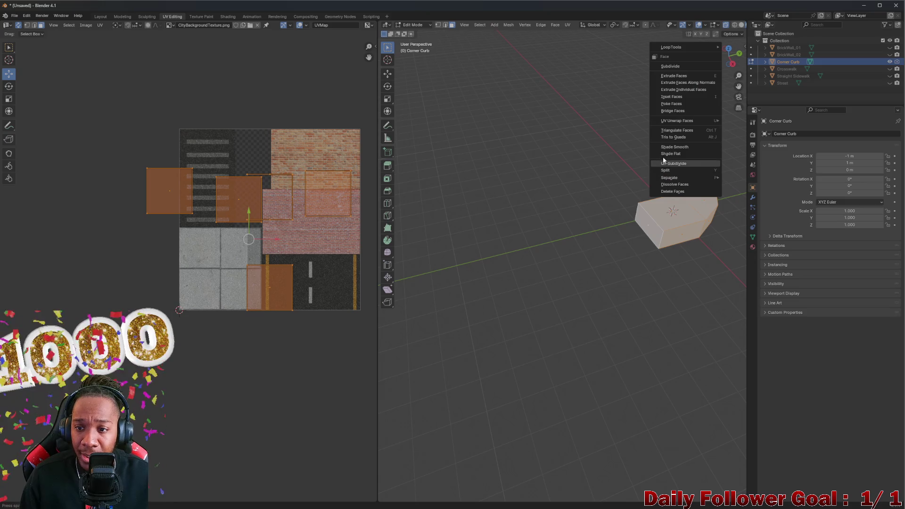
pyautogui.click(676, 171)
pyautogui.moveTo(676, 171); pyautogui.dragTo(542, 152, button='middle')
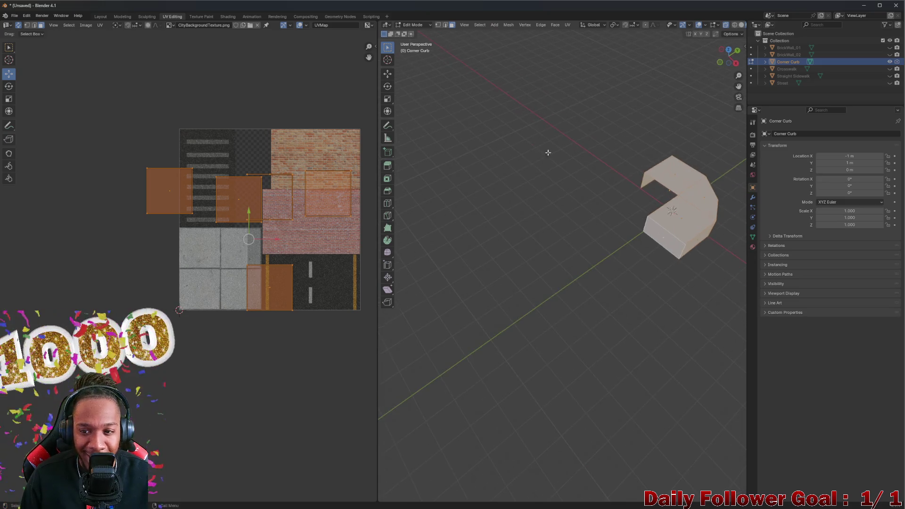
pyautogui.scroll(2, 646, 162)
pyautogui.scroll(-2, 645, 163)
pyautogui.moveTo(640, 170)
pyautogui.mouseDown(button='middle')
pyautogui.moveTo(787, 246)
pyautogui.moveTo(601, 250)
pyautogui.moveTo(435, 219)
pyautogui.moveTo(710, 205)
pyautogui.mouseUp(button='middle')
# - Check individual curb faces, then select every face of the Corner Curb
pyautogui.click(436, 219)
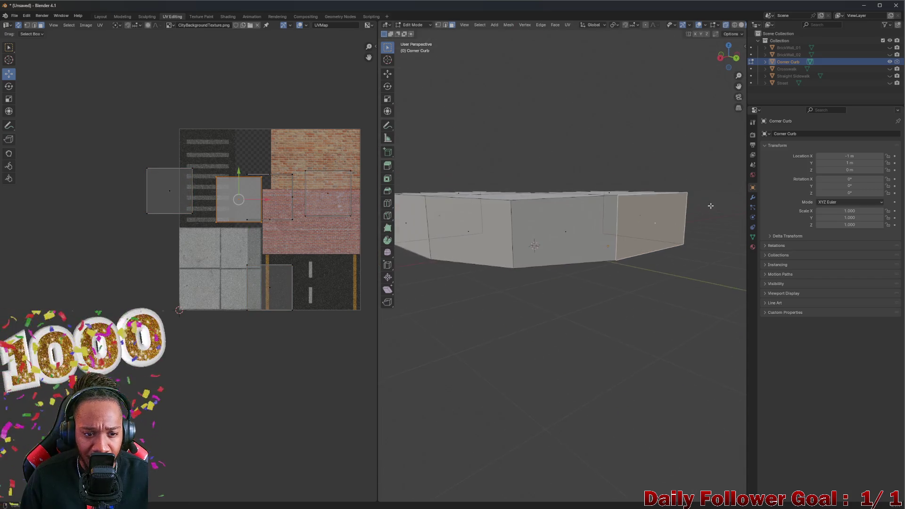
pyautogui.click(569, 232)
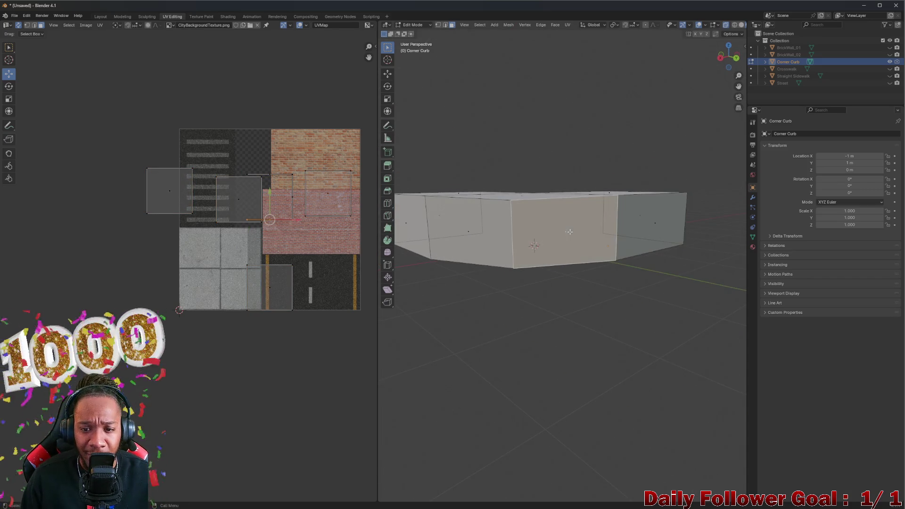
pyautogui.moveTo(569, 230)
pyautogui.mouseDown(button='middle')
pyautogui.moveTo(628, 262)
pyautogui.moveTo(608, 297)
pyautogui.mouseUp(button='middle')
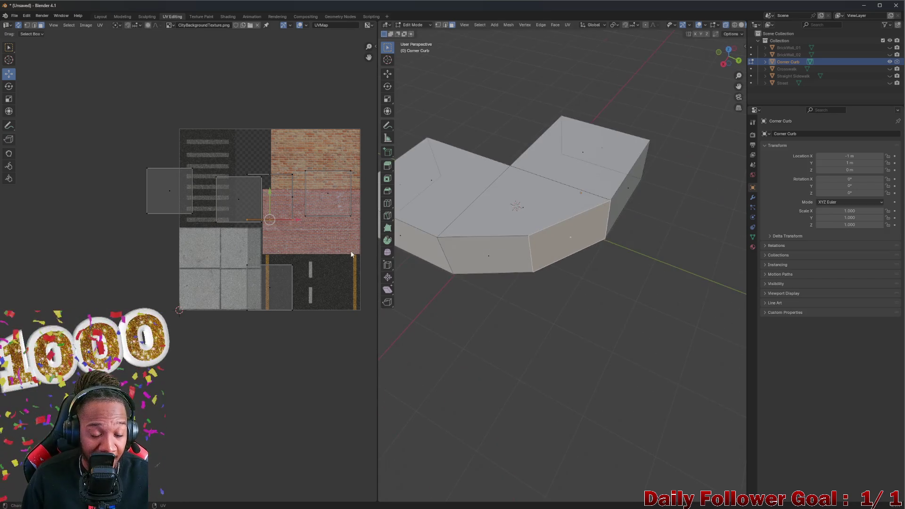
pyautogui.scroll(-2, 95, 116)
pyautogui.press('a')
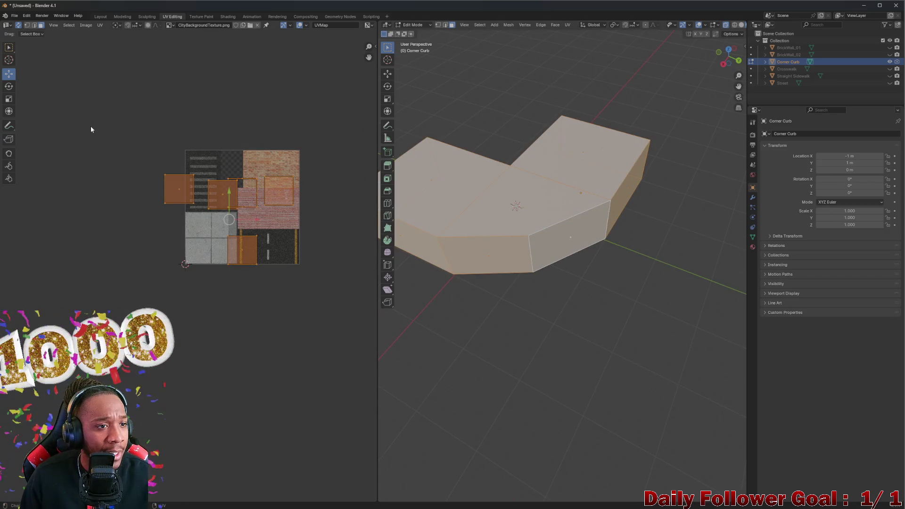
# - Unwrap the Corner Curb into one UV island and rotate it across the atlas
pyautogui.click(99, 25)
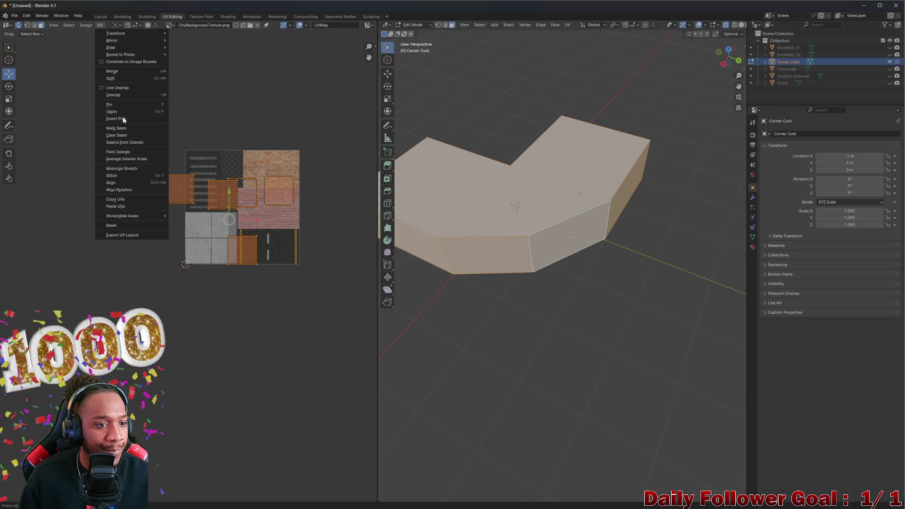
pyautogui.moveTo(113, 95)
pyautogui.click(187, 96)
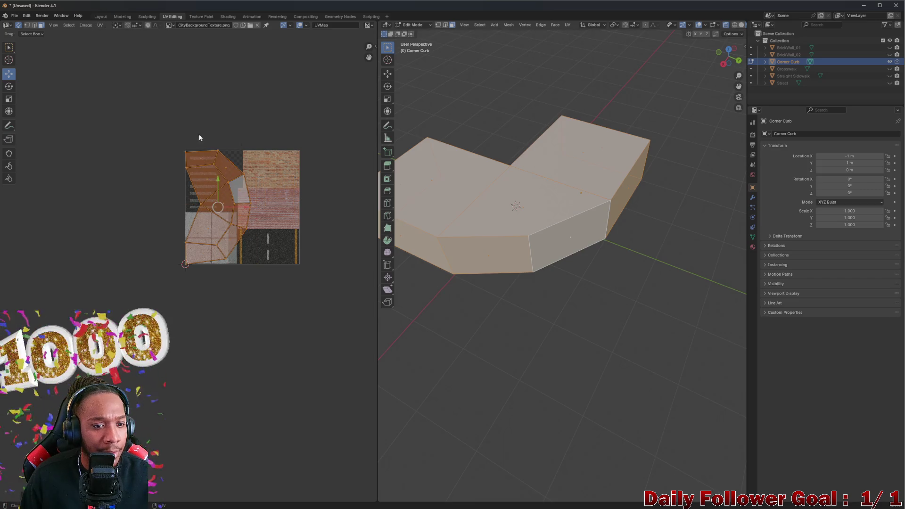
pyautogui.scroll(4, 243, 225)
pyautogui.press('r')
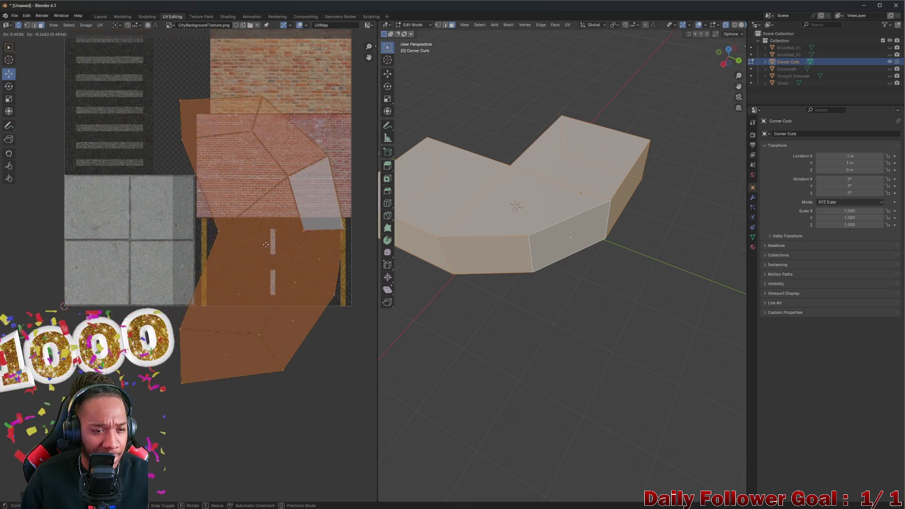
pyautogui.click(190, 233)
pyautogui.scroll(-2, 190, 232)
pyautogui.scroll(-2, 190, 232)
# - Clear the selection and pick a single face of the new UV island
pyautogui.hotkey('alt', 'a')
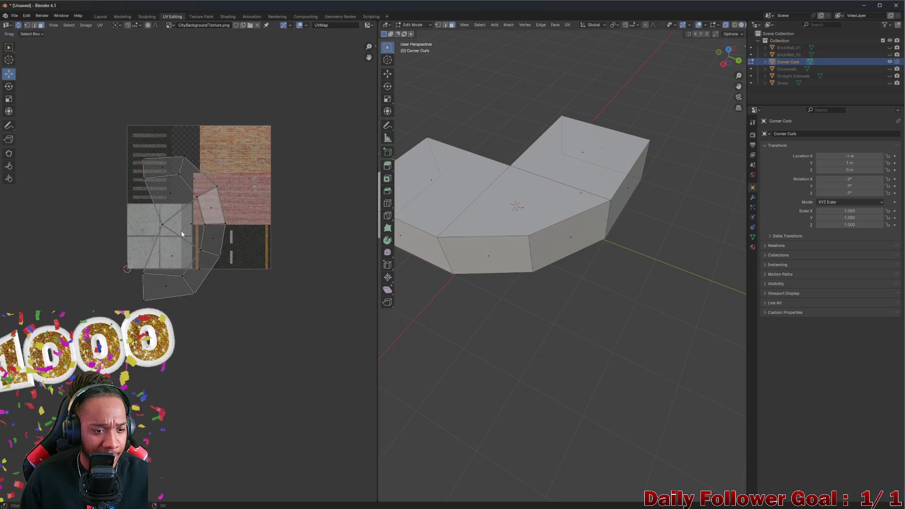
pyautogui.click(189, 216)
pyautogui.scroll(2, 189, 216)
pyautogui.scroll(1, 188, 216)
pyautogui.scroll(-2, 190, 208)
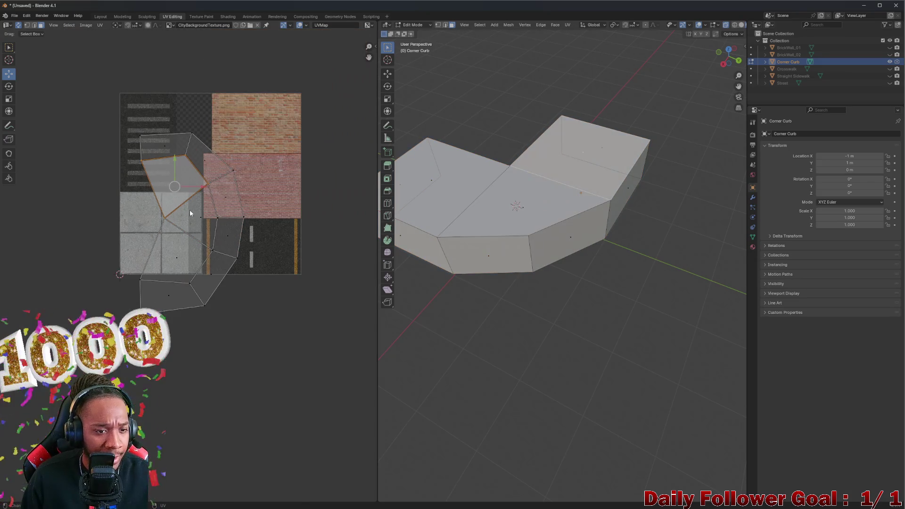